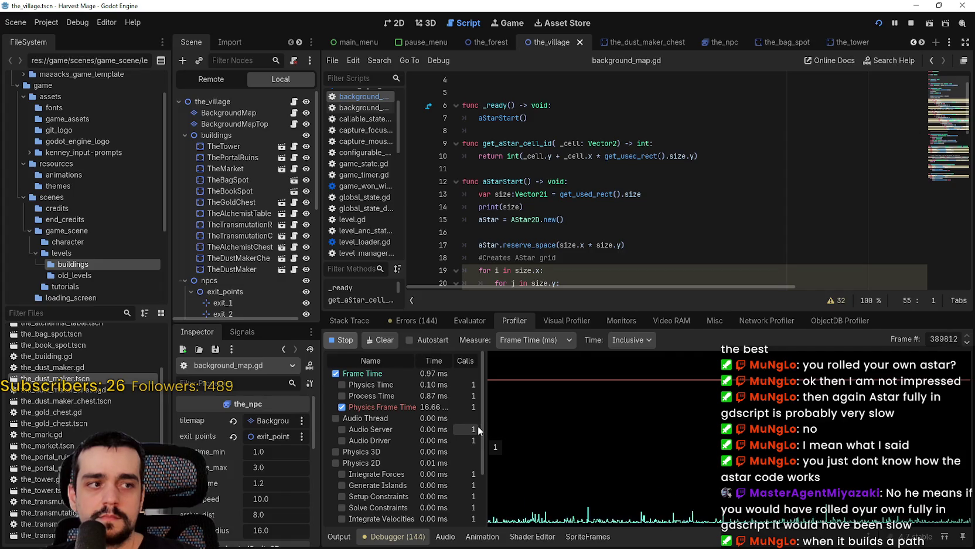
Stop the profiler and step a few recorded frames forward and back with the Frame # arrows
{"action": "left_click", "coordinate": [353, 341]}
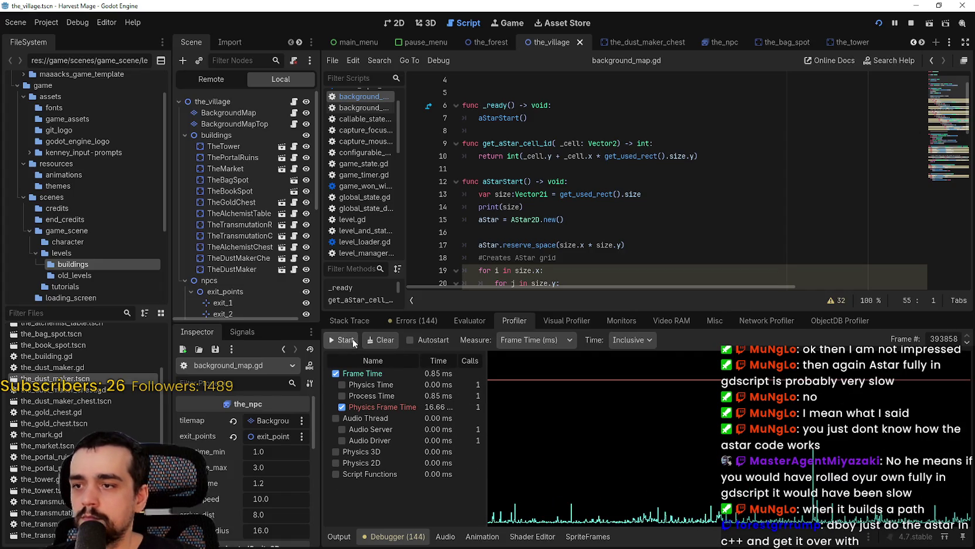
{"action": "left_click", "coordinate": [784, 497]}
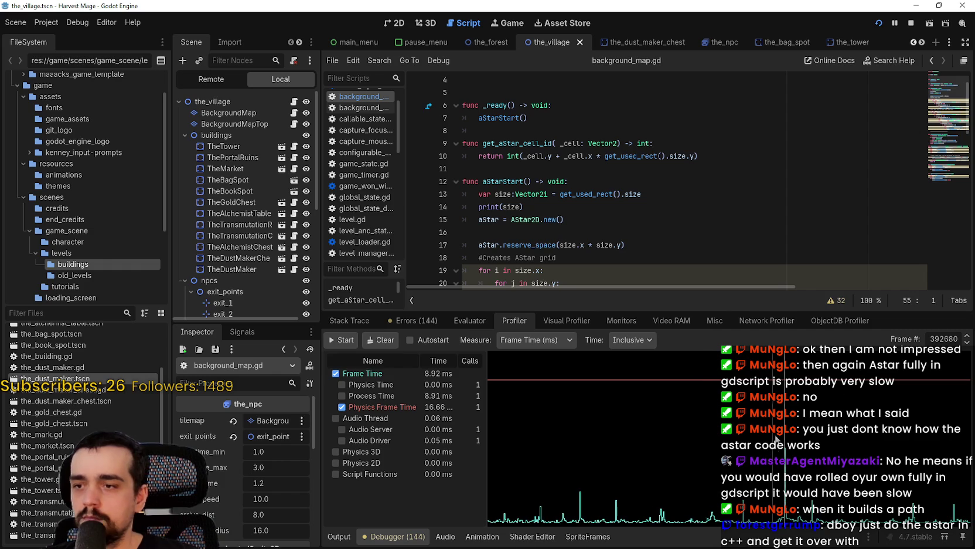
{"action": "left_click", "coordinate": [966, 339]}
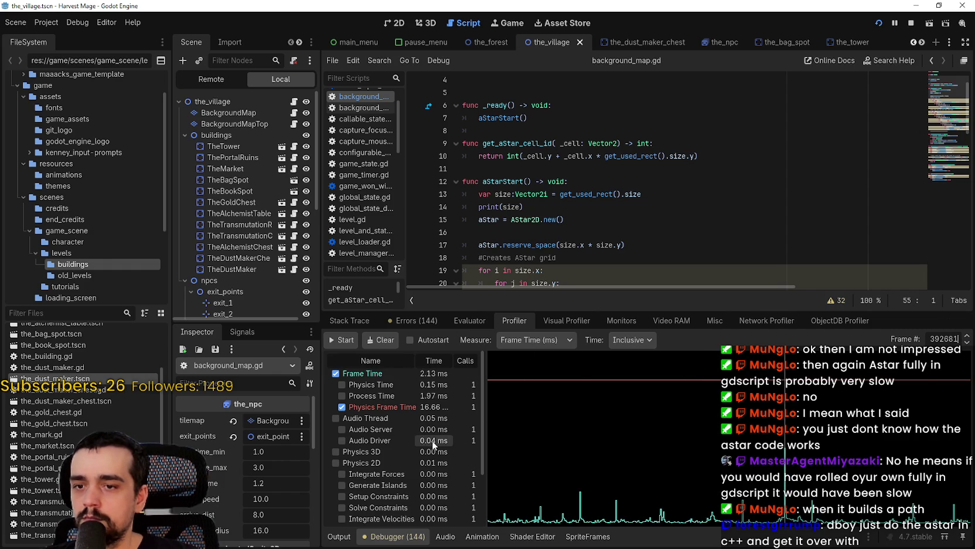
{"action": "scroll", "coordinate": [439, 418], "scroll_direction": "down", "scroll_amount": 3}
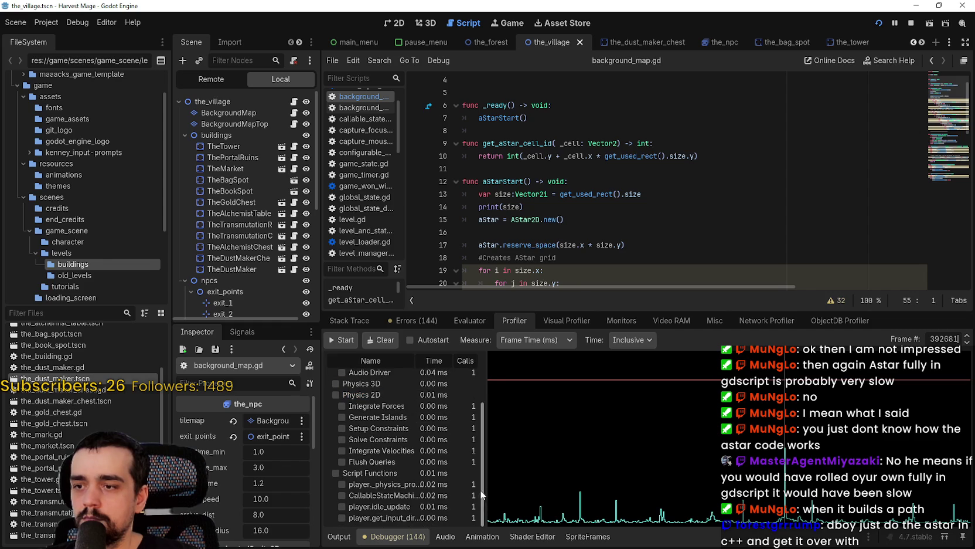
{"action": "left_click", "coordinate": [966, 345]}
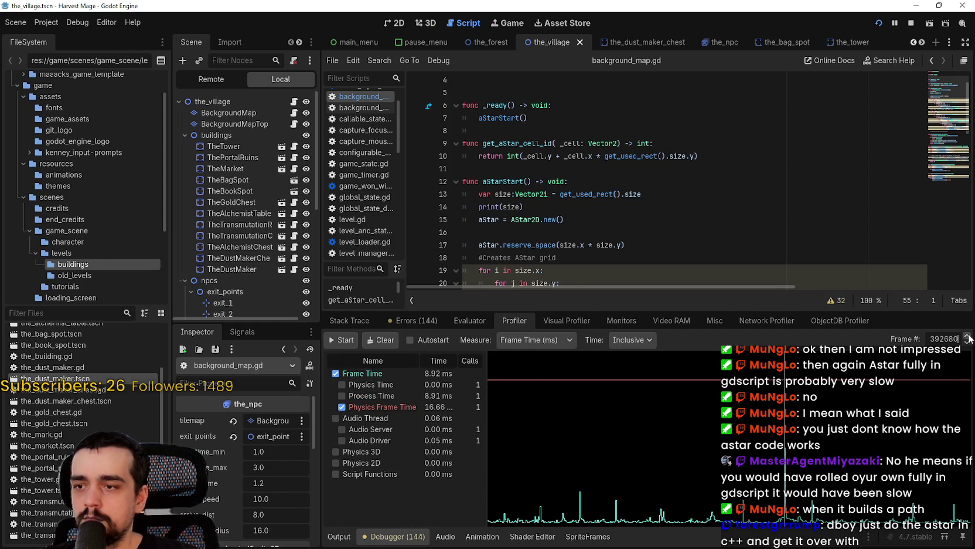
{"action": "left_click", "coordinate": [968, 338]}
{"action": "left_click", "coordinate": [968, 345]}
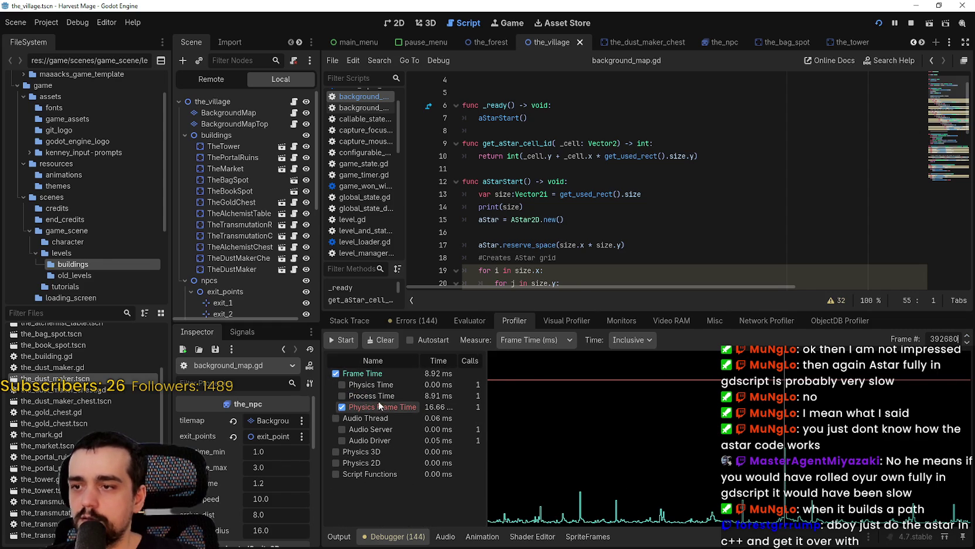
{"action": "left_click", "coordinate": [968, 338]}
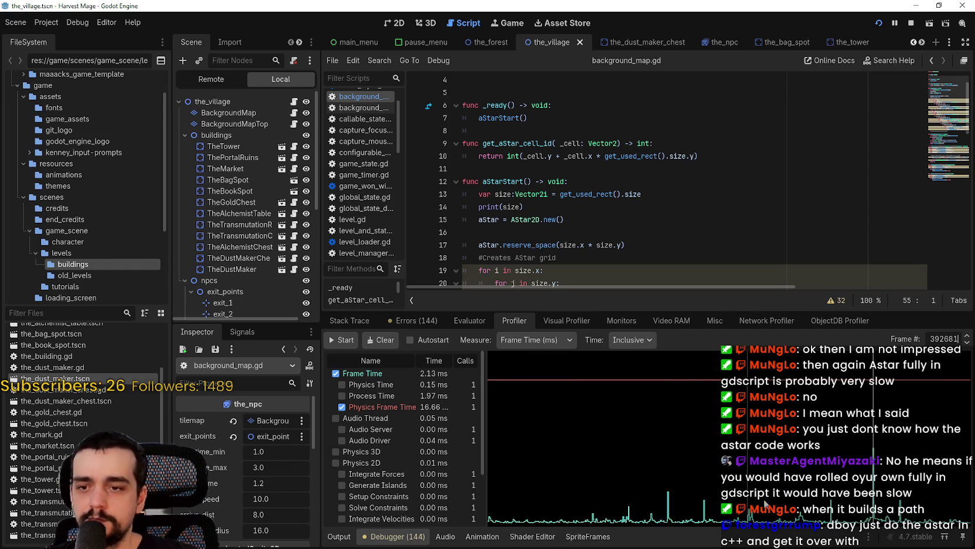
Scrub the profiler graph to a 0.58 ms frame showing the_npc._state_walk at 0.04 ms
{"action": "left_click", "coordinate": [842, 514]}
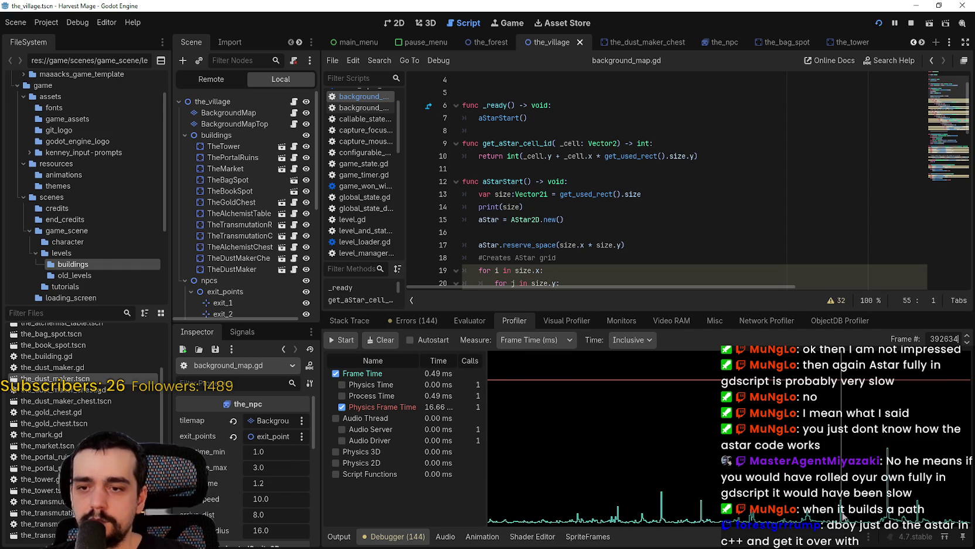
{"action": "left_click_drag", "start_coordinate": [842, 514], "coordinate": [663, 514]}
{"action": "scroll", "coordinate": [398, 492], "scroll_direction": "down", "scroll_amount": 3}
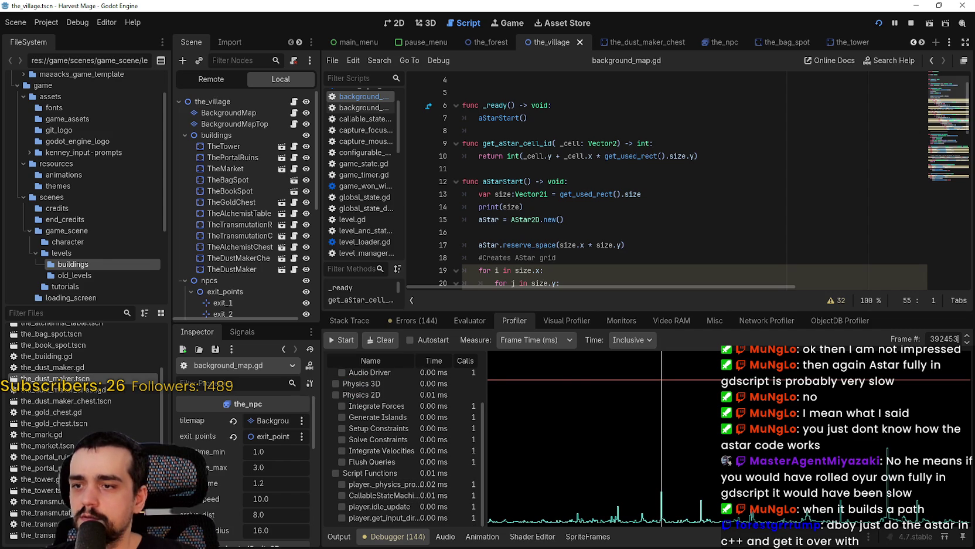
{"action": "mouse_move", "coordinate": [619, 520]}
{"action": "left_mouse_down"}
{"action": "mouse_move", "coordinate": [512, 525]}
{"action": "mouse_move", "coordinate": [823, 524]}
{"action": "left_mouse_up"}
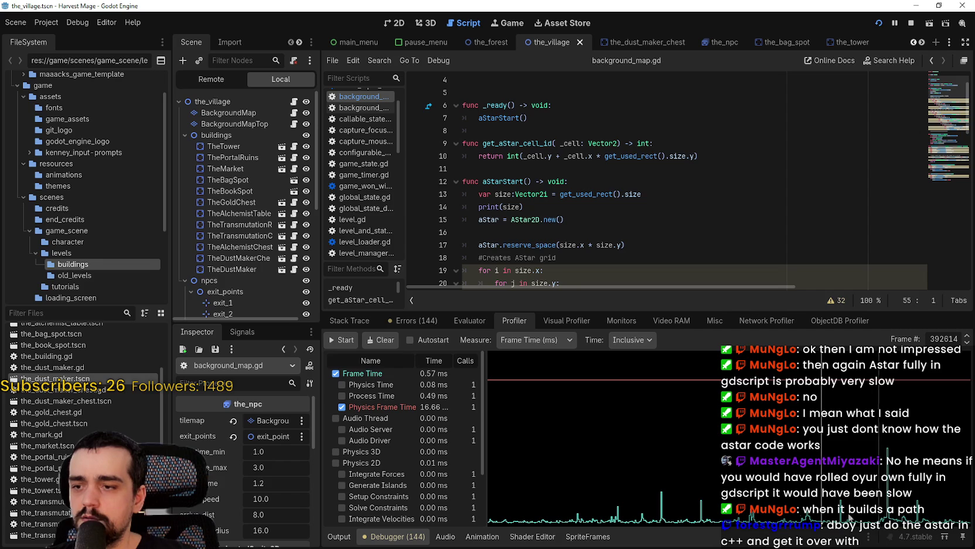
{"action": "scroll", "coordinate": [439, 474], "scroll_direction": "down", "scroll_amount": 3}
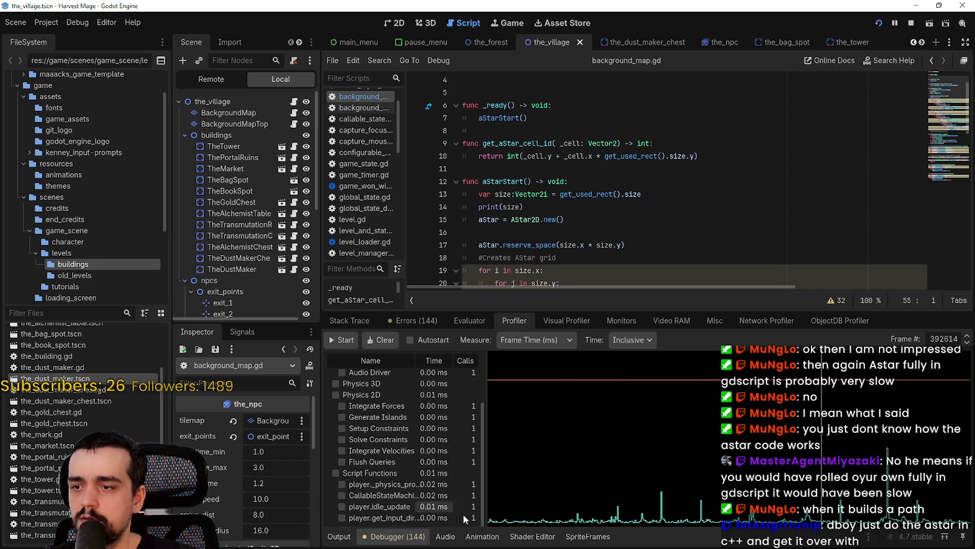
{"action": "left_click", "coordinate": [769, 513]}
{"action": "mouse_move", "coordinate": [670, 518]}
{"action": "left_mouse_down"}
{"action": "mouse_move", "coordinate": [895, 518]}
{"action": "mouse_move", "coordinate": [690, 518]}
{"action": "mouse_move", "coordinate": [856, 527]}
{"action": "mouse_move", "coordinate": [920, 518]}
{"action": "mouse_move", "coordinate": [584, 518]}
{"action": "mouse_move", "coordinate": [933, 520]}
{"action": "mouse_move", "coordinate": [767, 498]}
{"action": "left_mouse_up"}
{"action": "scroll", "coordinate": [456, 484], "scroll_direction": "down", "scroll_amount": 3}
{"action": "left_click", "coordinate": [700, 519]}
{"action": "left_click_drag", "start_coordinate": [711, 521], "coordinate": [935, 527]}
{"action": "left_click", "coordinate": [969, 337]}
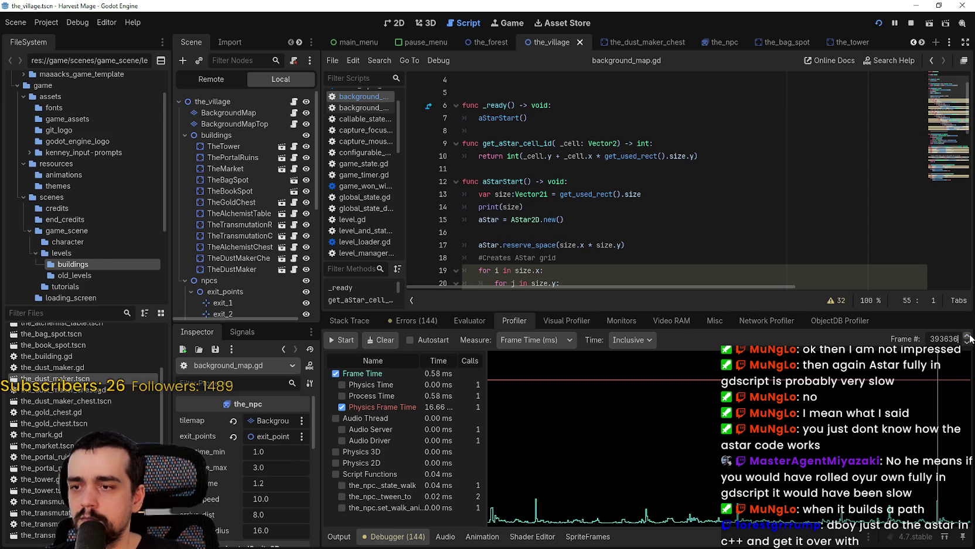
{"action": "left_click_drag", "start_coordinate": [667, 309], "coordinate": [628, 117]}
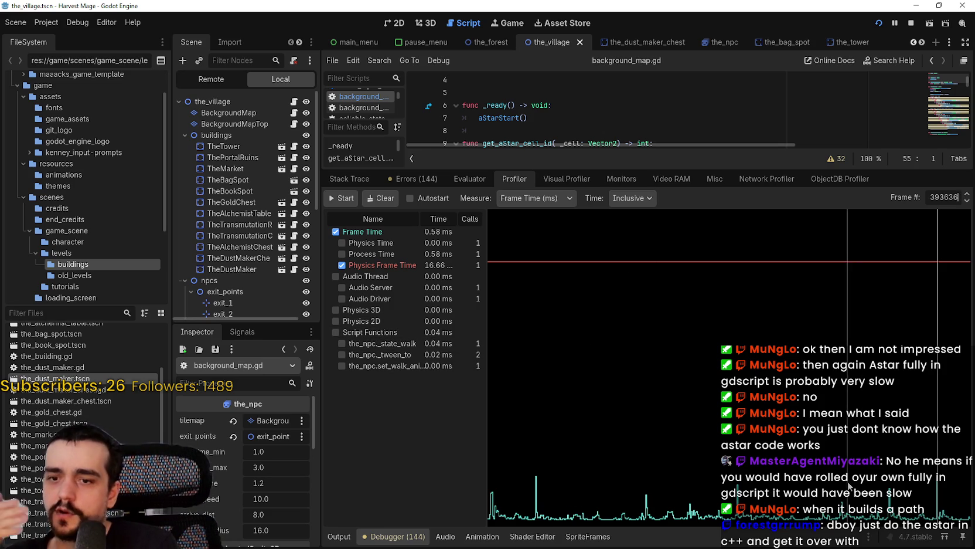
Step back nine frames, then forward three to frames with NPC script calls
{"action": "left_click", "coordinate": [966, 201]}
{"action": "left_click", "coordinate": [966, 202]}
{"action": "left_click", "coordinate": [966, 201]}
{"action": "left_click", "coordinate": [967, 201]}
{"action": "left_click", "coordinate": [967, 201]}
{"action": "left_click", "coordinate": [966, 201]}
{"action": "left_click", "coordinate": [966, 201]}
{"action": "left_click", "coordinate": [966, 201]}
{"action": "left_click", "coordinate": [966, 201]}
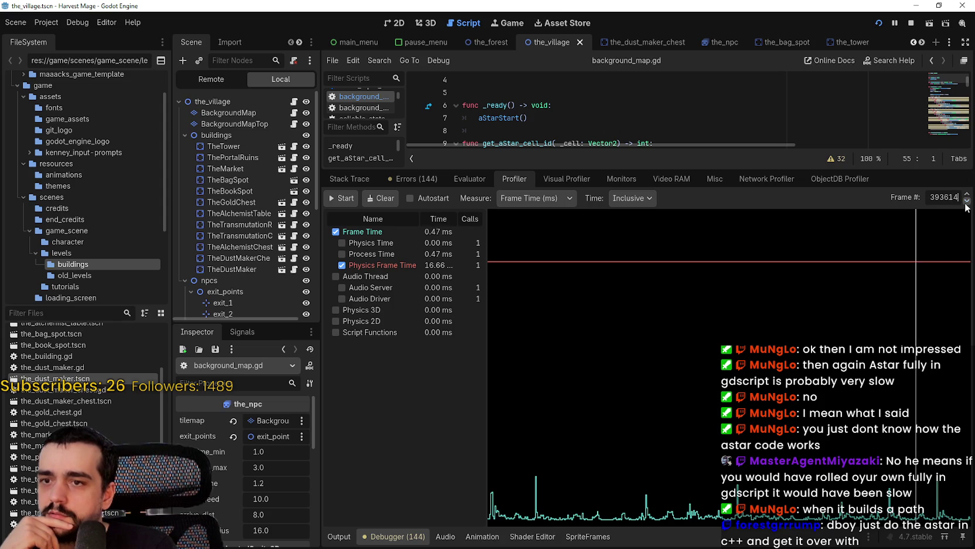
{"action": "left_click", "coordinate": [967, 194]}
{"action": "left_click", "coordinate": [967, 194]}
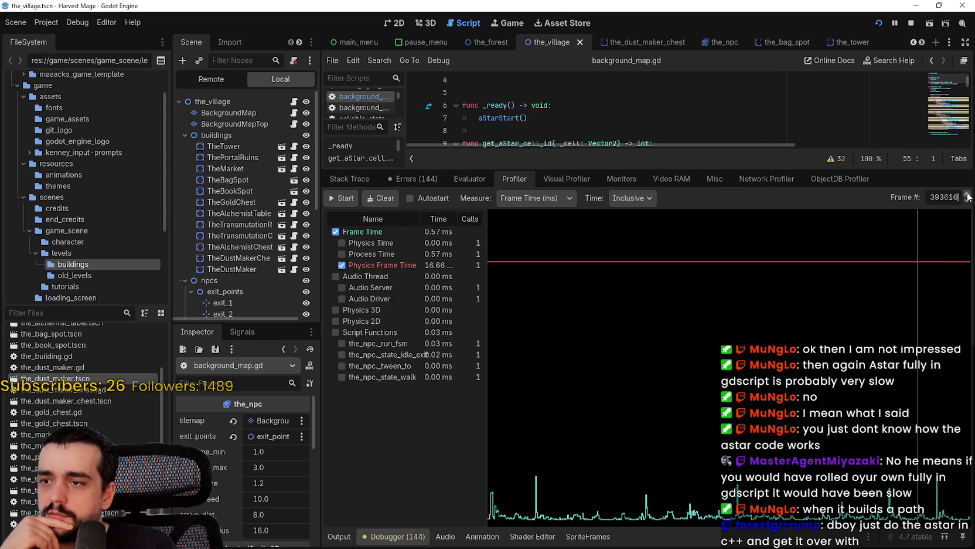
{"action": "left_click", "coordinate": [967, 195]}
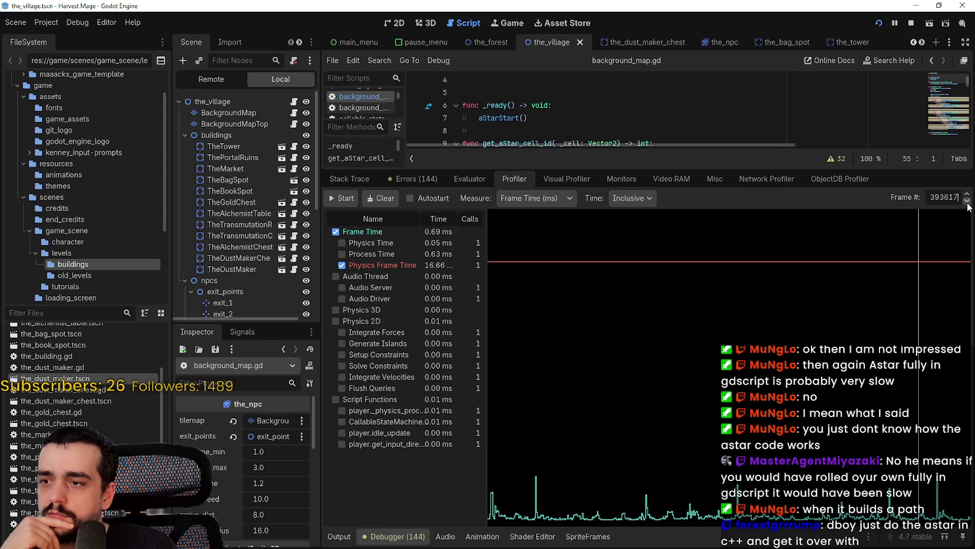
Step back seven more frames and forward four, comparing physics and script timings
{"action": "left_click", "coordinate": [967, 202]}
{"action": "left_click", "coordinate": [967, 203]}
{"action": "left_click", "coordinate": [967, 203]}
{"action": "left_click", "coordinate": [967, 202]}
{"action": "left_click", "coordinate": [967, 202]}
{"action": "left_click", "coordinate": [967, 202]}
{"action": "left_click", "coordinate": [967, 202]}
{"action": "left_click", "coordinate": [967, 202]}
{"action": "left_click", "coordinate": [967, 202]}
{"action": "left_click", "coordinate": [967, 202]}
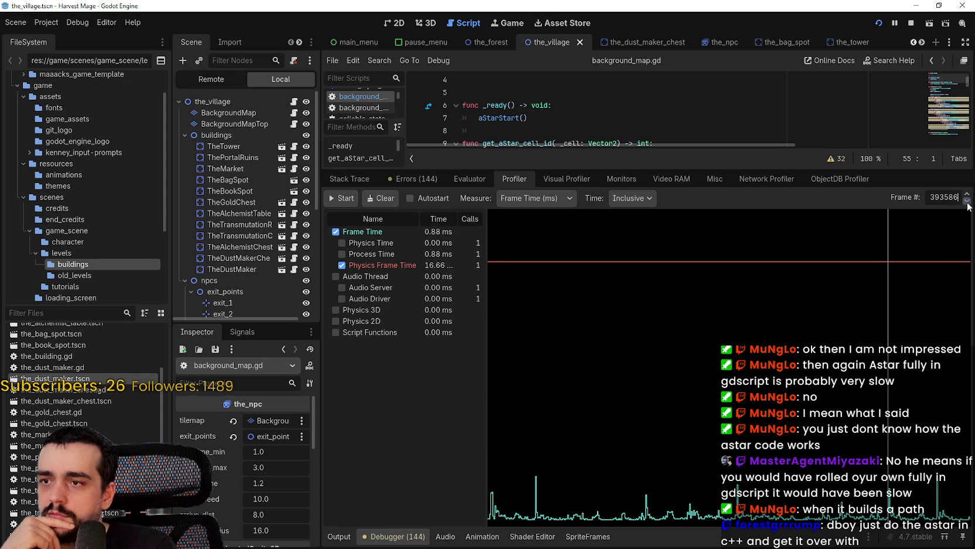
{"action": "left_click", "coordinate": [967, 195]}
{"action": "left_click", "coordinate": [967, 195]}
{"action": "left_click", "coordinate": [967, 195]}
{"action": "left_click", "coordinate": [967, 195]}
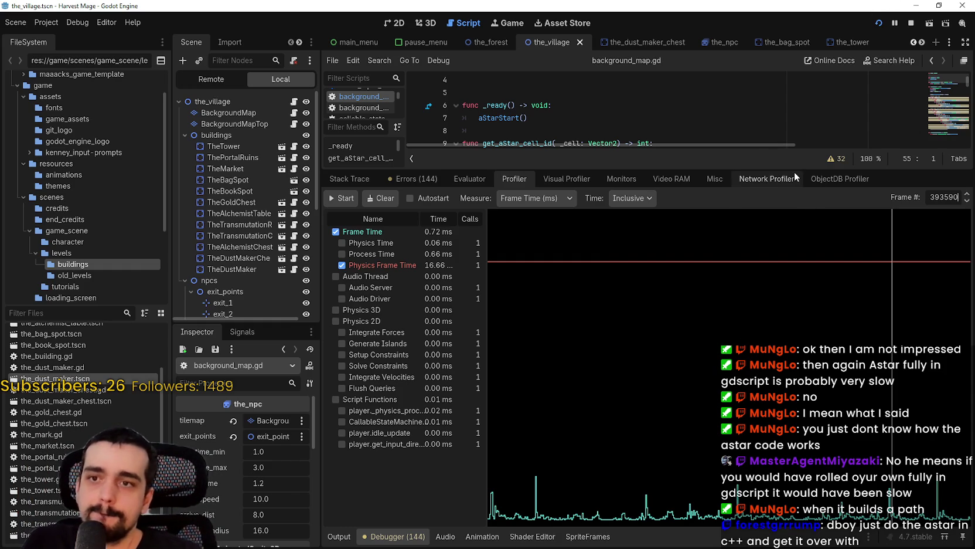
{"action": "left_click_drag", "start_coordinate": [794, 170], "coordinate": [765, 387]}
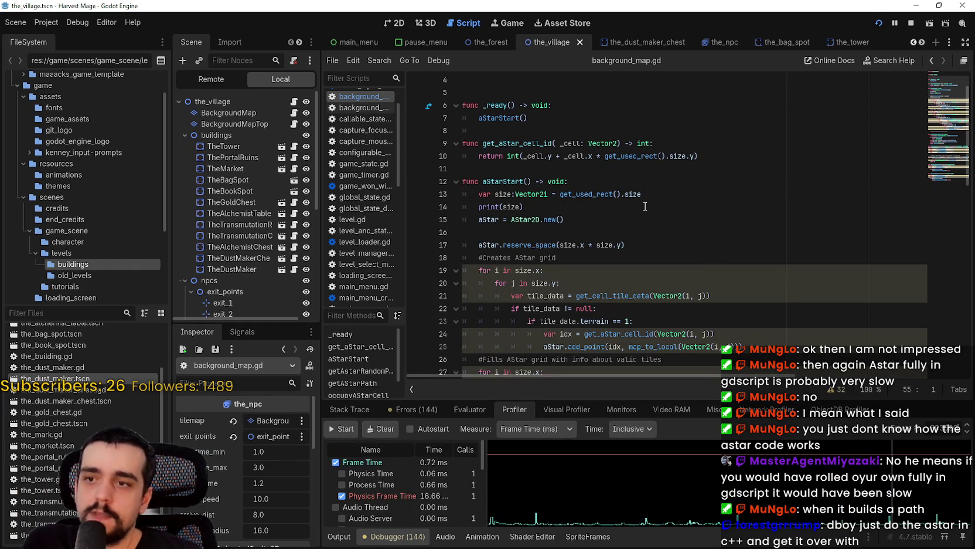
Scroll through background_map.gd's AStar2D grid-building loops and the profiler's function list
{"action": "scroll", "coordinate": [647, 208], "scroll_direction": "down", "scroll_amount": 2}
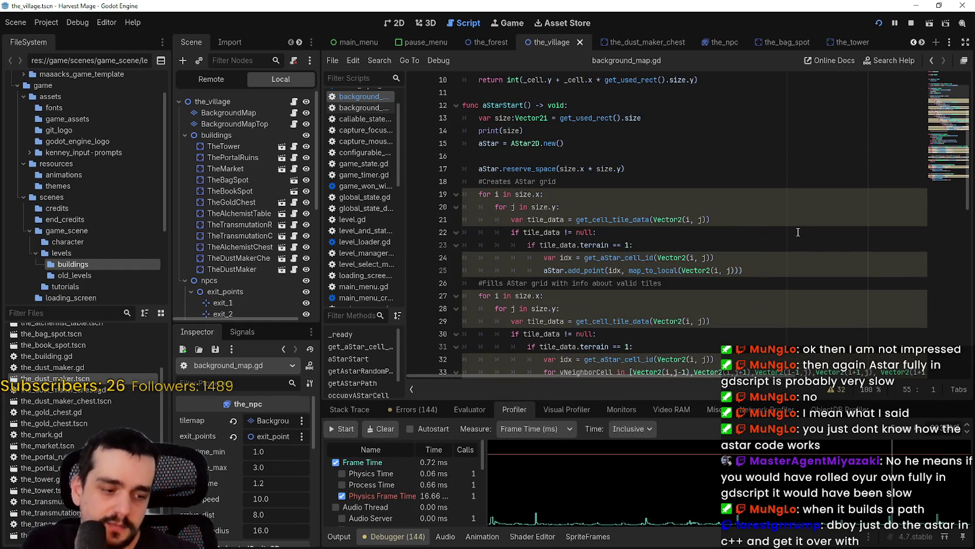
{"action": "scroll", "coordinate": [702, 176], "scroll_direction": "up", "scroll_amount": 1}
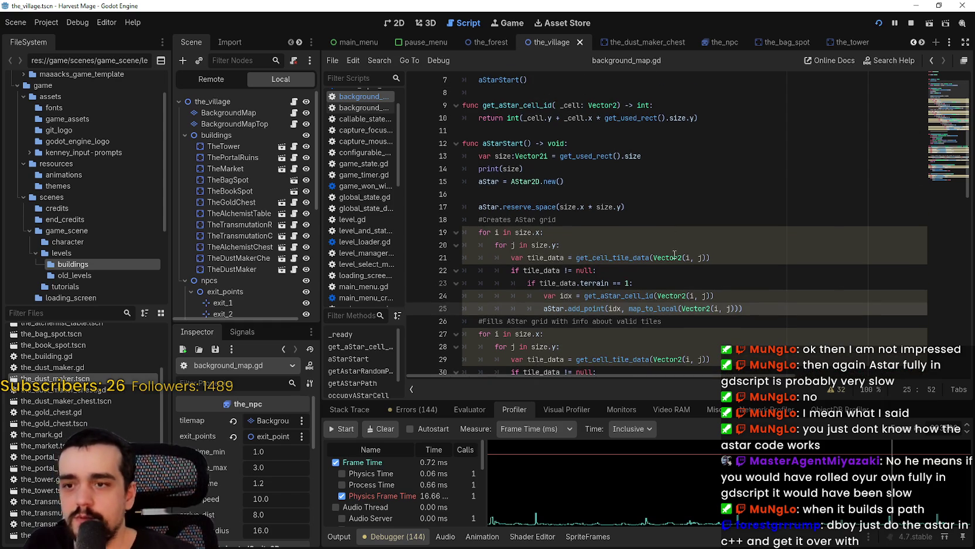
{"action": "left_click_drag", "start_coordinate": [693, 294], "coordinate": [634, 281]}
{"action": "scroll", "coordinate": [722, 242], "scroll_direction": "down", "scroll_amount": 3}
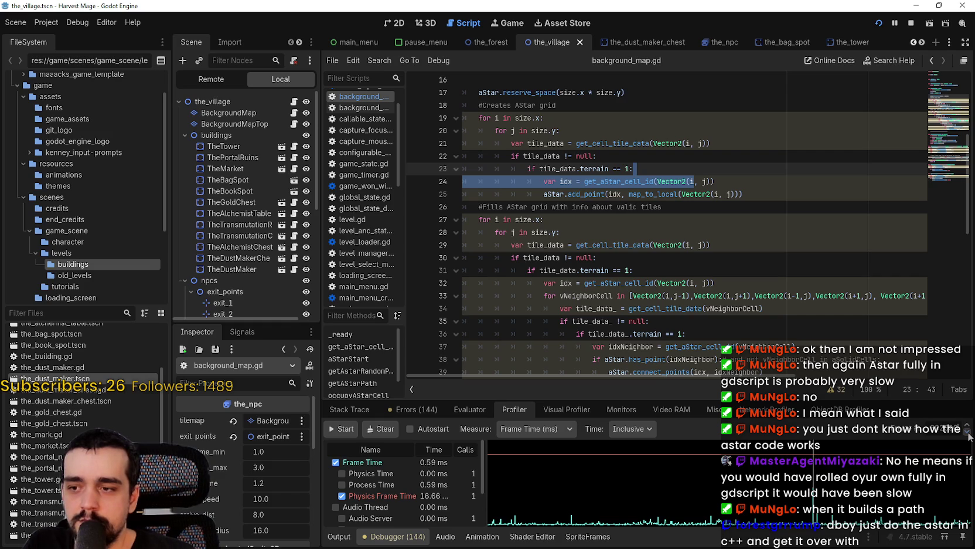
{"action": "scroll", "coordinate": [387, 470], "scroll_direction": "down", "scroll_amount": 3}
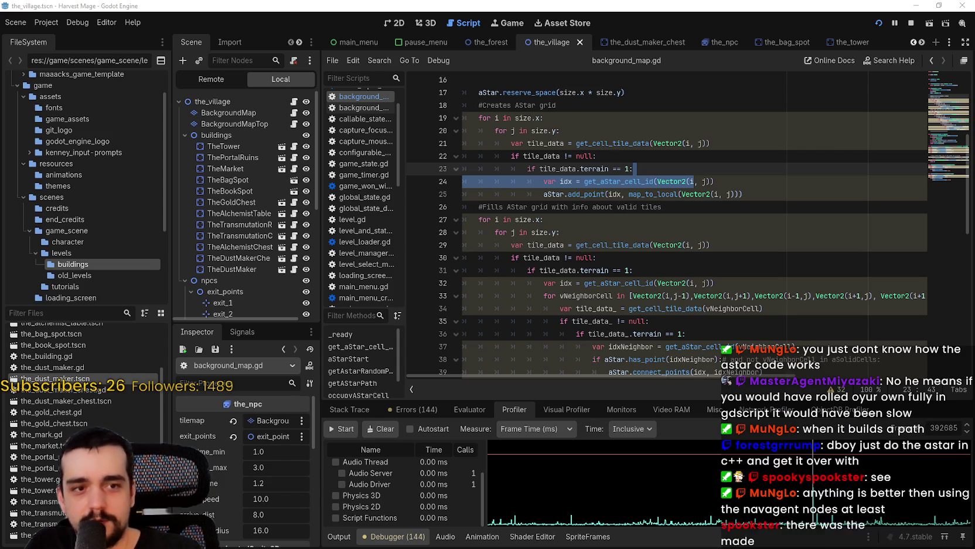
{"action": "scroll", "coordinate": [456, 513], "scroll_direction": "up", "scroll_amount": 2}
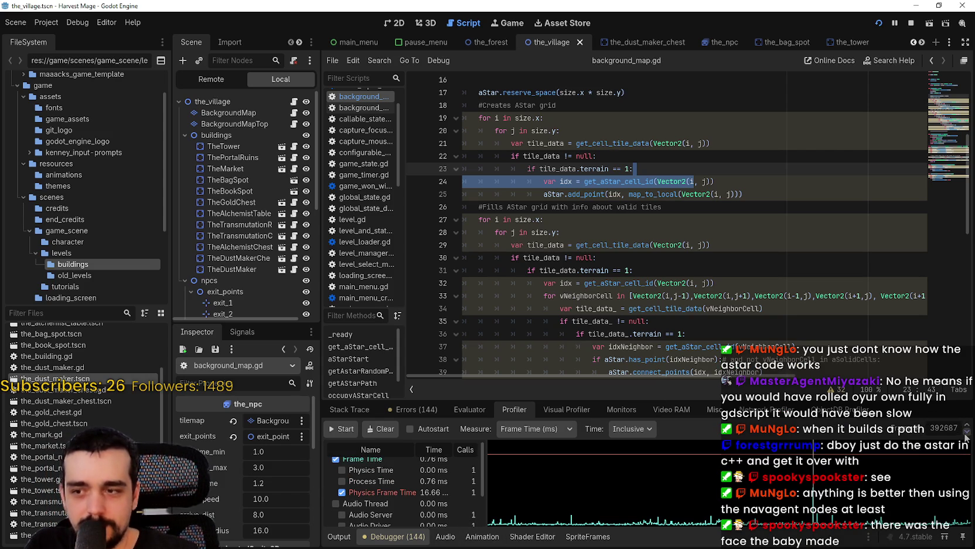
{"action": "scroll", "coordinate": [396, 469], "scroll_direction": "down", "scroll_amount": 2}
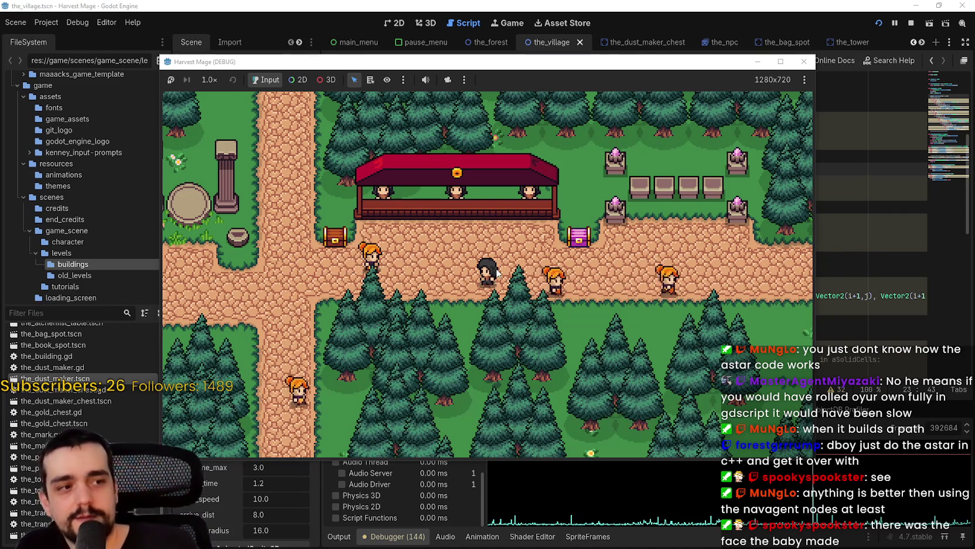
Walk the player around the village past the chest, tower and market stall
{"action": "key", "text": "a"}
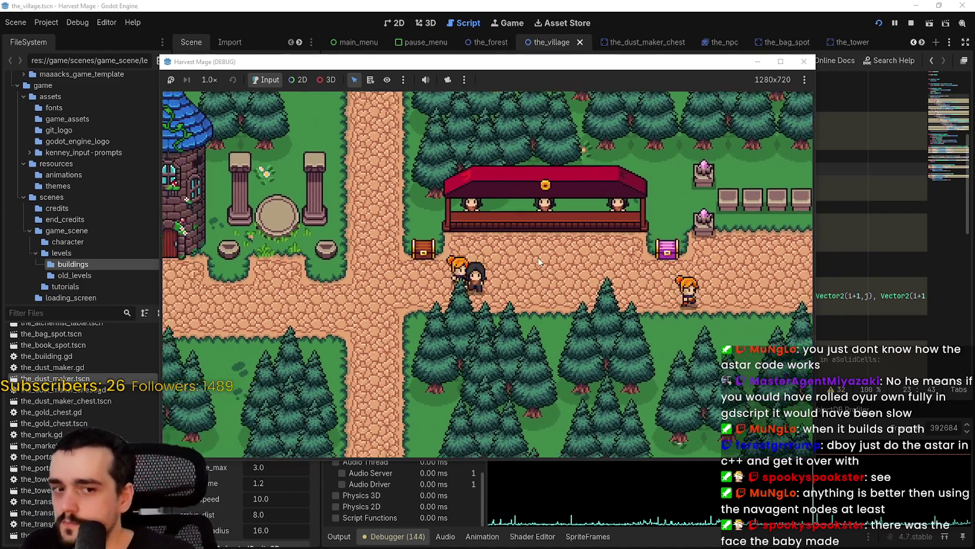
{"action": "key", "text": "a"}
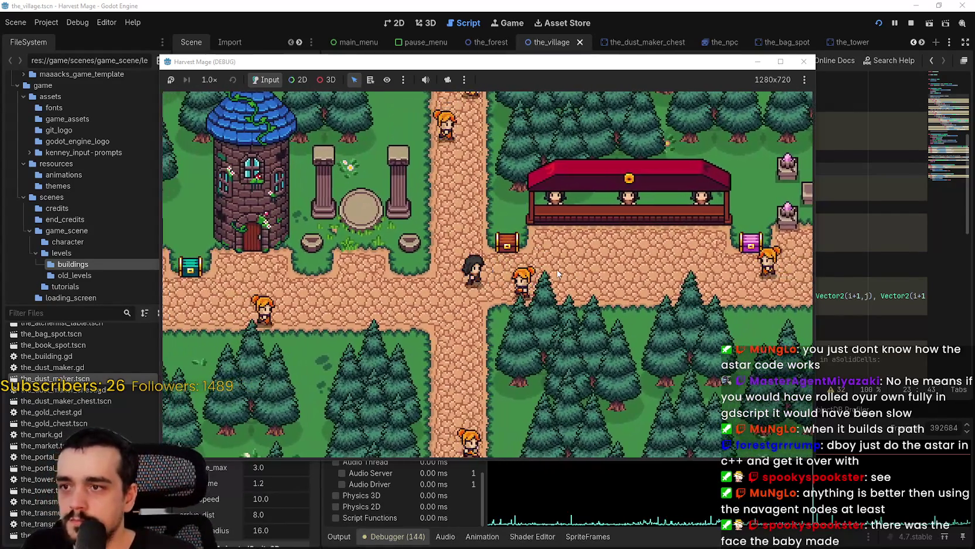
{"action": "key", "text": "s"}
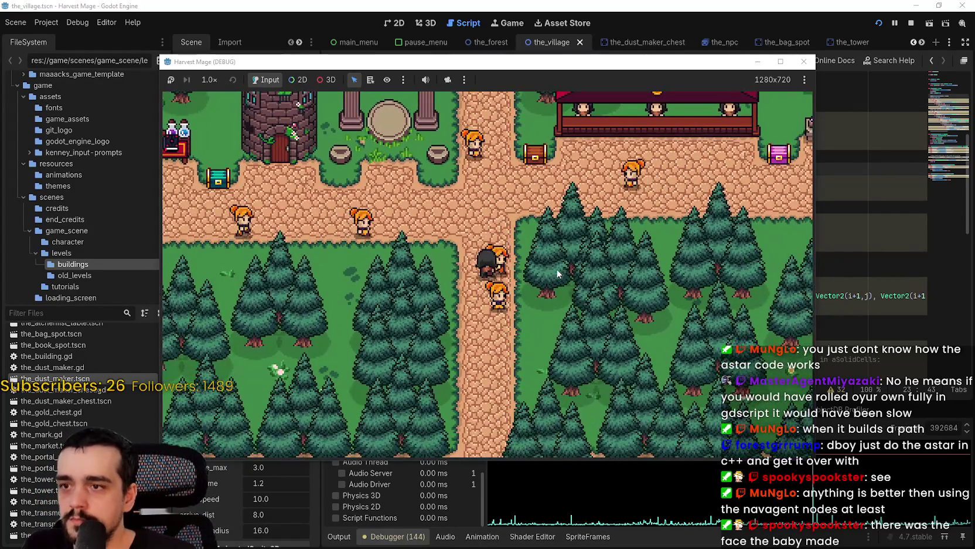
{"action": "key", "text": "w"}
{"action": "key", "text": "a"}
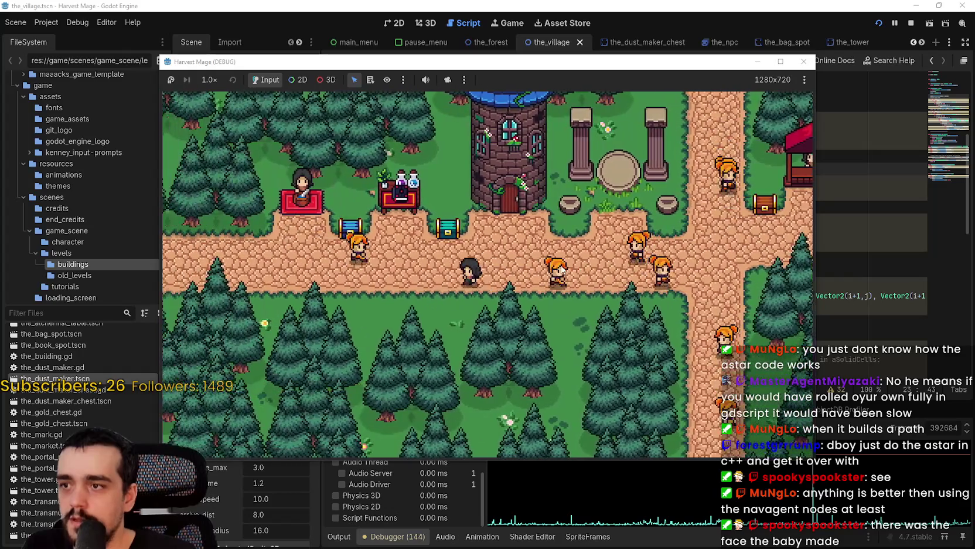
{"action": "key", "text": "d"}
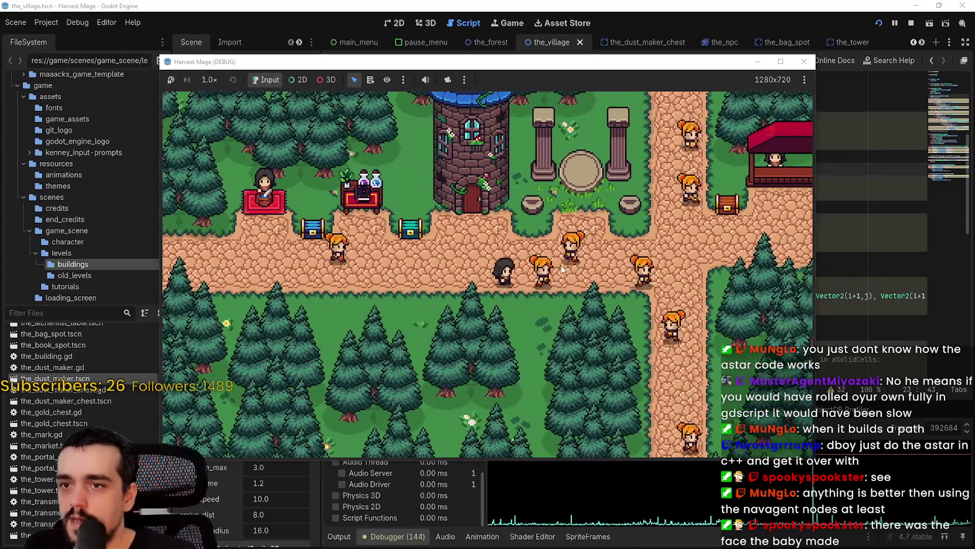
{"action": "key", "text": "w"}
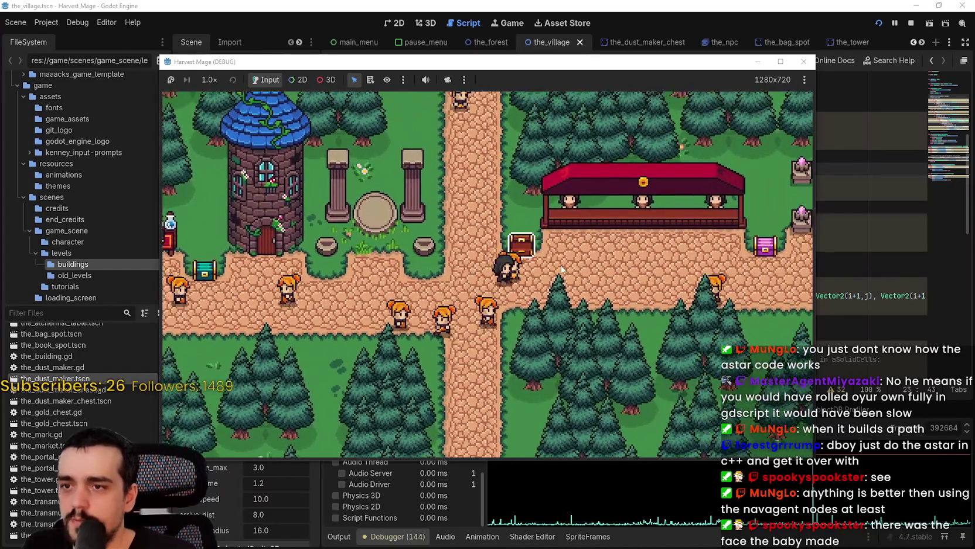
{"action": "key", "text": "d"}
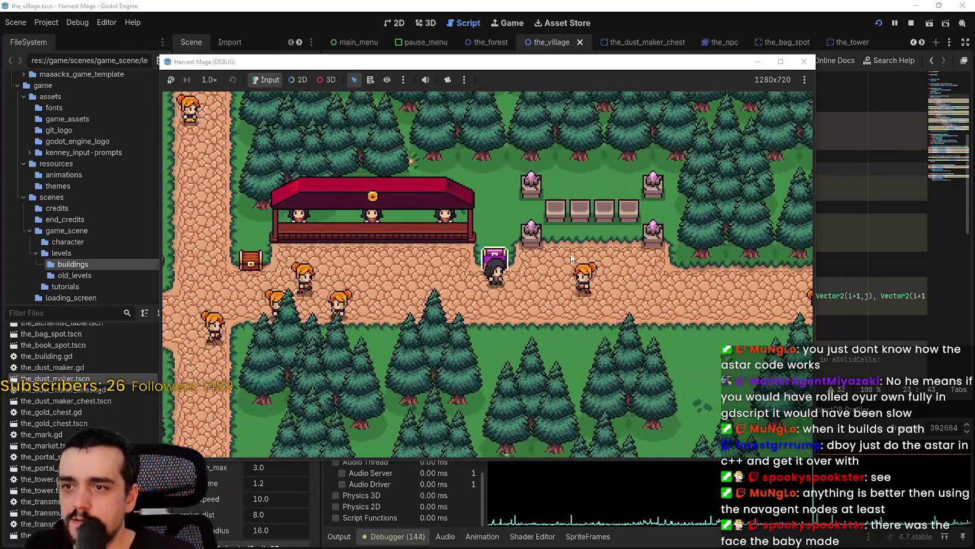
{"action": "key", "text": "d"}
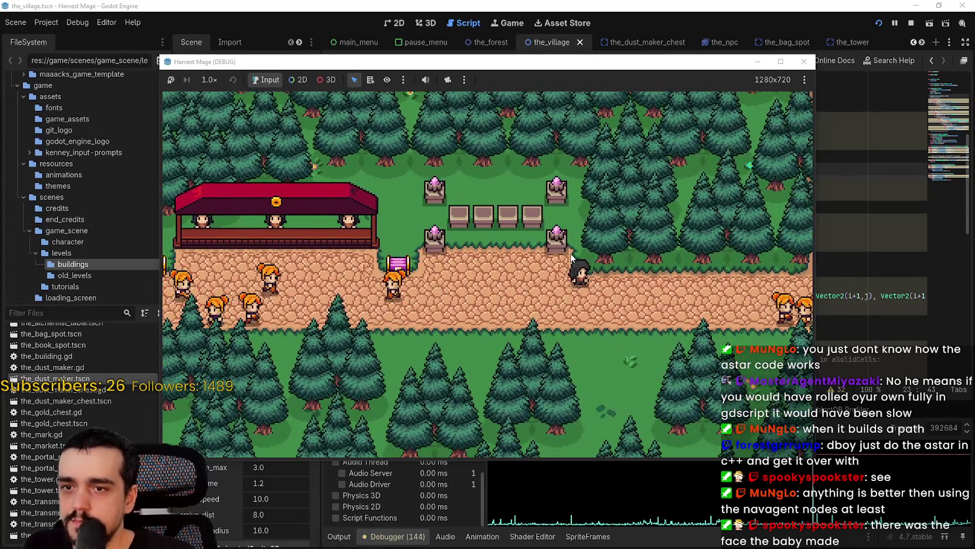
{"action": "key", "text": "a"}
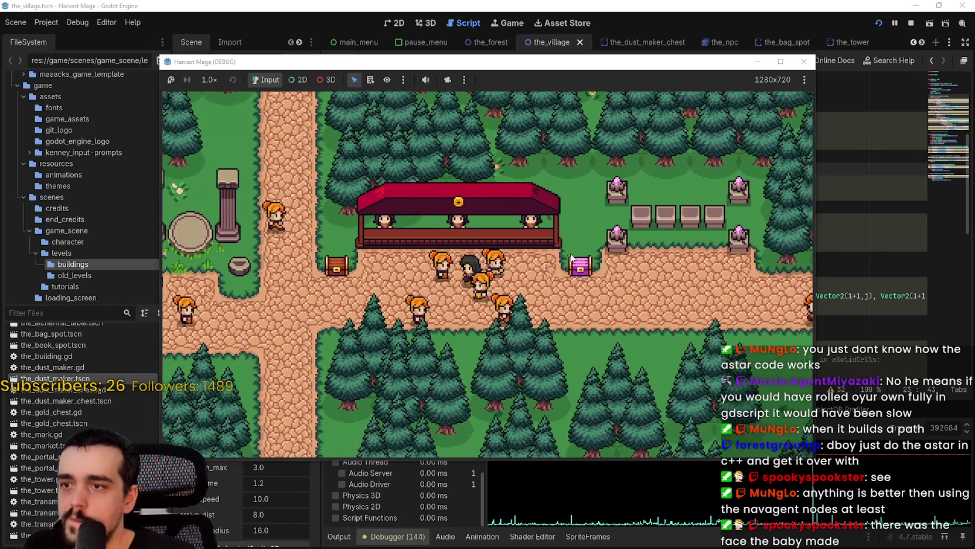
{"action": "key", "text": "a"}
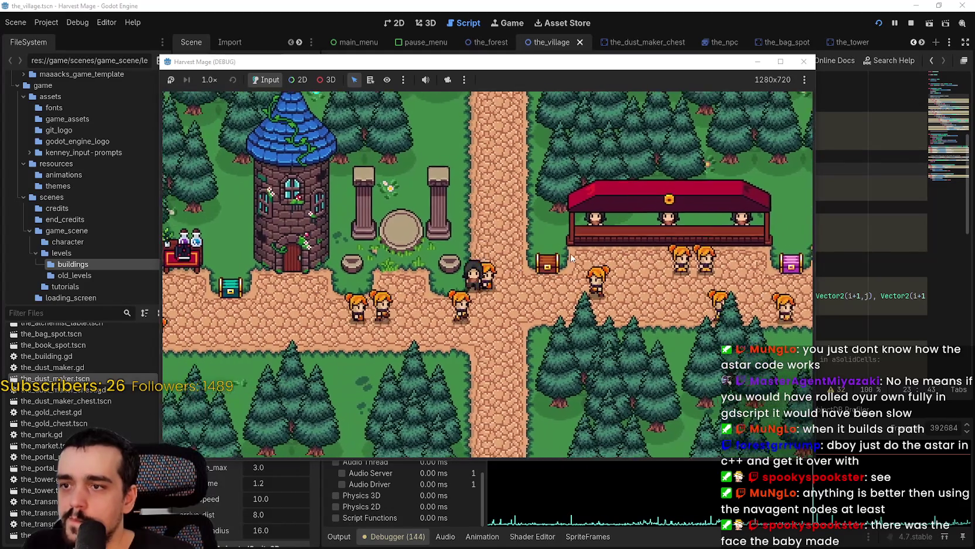
{"action": "key", "text": "d"}
{"action": "key", "text": "s"}
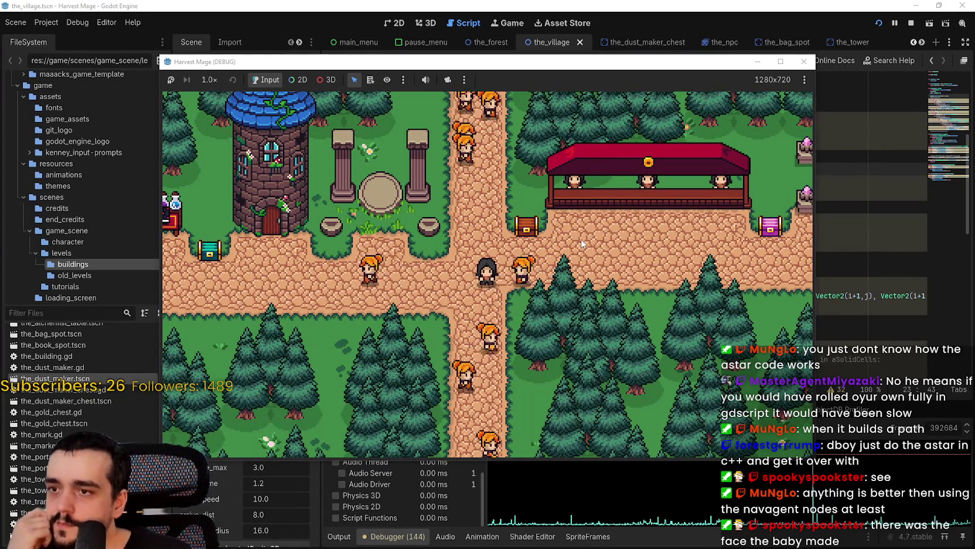
{"action": "key", "text": "d"}
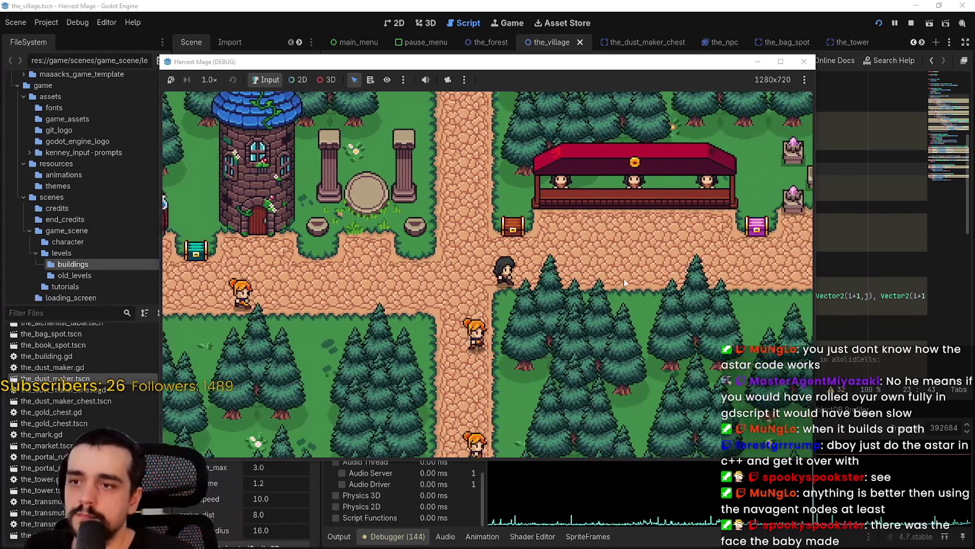
{"action": "key", "text": "d"}
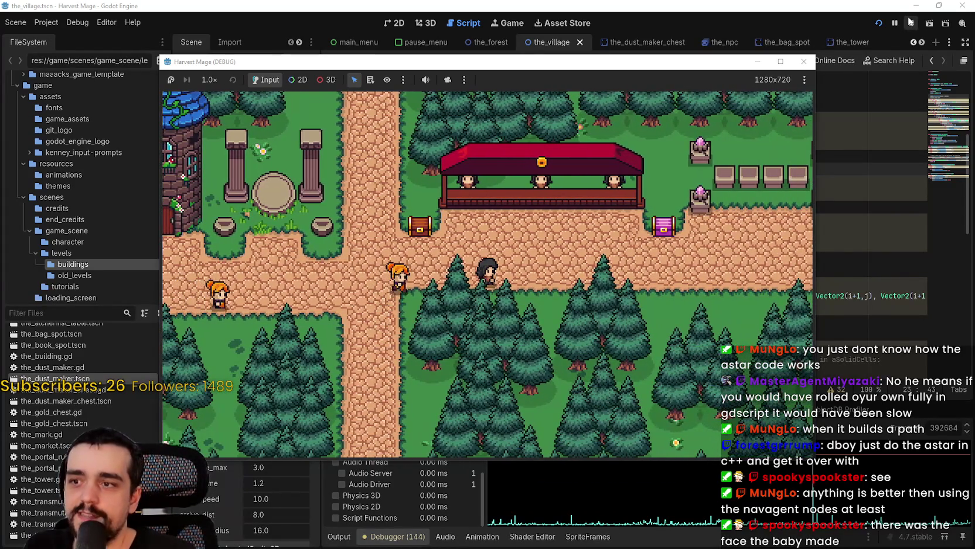
{"action": "key", "text": "a"}
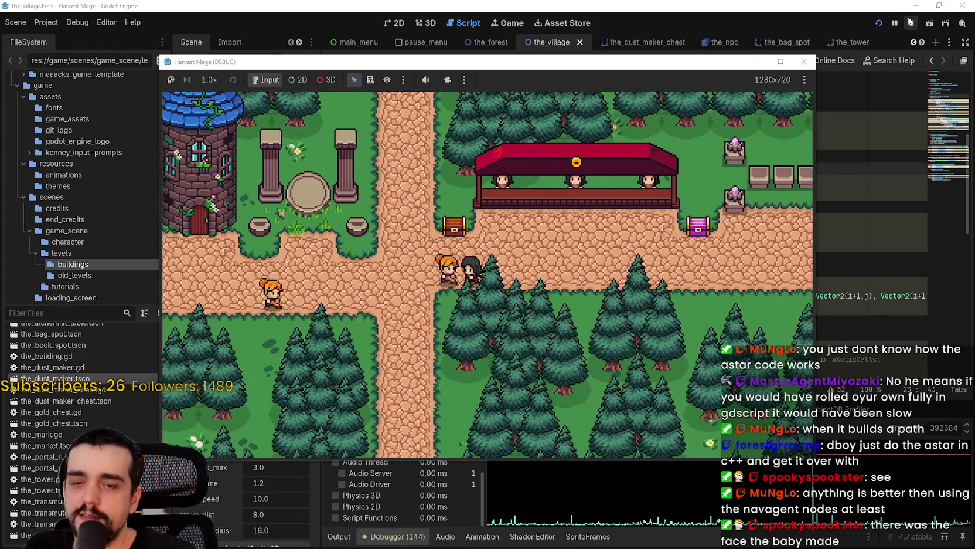
Stop the game and duplicate npc1–npc13 in the village scene's 2D view
{"action": "left_click", "coordinate": [910, 21]}
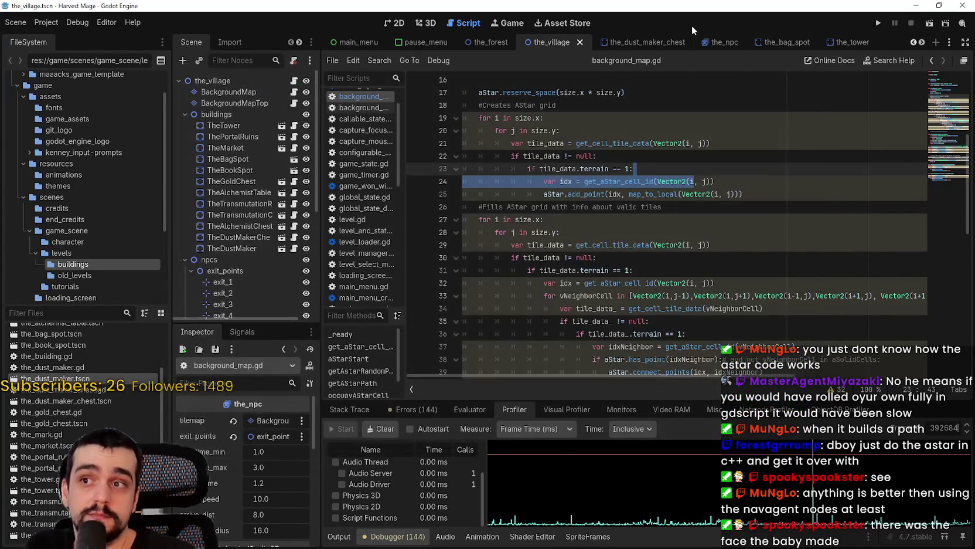
{"action": "left_click", "coordinate": [389, 22]}
{"action": "scroll", "coordinate": [258, 251], "scroll_direction": "down", "scroll_amount": 5}
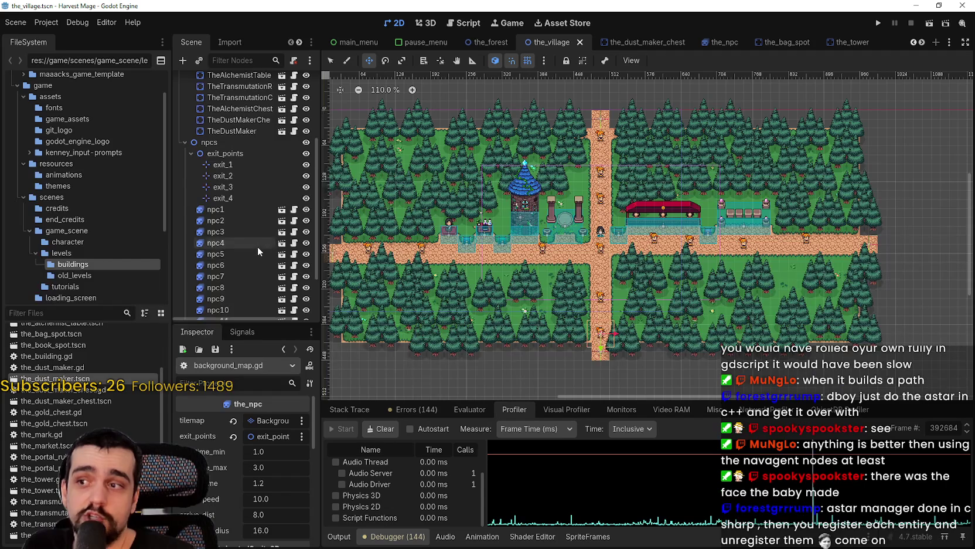
{"action": "left_click", "coordinate": [228, 144], "text": "shift"}
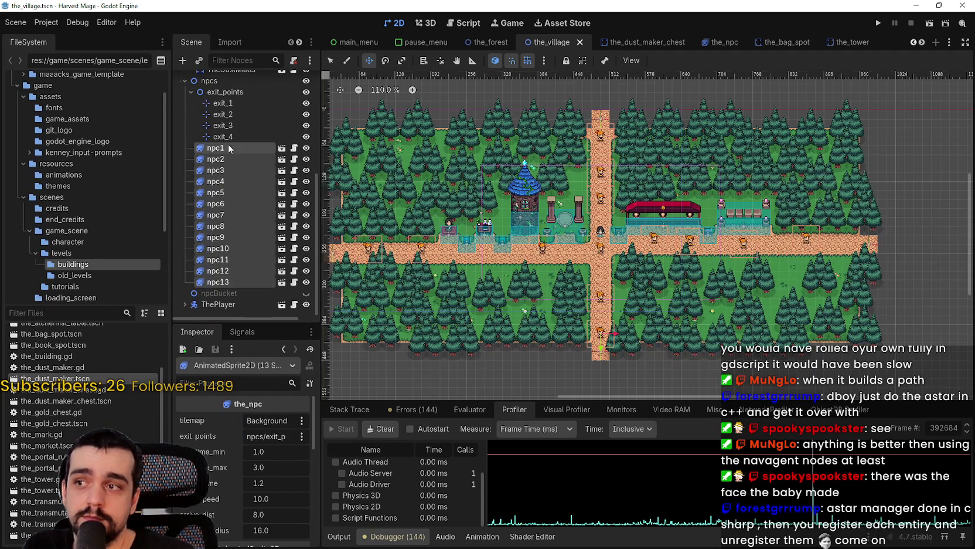
{"action": "key", "text": "ctrl+d"}
{"action": "key", "text": "ctrl+d"}
{"action": "key", "text": "ctrl+d"}
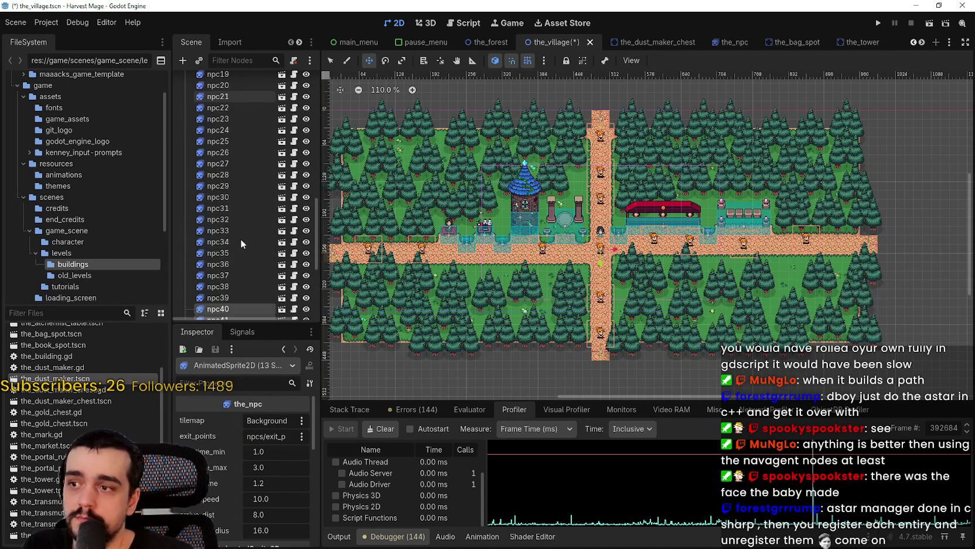
Duplicate the selected NPC nodes eight more times until the list runs past npc1007
{"action": "key", "text": "ctrl+d"}
{"action": "key", "text": "ctrl+d"}
{"action": "key", "text": "ctrl+d"}
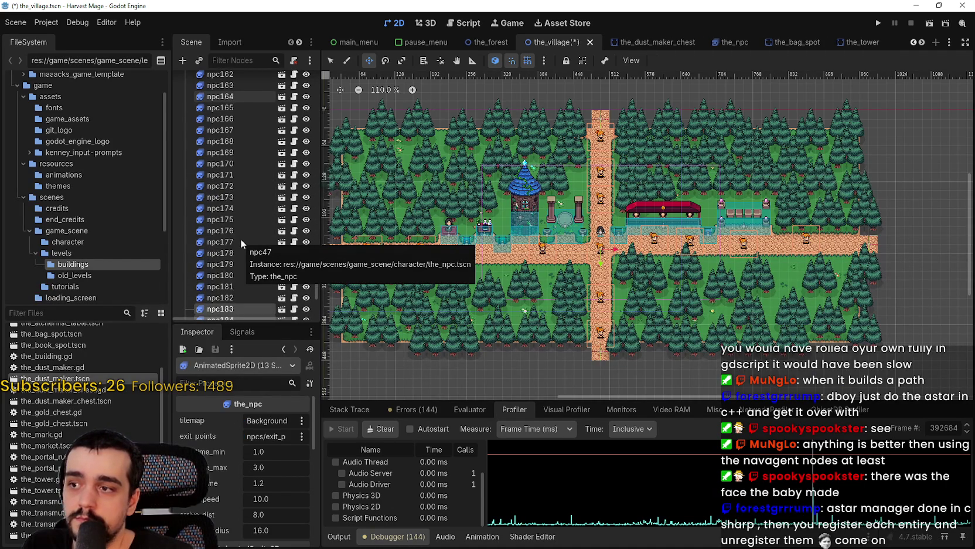
{"action": "key", "text": "ctrl+d"}
{"action": "key", "text": "ctrl+d"}
{"action": "key", "text": "ctrl+d"}
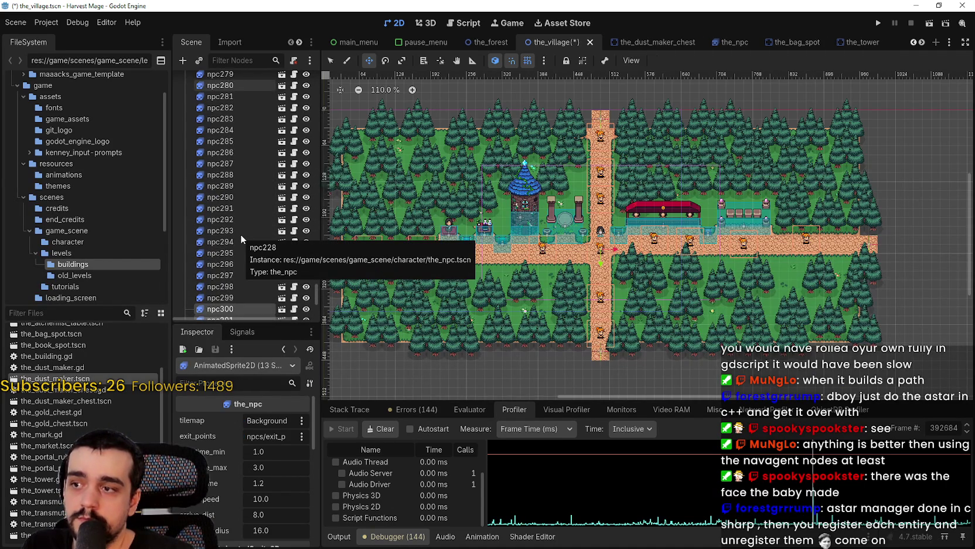
{"action": "key", "text": "ctrl+d"}
{"action": "key", "text": "ctrl+d"}
{"action": "key", "text": "ctrl+d"}
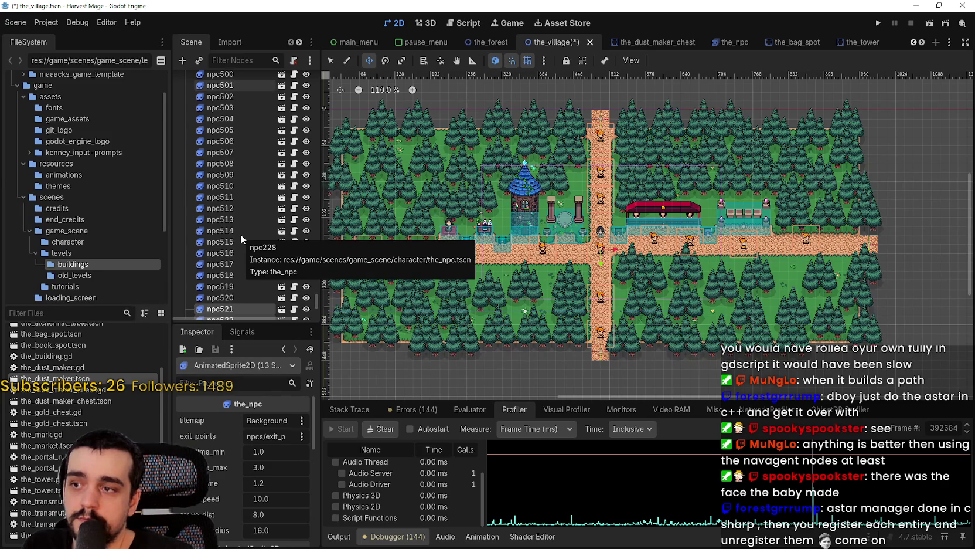
{"action": "key", "text": "ctrl+d"}
{"action": "key", "text": "ctrl+d"}
{"action": "key", "text": "ctrl+d"}
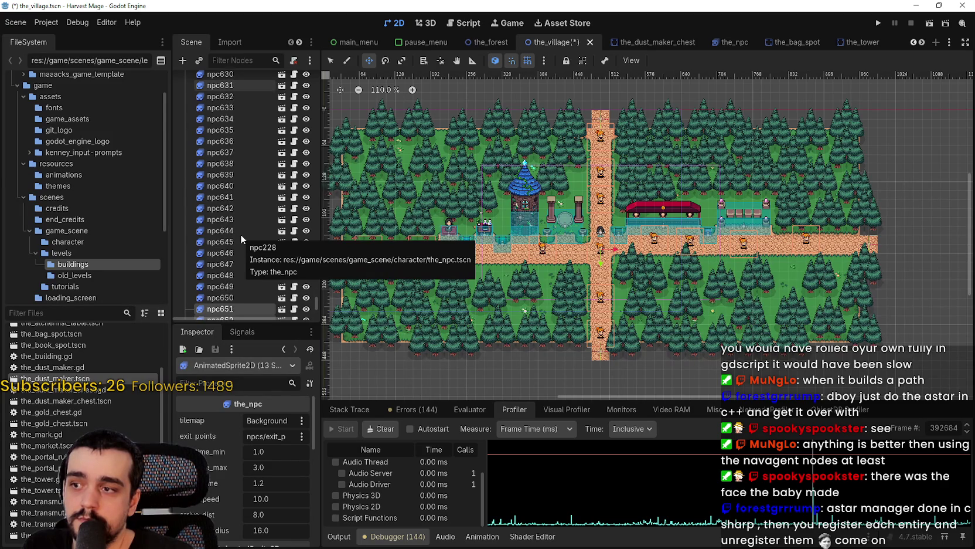
{"action": "key", "text": "ctrl+d"}
{"action": "key", "text": "ctrl+d"}
{"action": "key", "text": "ctrl+d"}
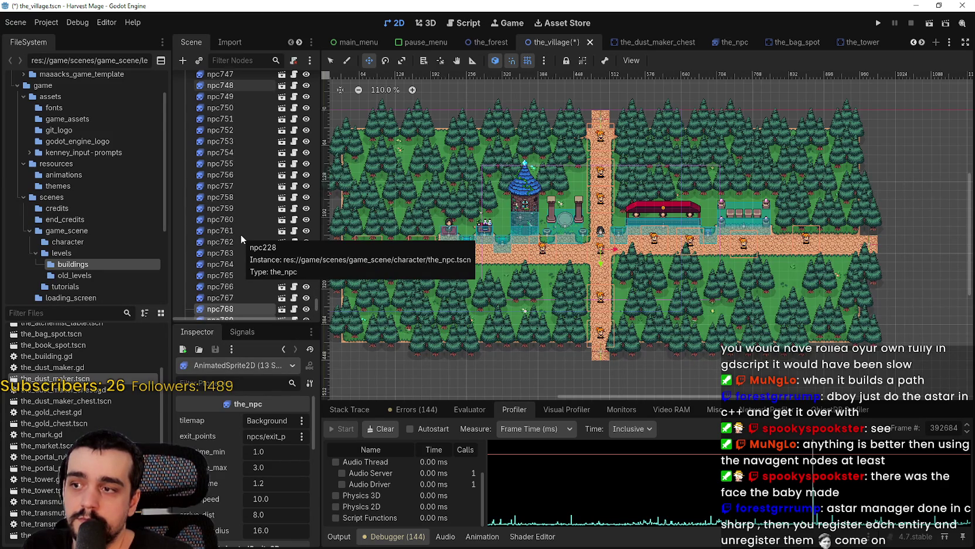
{"action": "key", "text": "ctrl+d"}
{"action": "key", "text": "ctrl+d"}
{"action": "key", "text": "ctrl+d"}
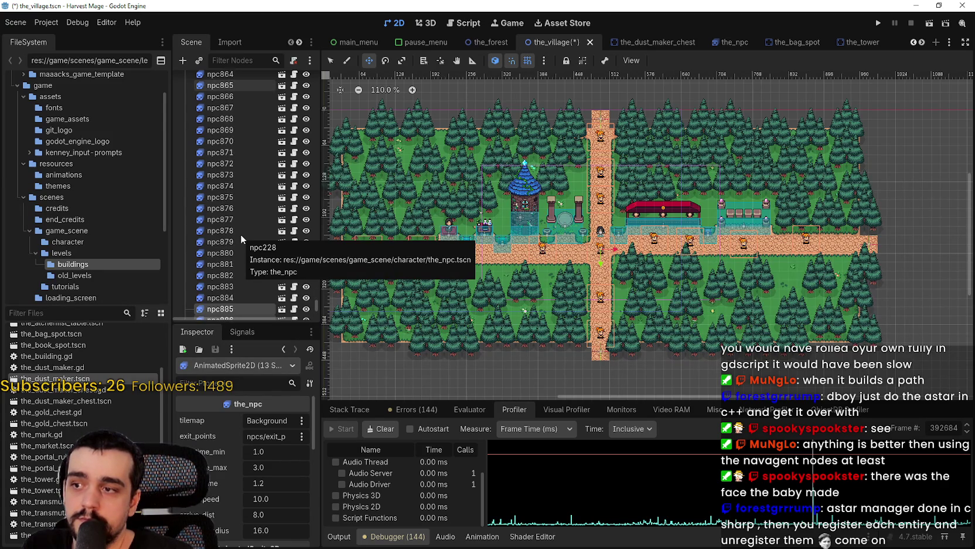
{"action": "key", "text": "ctrl+d"}
{"action": "key", "text": "ctrl+d"}
{"action": "key", "text": "ctrl+d"}
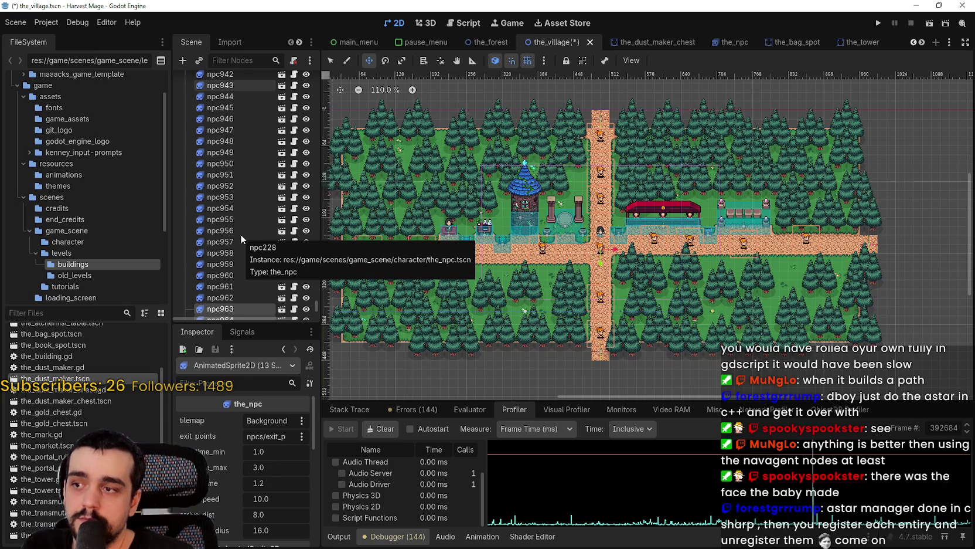
{"action": "key", "text": "ctrl+d"}
{"action": "key", "text": "ctrl+d"}
{"action": "key", "text": "ctrl+d"}
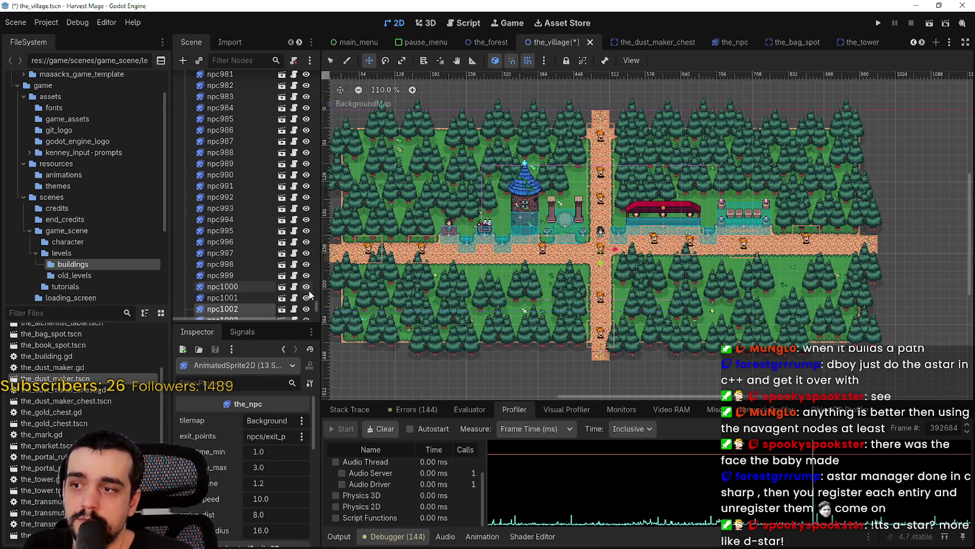
{"action": "scroll", "coordinate": [322, 308], "scroll_direction": "down", "scroll_amount": 5}
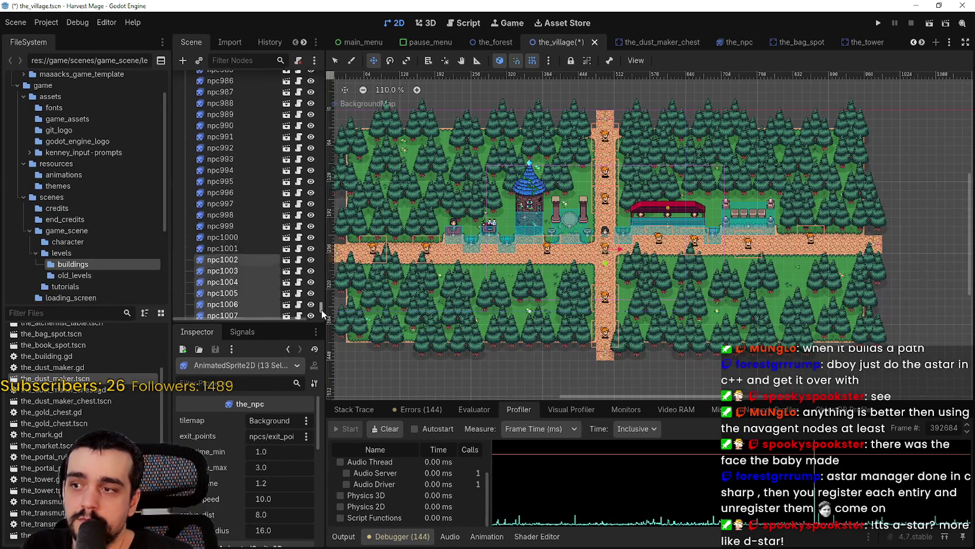
Save and run Harvest Mage, start the level, maximize it, then close it with F8
{"action": "left_click", "coordinate": [880, 26]}
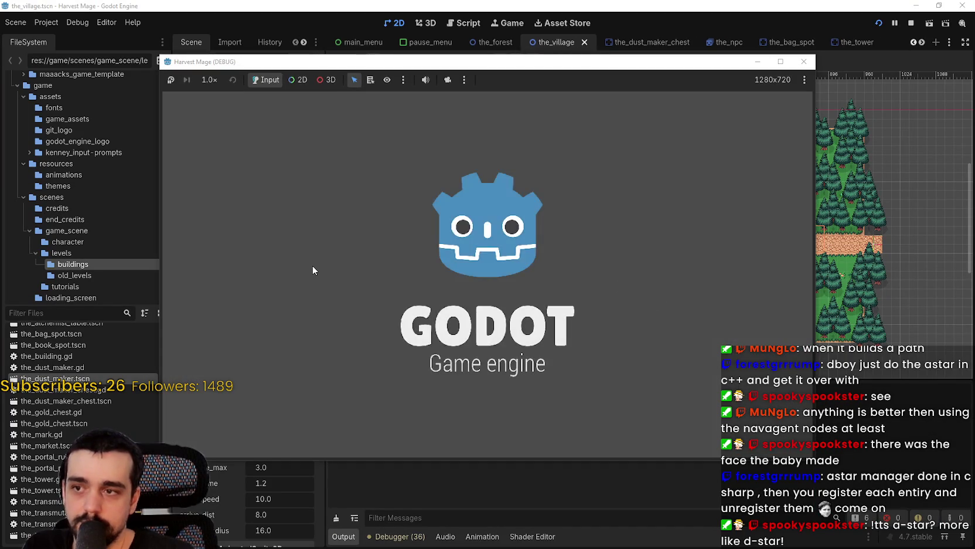
{"action": "key", "text": "Return"}
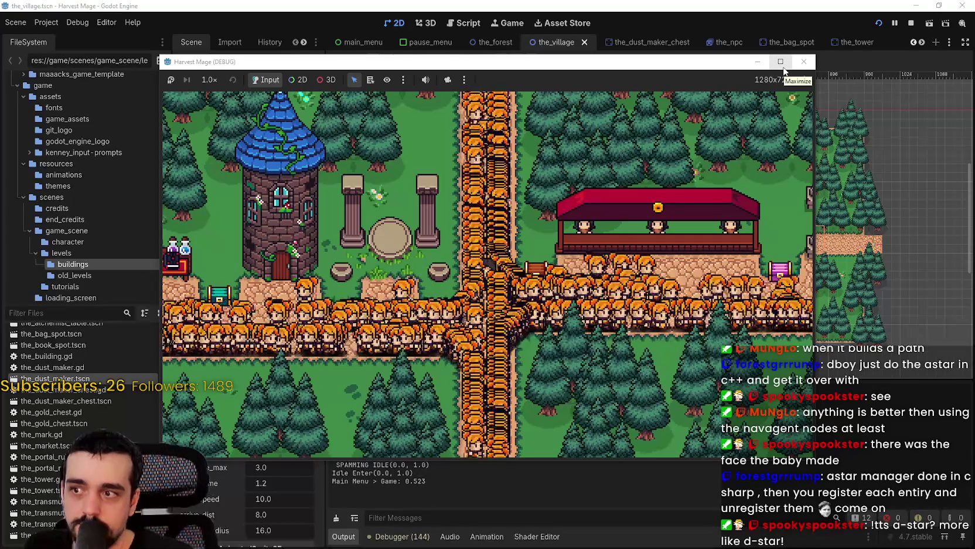
{"action": "left_click", "coordinate": [781, 62]}
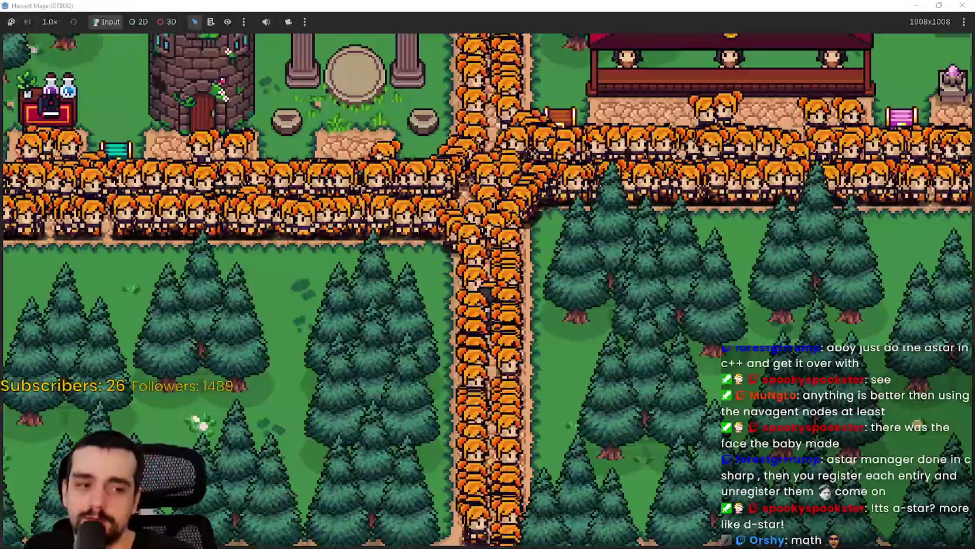
{"action": "key", "text": "F8"}
Show the debugger's FPS performance monitors and move the game window up and right
{"action": "left_click", "coordinate": [404, 538]}
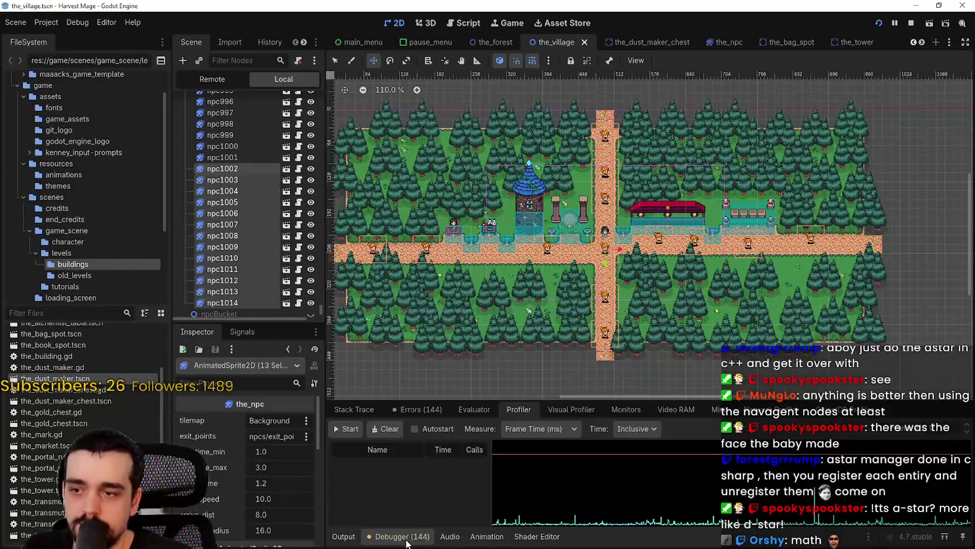
{"action": "left_click", "coordinate": [625, 409]}
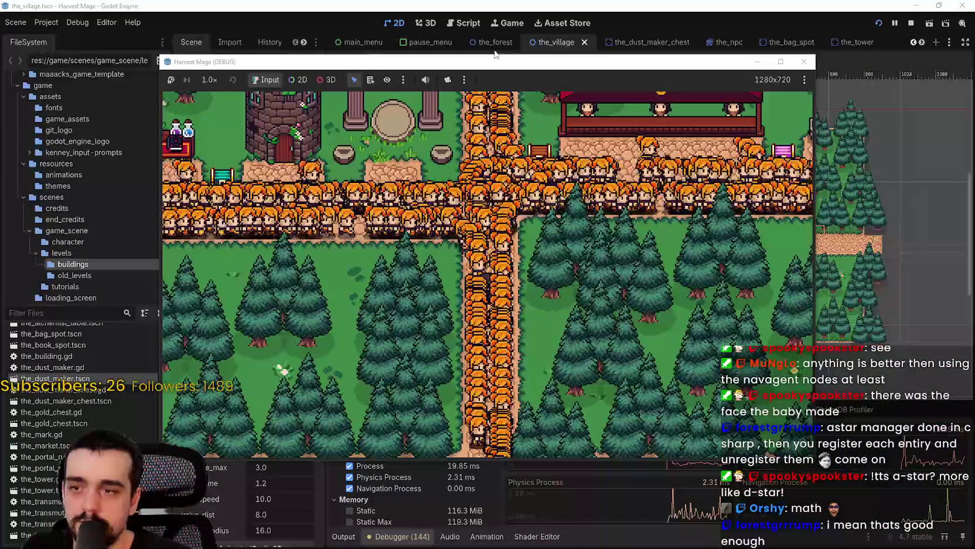
{"action": "left_click_drag", "start_coordinate": [469, 64], "coordinate": [544, 24]}
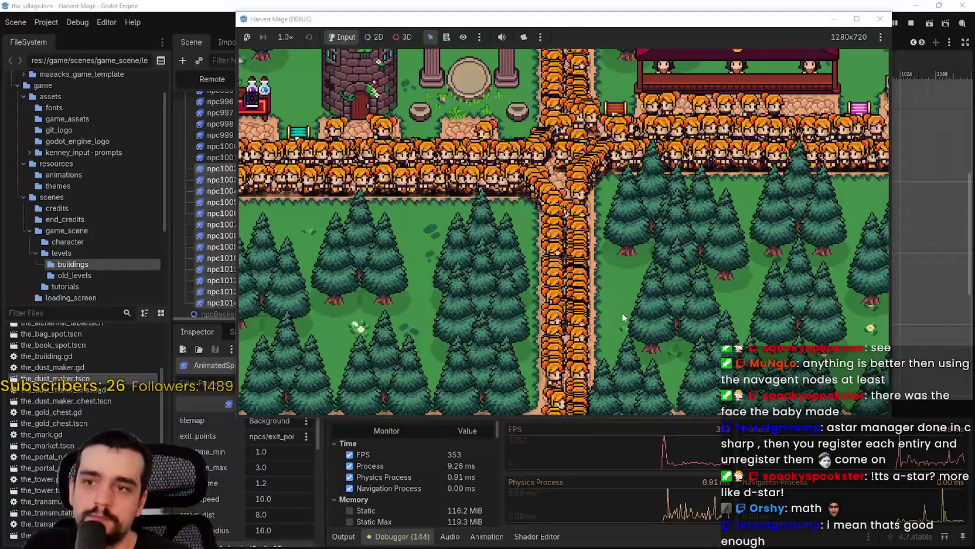
Walk the player through the village and into the NPC crowd, then return to the editor
{"action": "key", "text": "Up"}
{"action": "key", "text": "Right"}
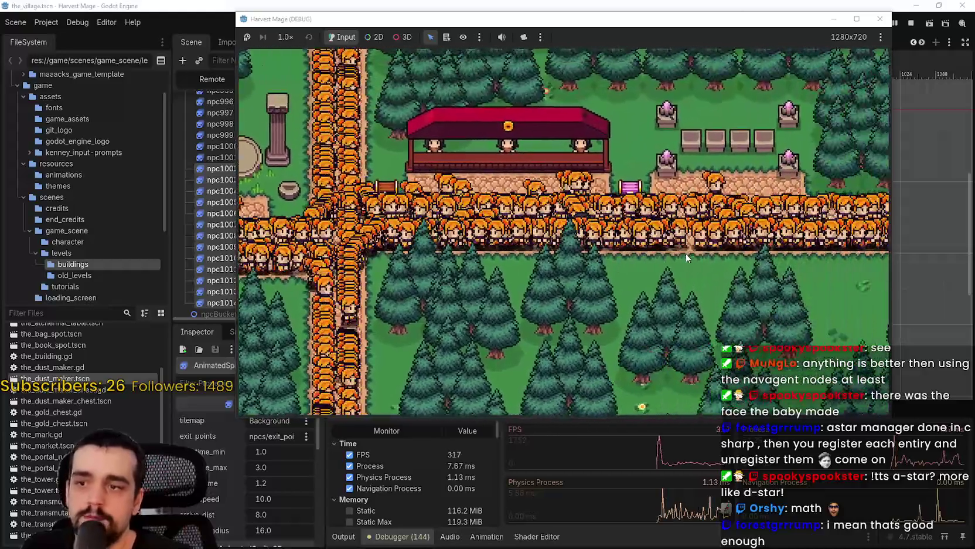
{"action": "key", "text": "Right"}
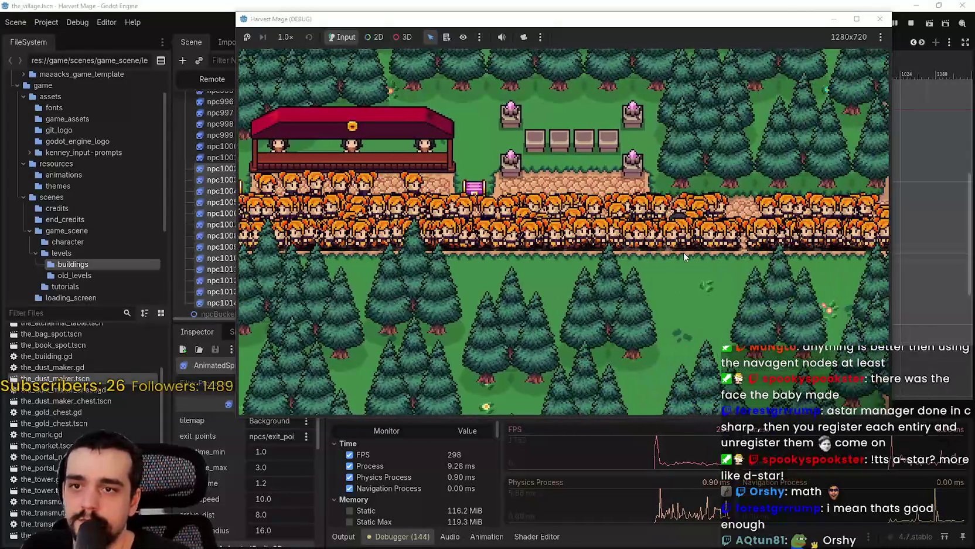
{"action": "key", "text": "Up"}
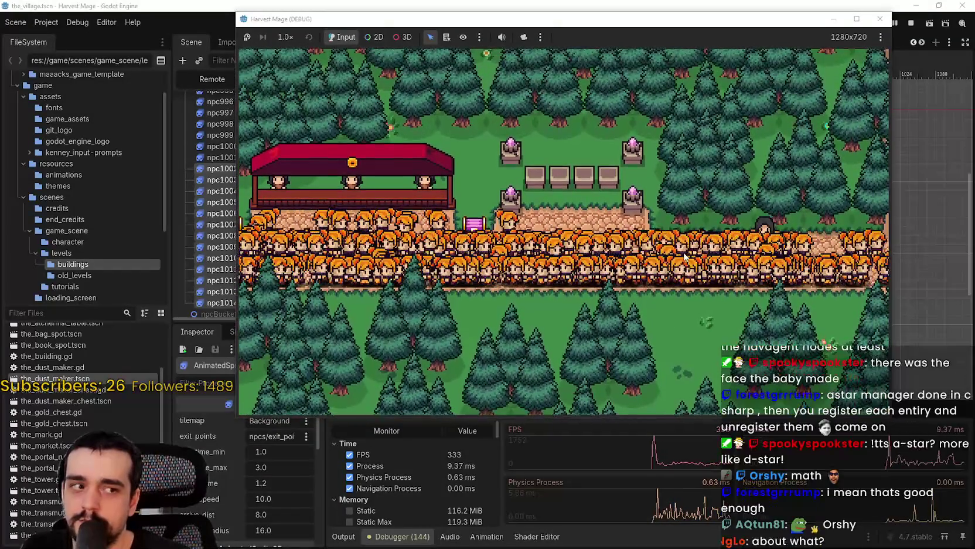
{"action": "key", "text": "Down"}
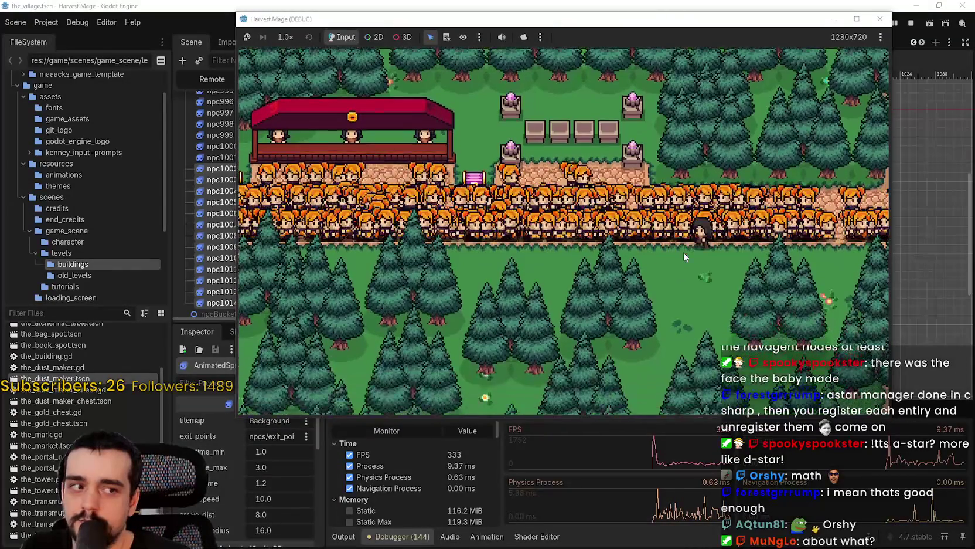
{"action": "key", "text": "Right"}
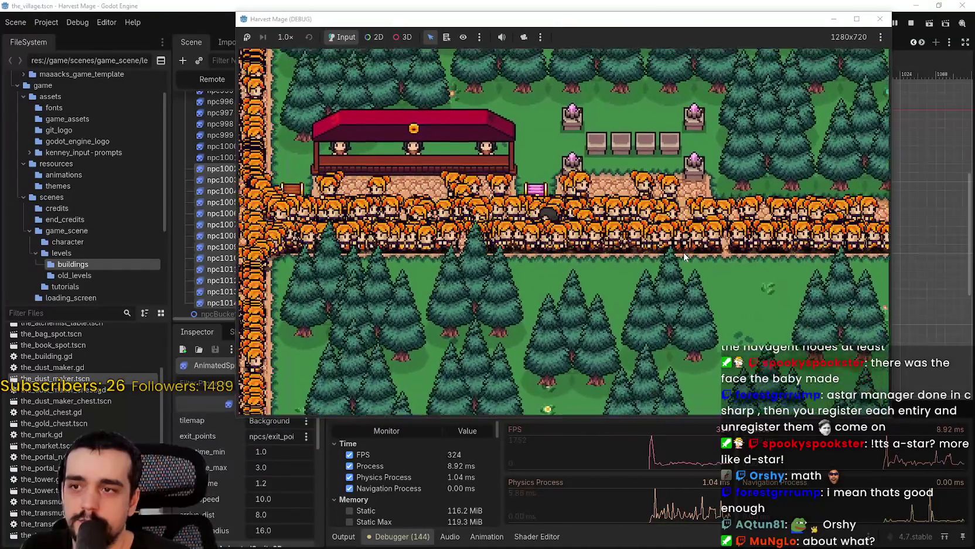
{"action": "key", "text": "Left"}
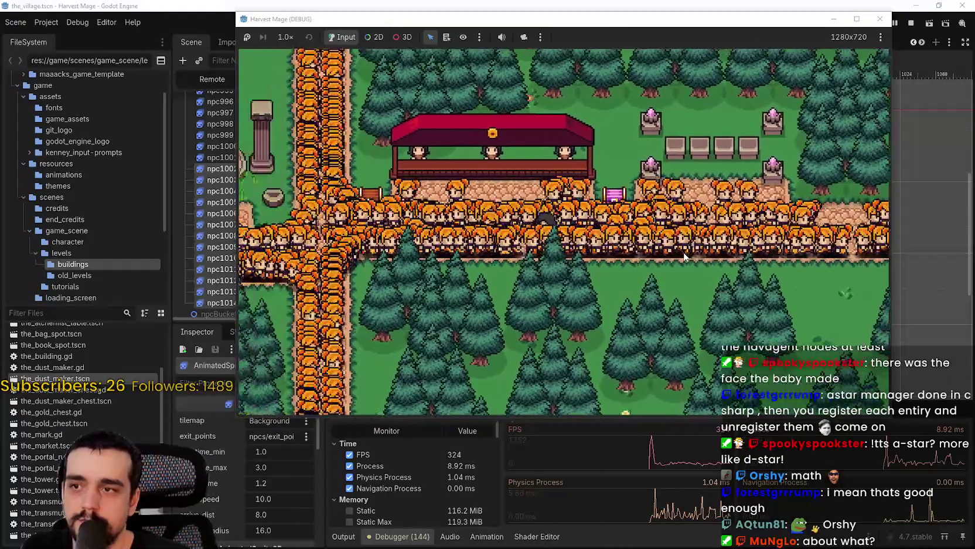
{"action": "key", "text": "Down"}
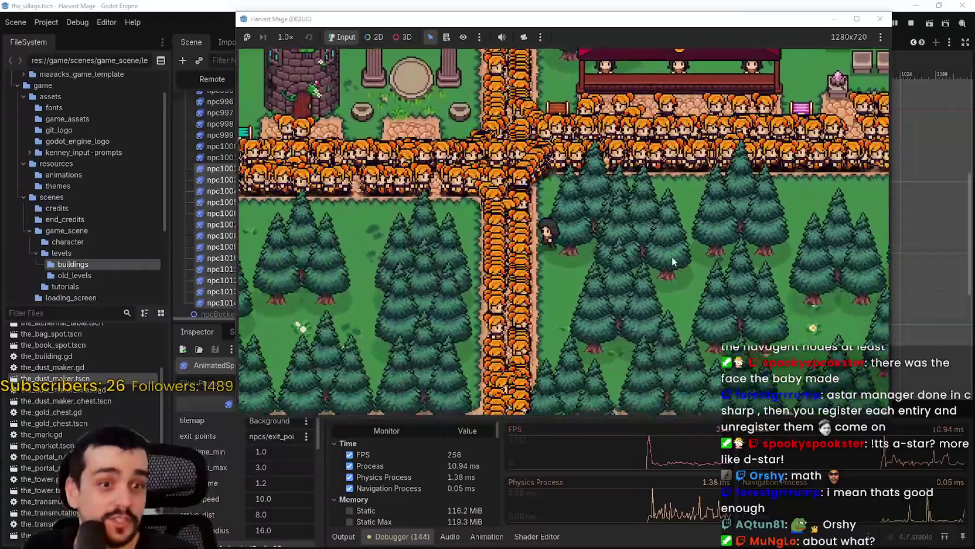
{"action": "key", "text": "Up"}
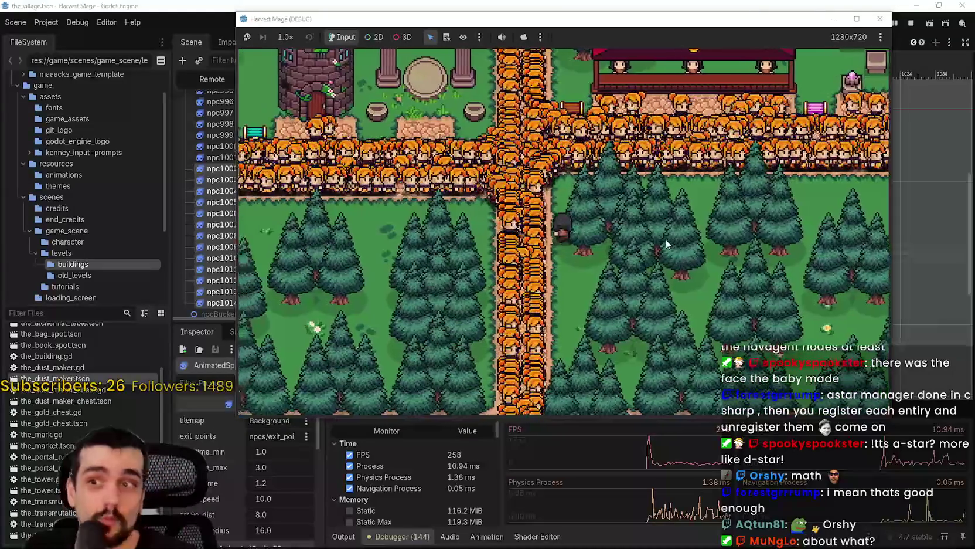
{"action": "key", "text": "Left"}
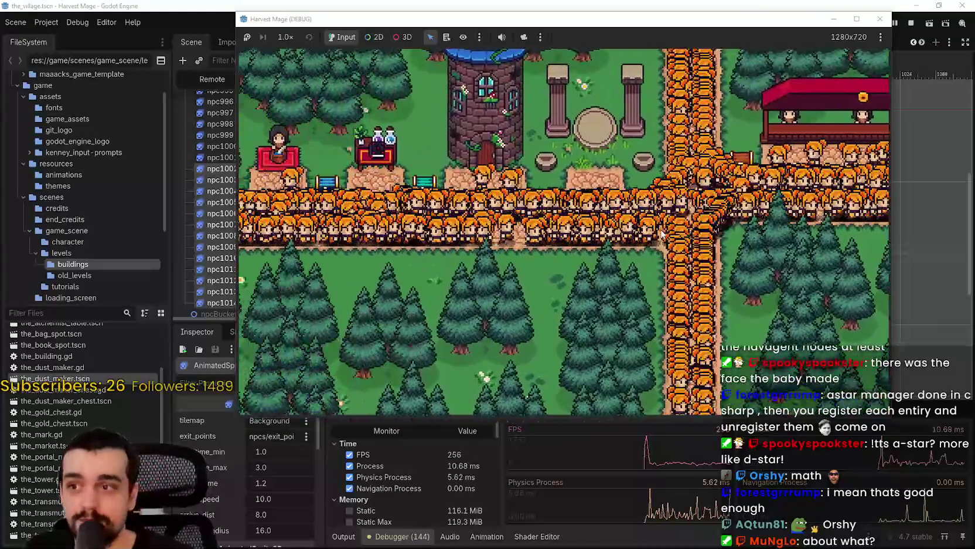
{"action": "key", "text": "Left"}
{"action": "key", "text": "Down"}
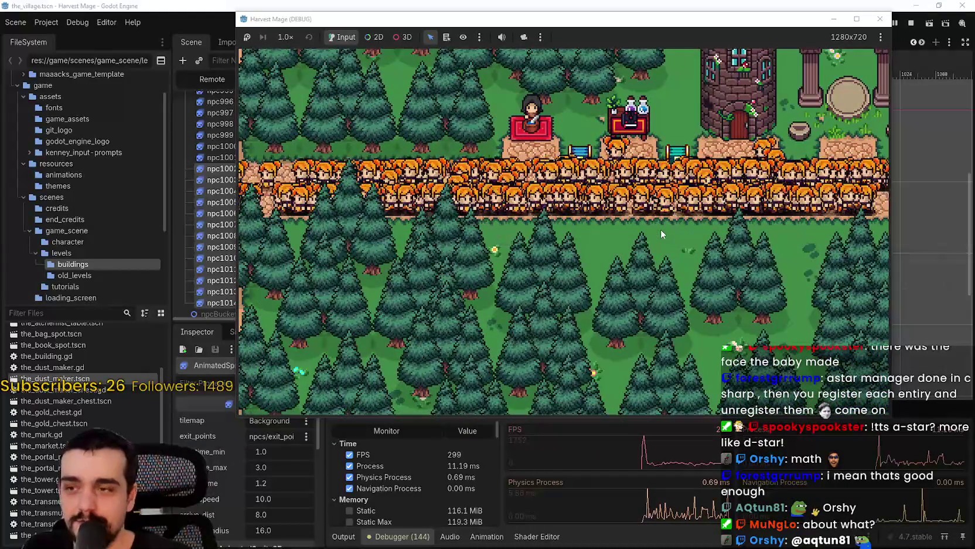
{"action": "key", "text": "Up"}
{"action": "key", "text": "Left"}
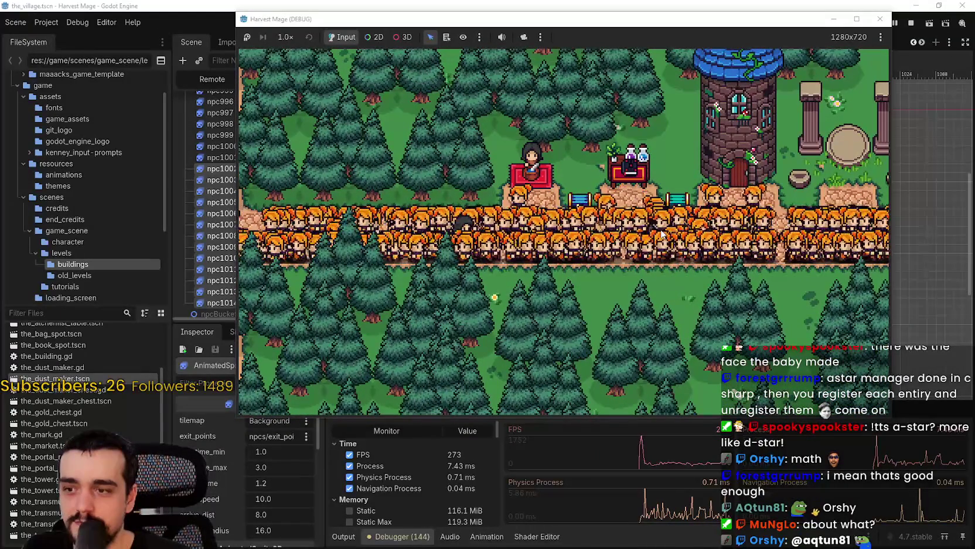
{"action": "key", "text": "Down"}
{"action": "key", "text": "Right"}
{"action": "key", "text": "Right"}
{"action": "key", "text": "Up"}
{"action": "key", "text": "Up"}
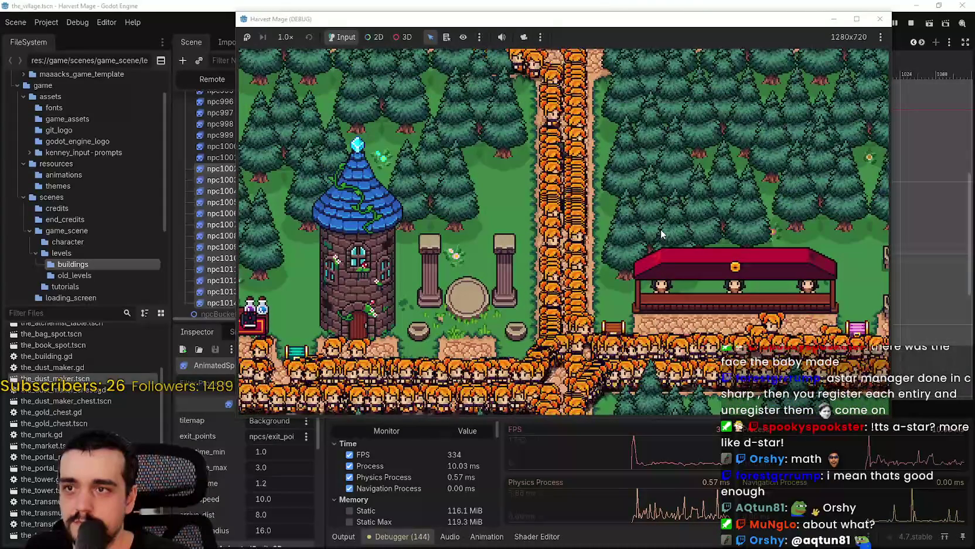
{"action": "key", "text": "Down"}
{"action": "key", "text": "Right"}
{"action": "key", "text": "Right"}
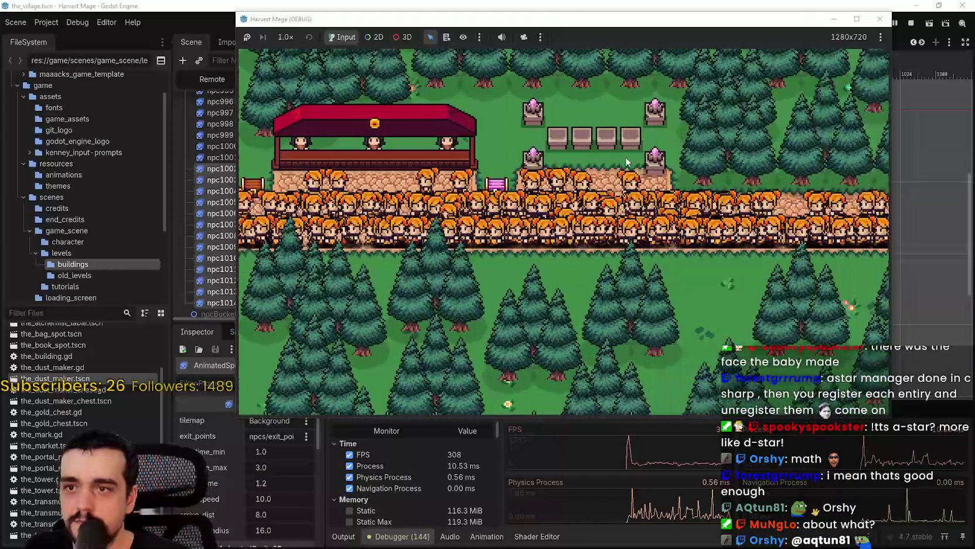
{"action": "key", "text": "Right"}
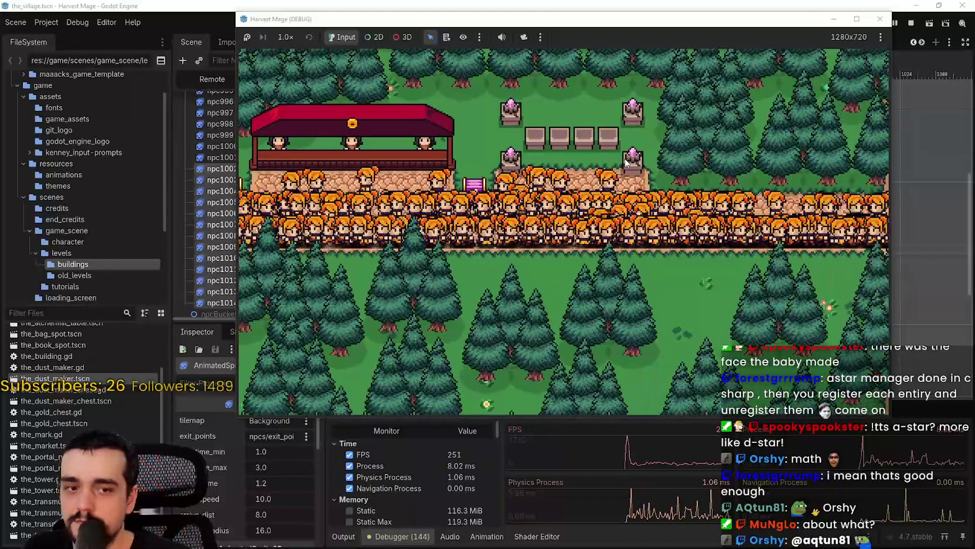
{"action": "key", "text": "Left"}
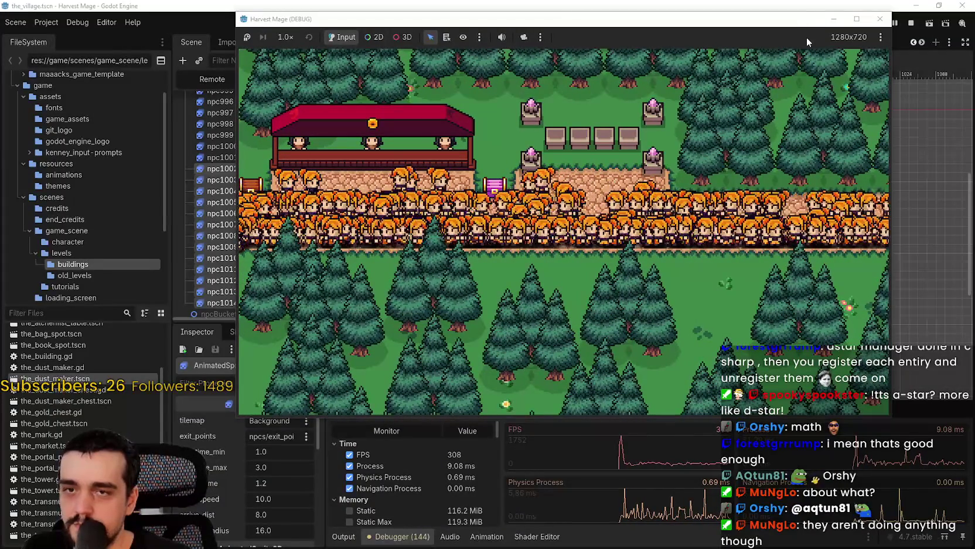
{"action": "left_click", "coordinate": [718, 4]}
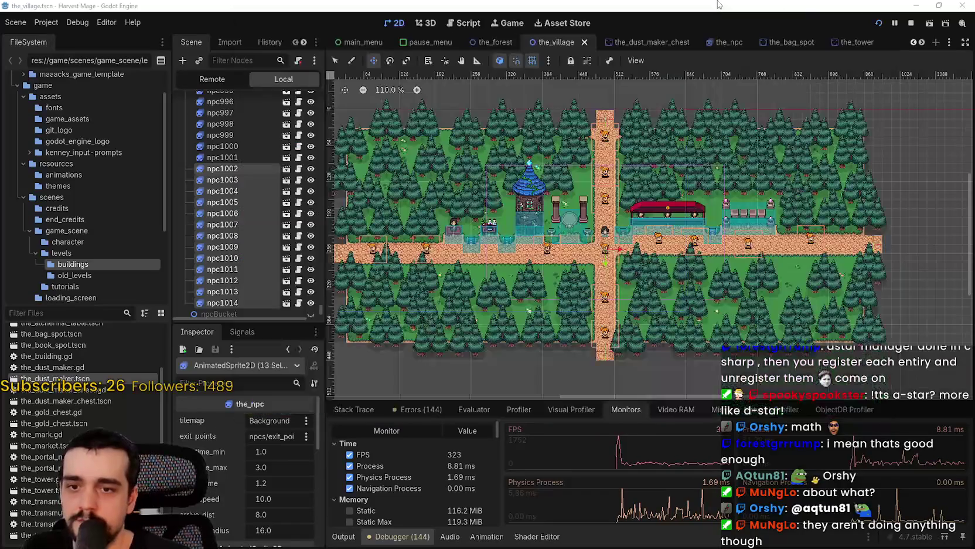
{"action": "left_click", "coordinate": [588, 410]}
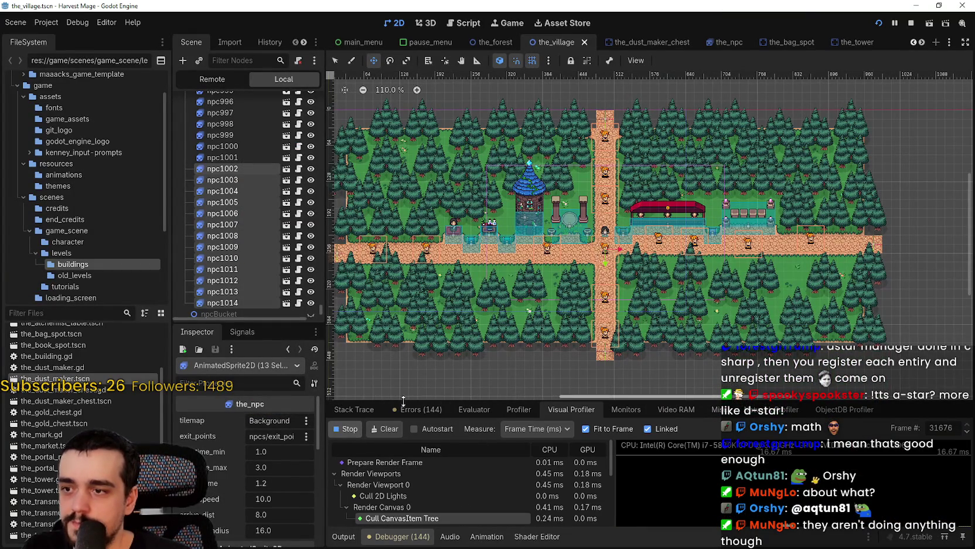
{"action": "left_click_drag", "start_coordinate": [404, 399], "coordinate": [377, 41]}
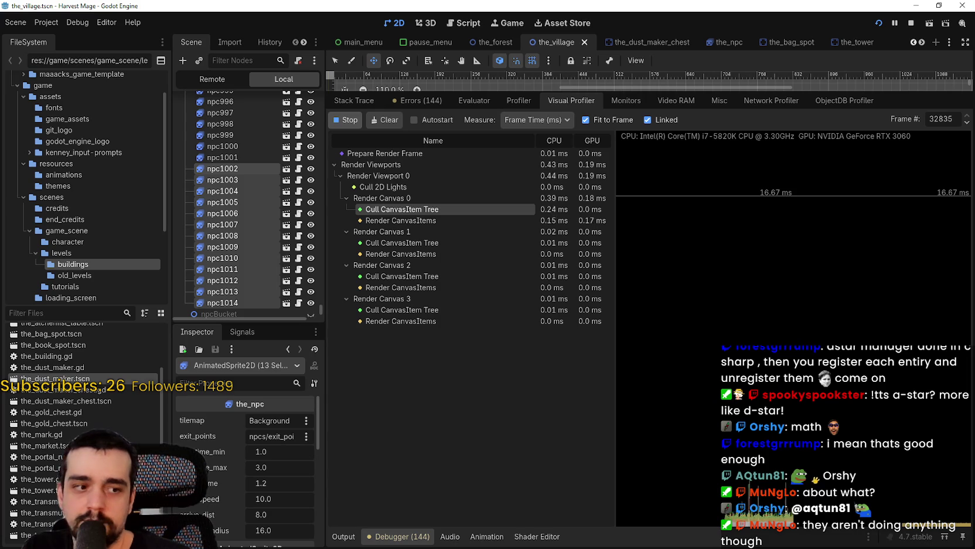
{"action": "key", "text": "alt+Tab"}
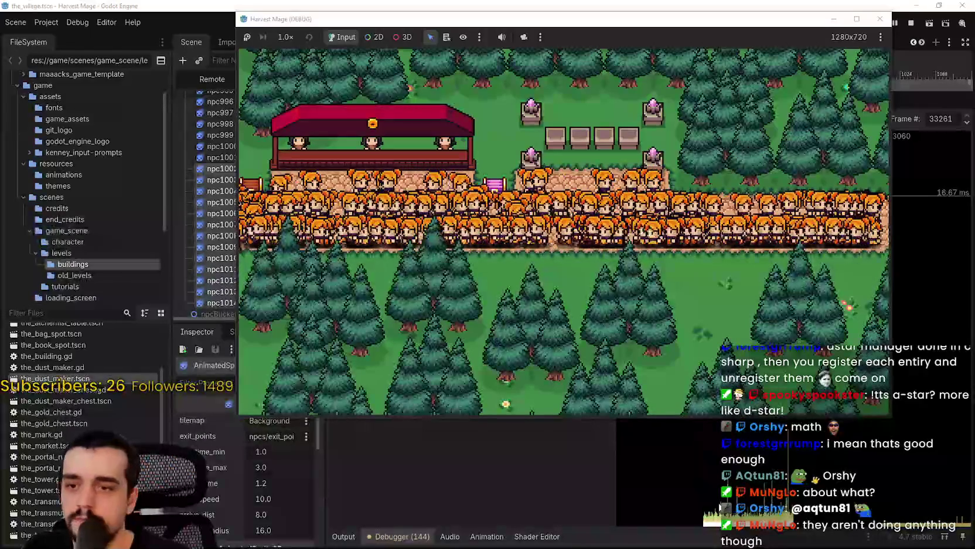
{"action": "key", "text": "a"}
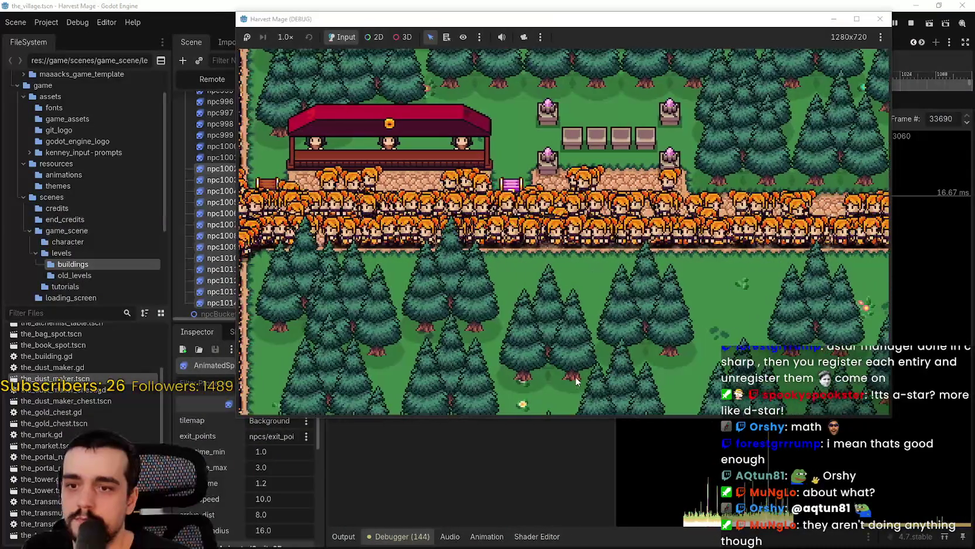
{"action": "key", "text": "w"}
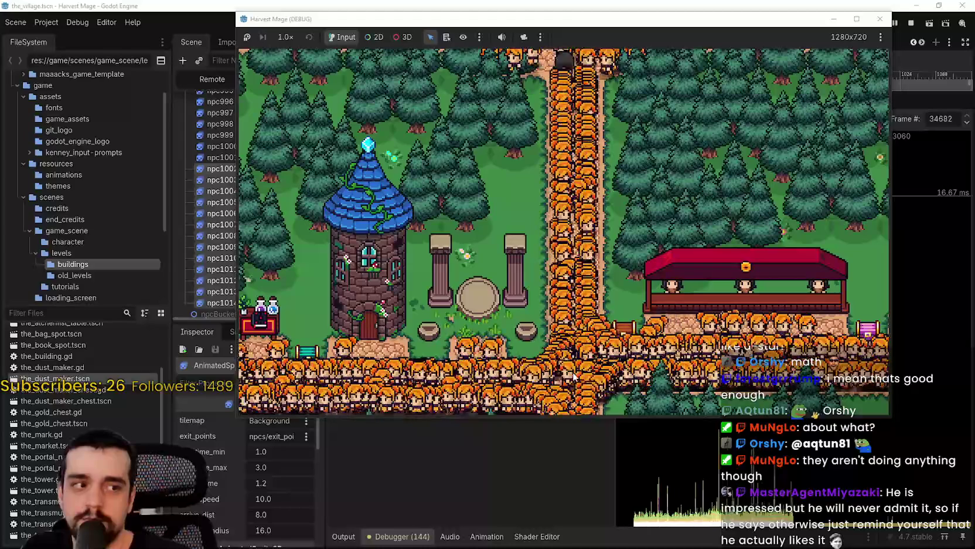
{"action": "key", "text": "s"}
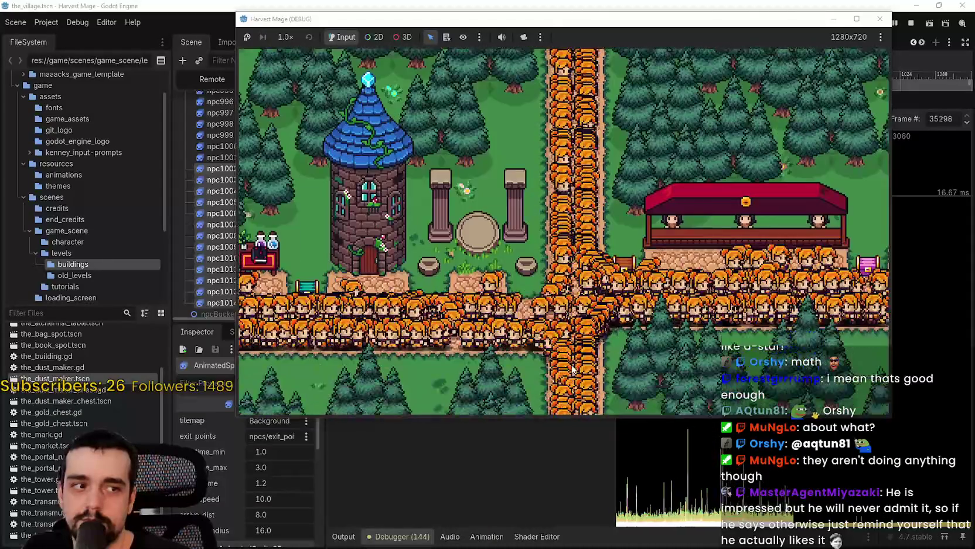
{"action": "key", "text": "a"}
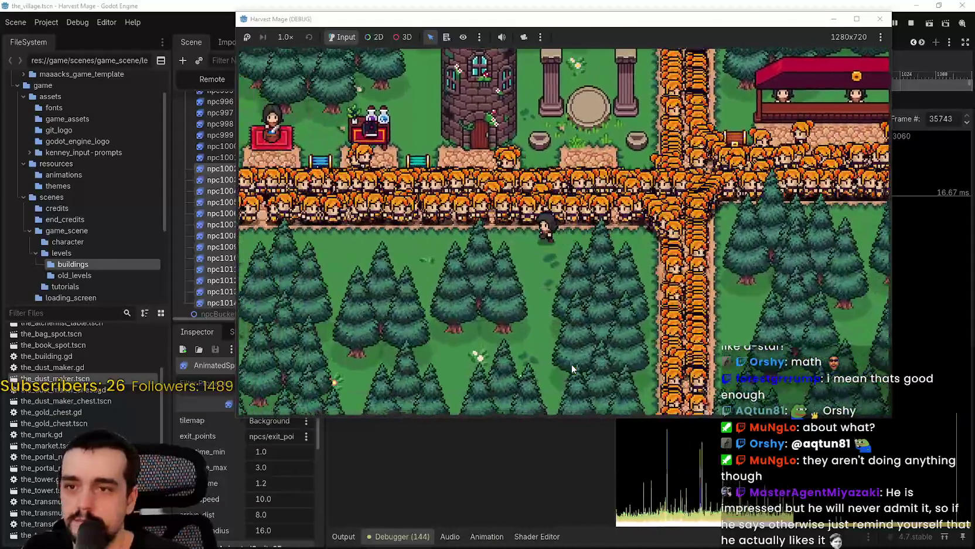
{"action": "key", "text": "a"}
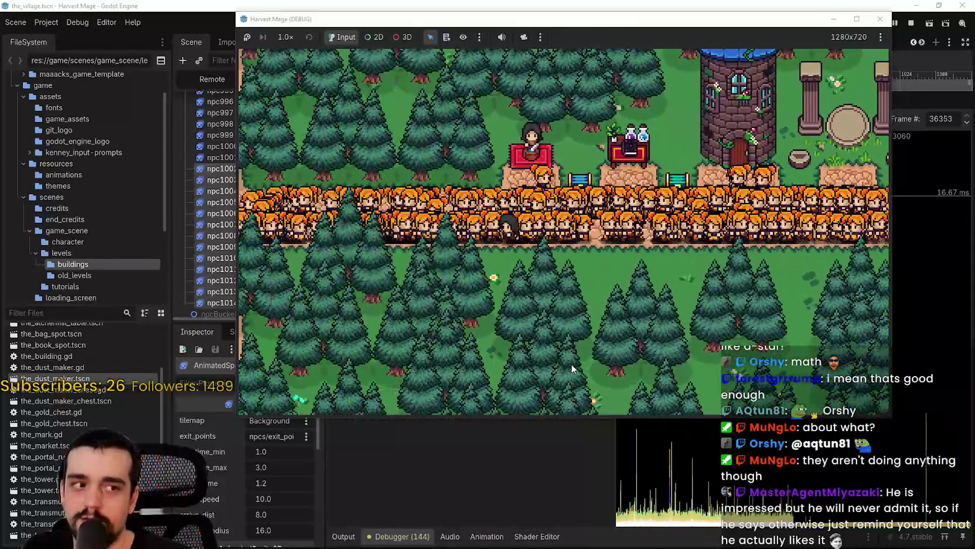
{"action": "key", "text": "d"}
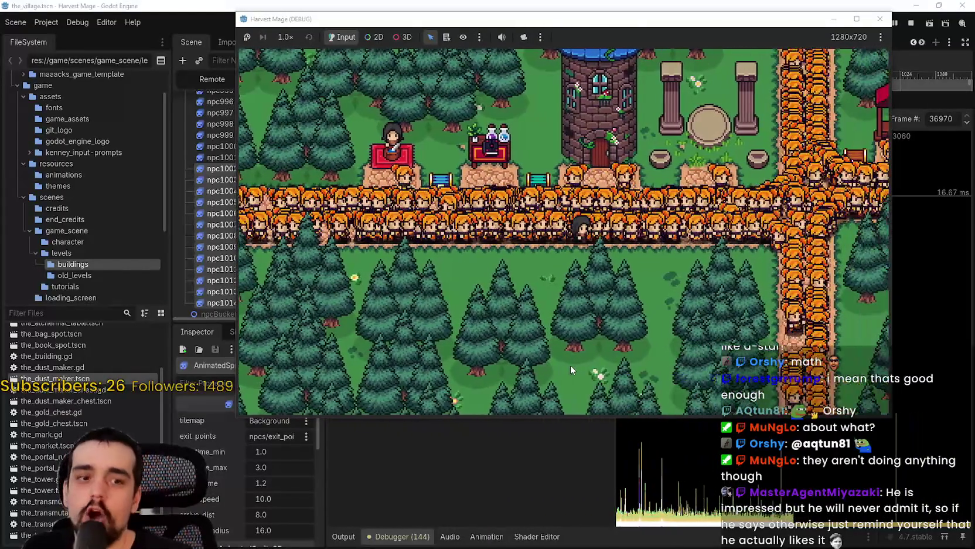
{"action": "key", "text": "d"}
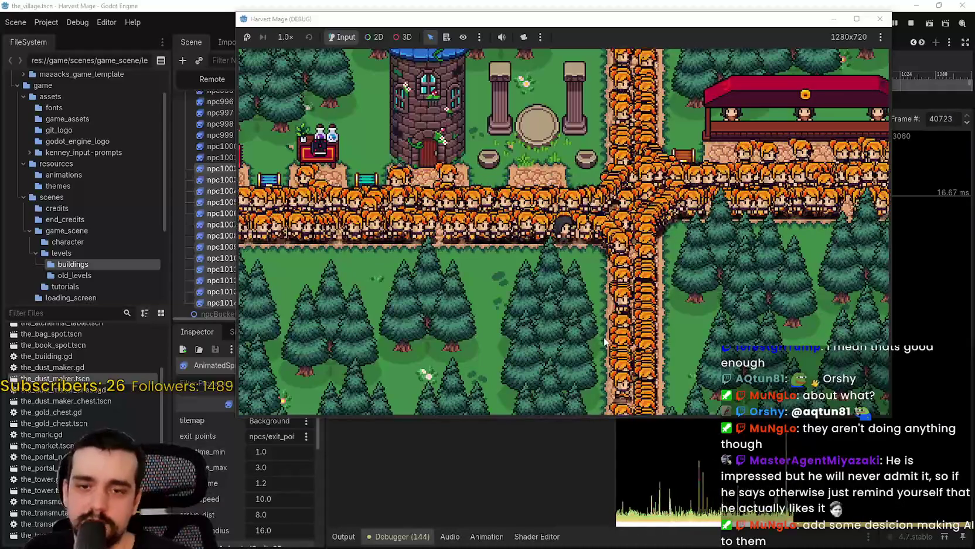
{"action": "key", "text": "d"}
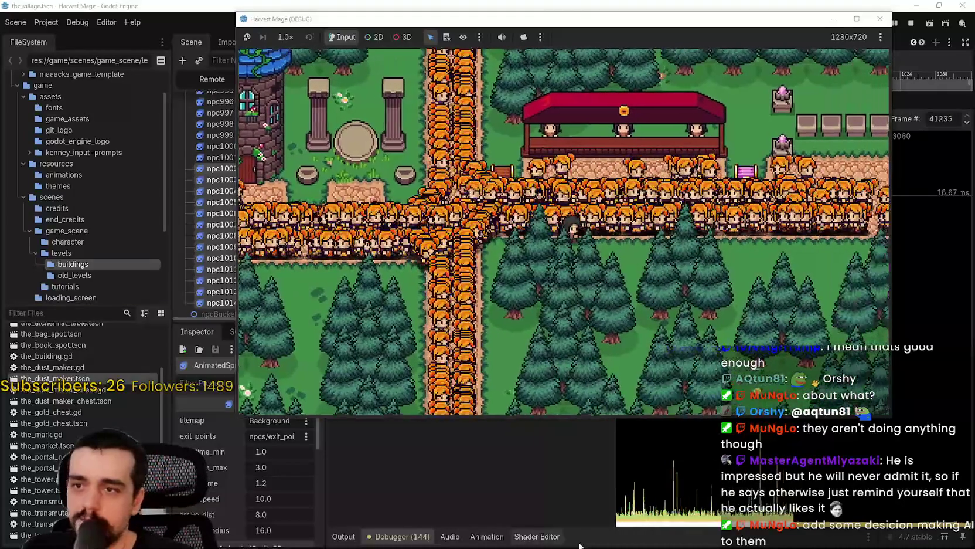
{"action": "key", "text": "alt+Tab"}
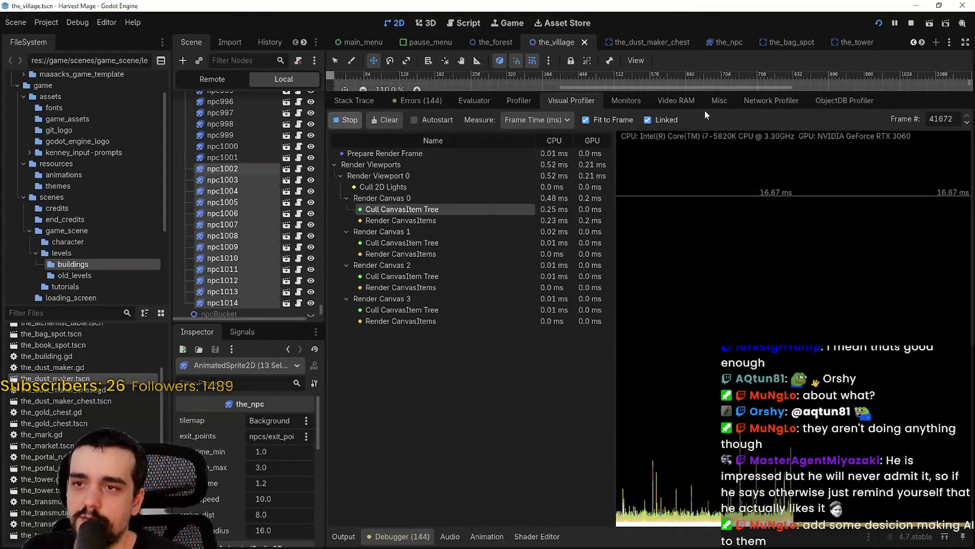
{"action": "left_click_drag", "start_coordinate": [689, 95], "coordinate": [704, 349]}
{"action": "left_click", "coordinate": [431, 349]}
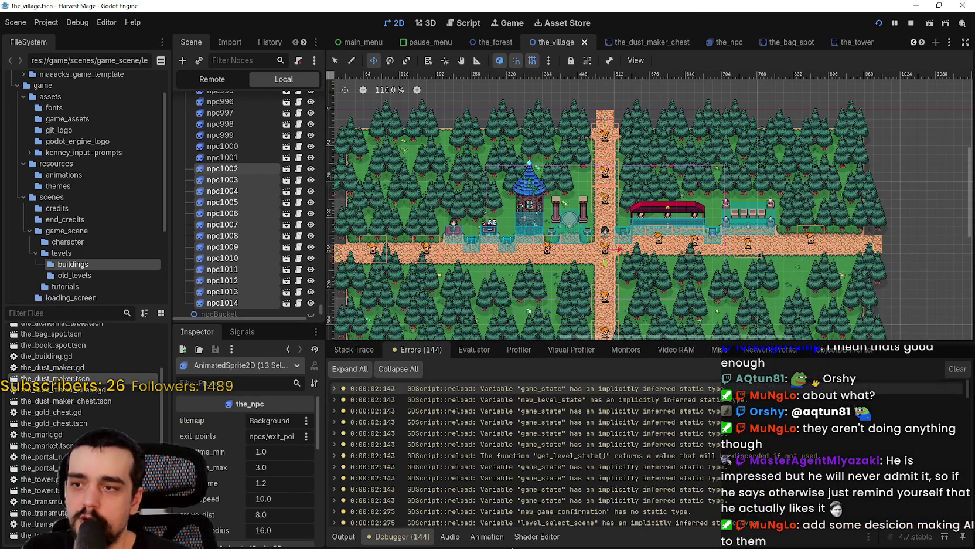
{"action": "left_click", "coordinate": [519, 350]}
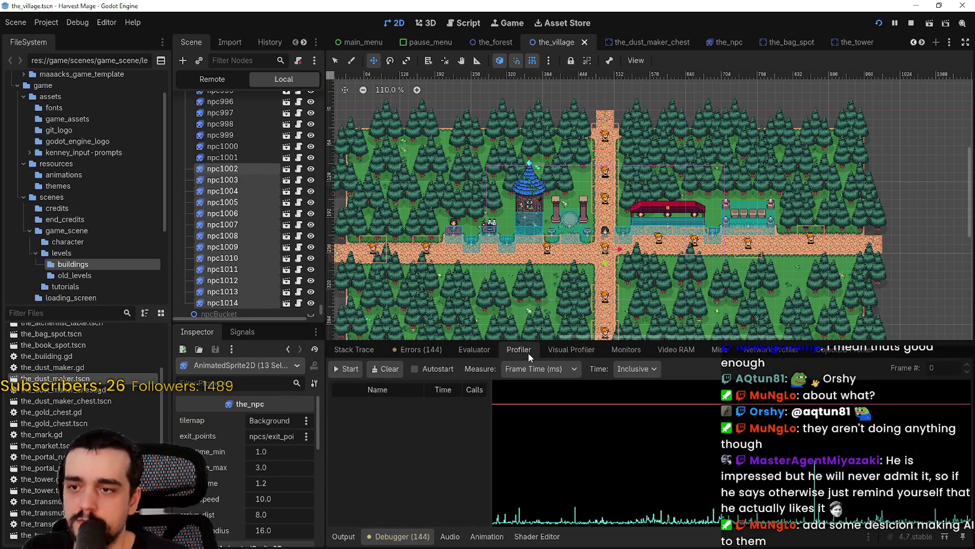
{"action": "left_click", "coordinate": [570, 350]}
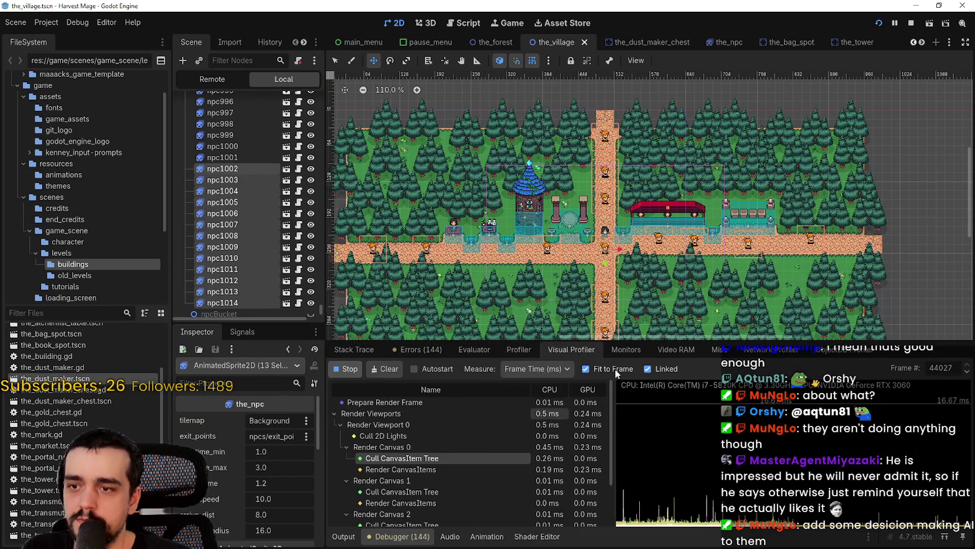
{"action": "left_click", "coordinate": [626, 350]}
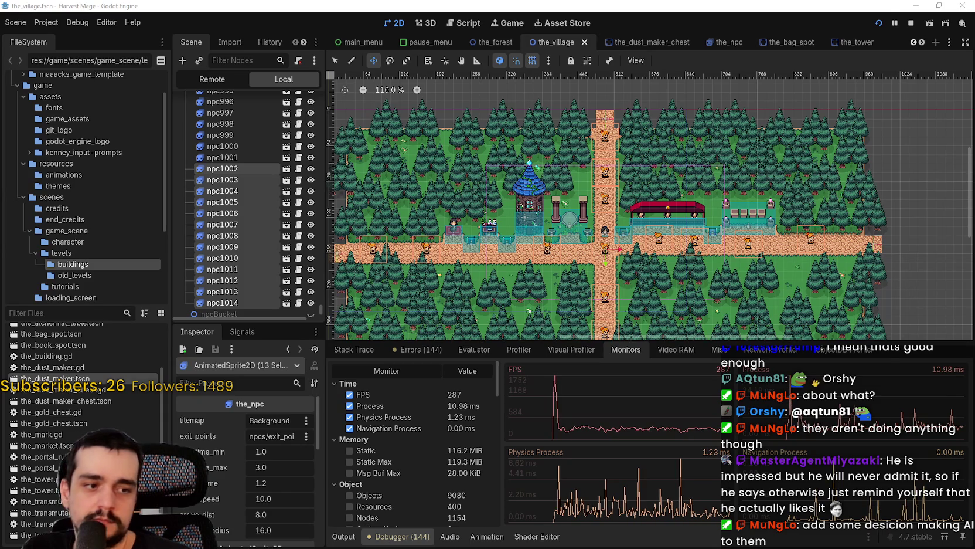
{"action": "key", "text": "alt+Tab"}
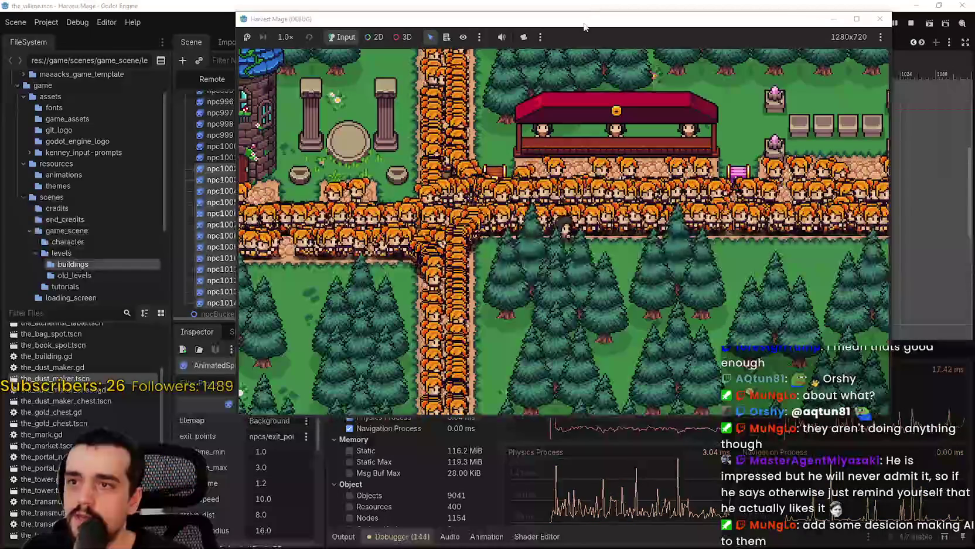
{"action": "left_click_drag", "start_coordinate": [584, 26], "coordinate": [609, 12]}
{"action": "left_click", "coordinate": [642, 495]}
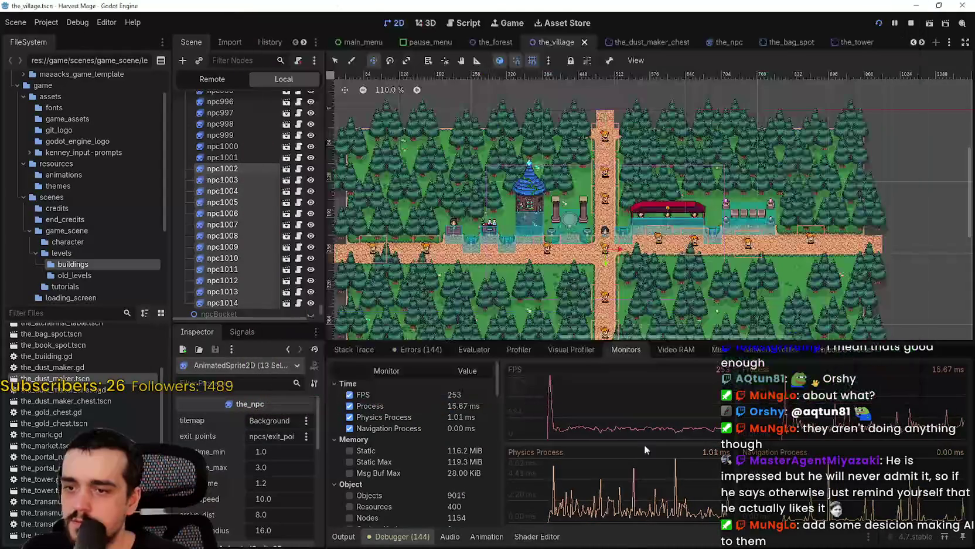
{"action": "left_click_drag", "start_coordinate": [640, 340], "coordinate": [633, 508]}
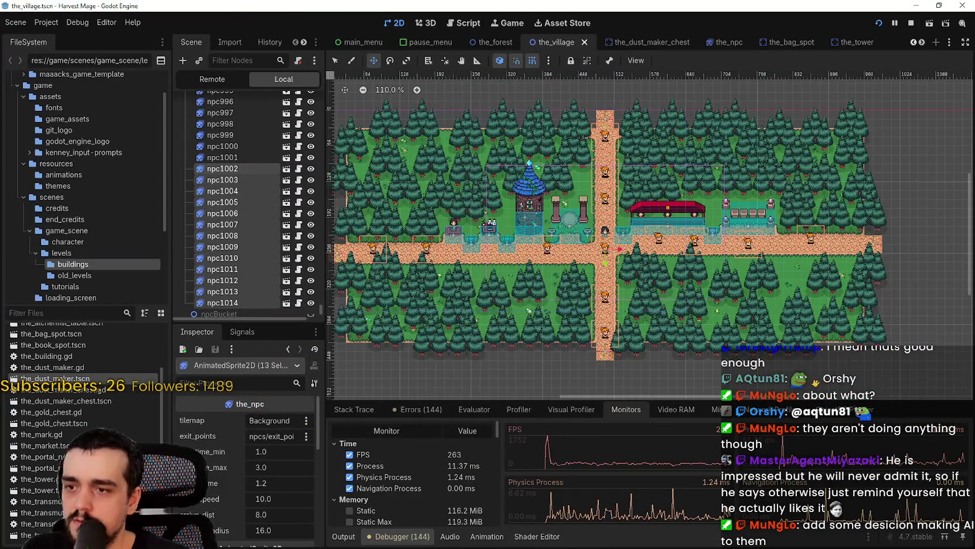
{"action": "key", "text": "alt+Tab"}
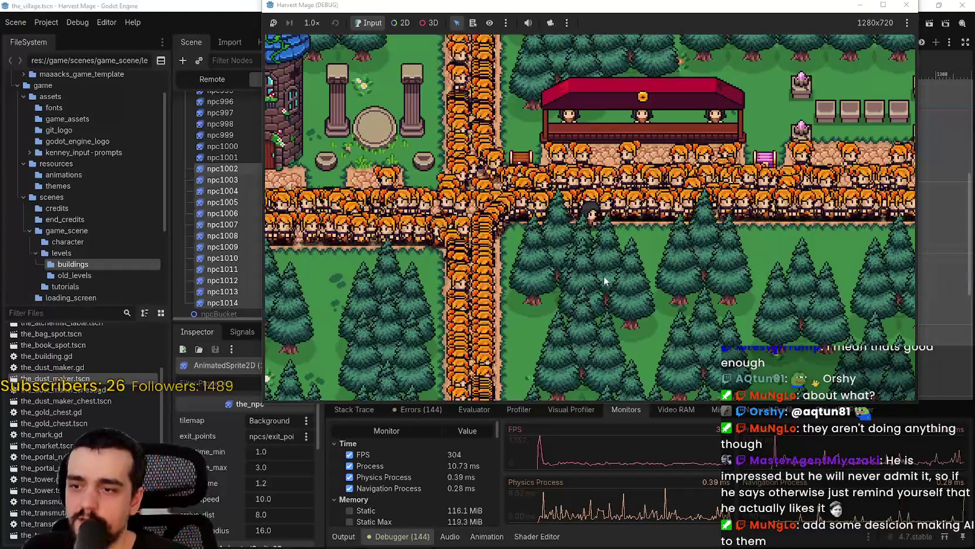
{"action": "left_click", "coordinate": [258, 5]}
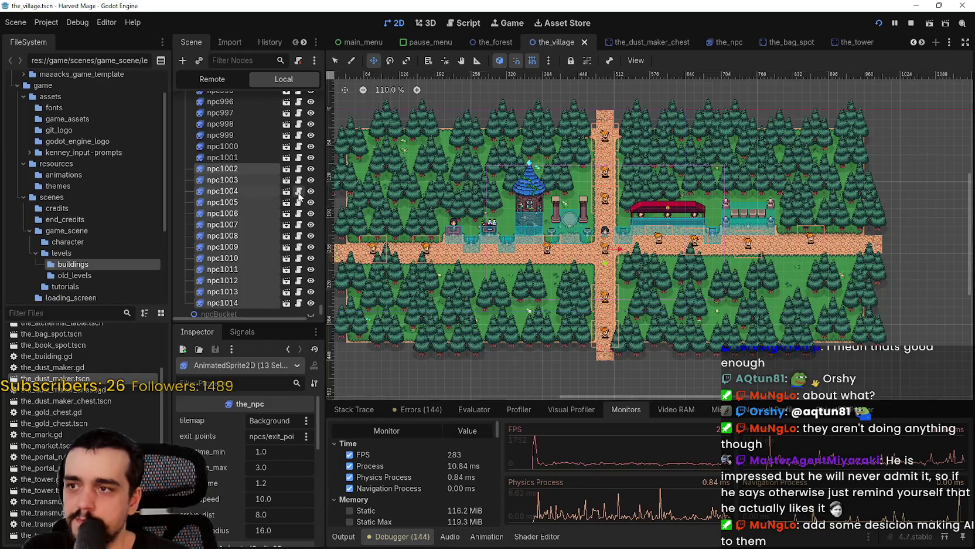
{"action": "left_click", "coordinate": [298, 197]}
Stop the game and jump to the set_idle_animation definition via Lookup Symbol
{"action": "left_click", "coordinate": [910, 23]}
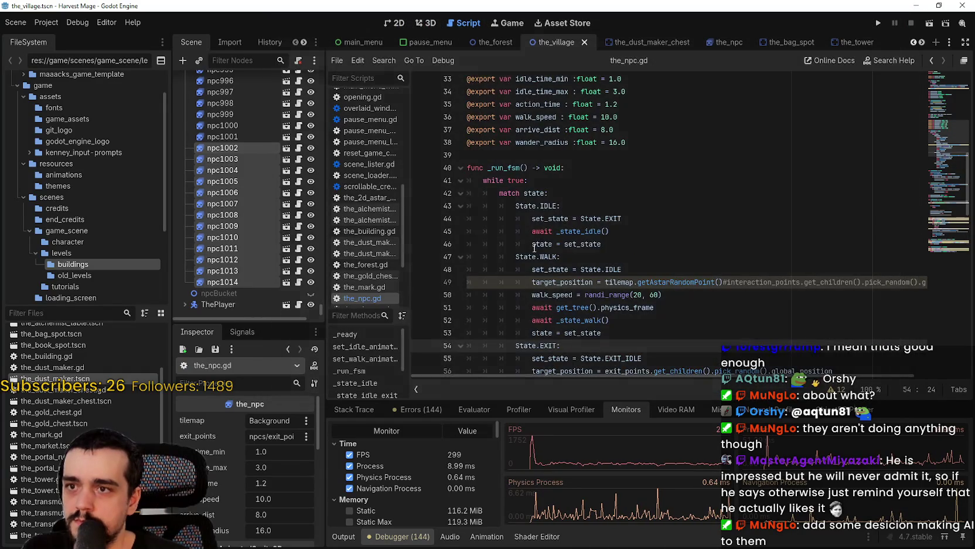
{"action": "scroll", "coordinate": [610, 227], "scroll_direction": "up", "scroll_amount": 1}
{"action": "scroll", "coordinate": [613, 228], "scroll_direction": "down", "scroll_amount": 3}
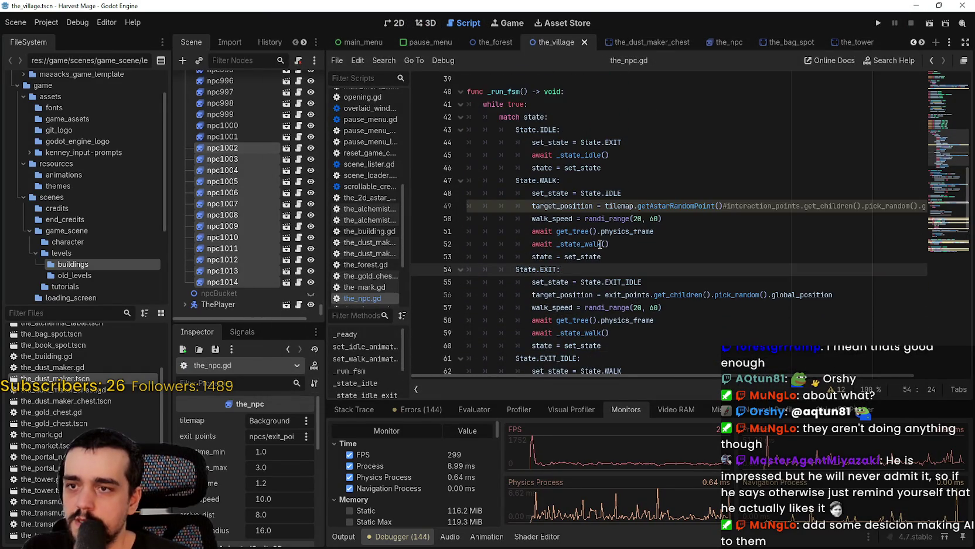
{"action": "scroll", "coordinate": [598, 232], "scroll_direction": "down", "scroll_amount": 1}
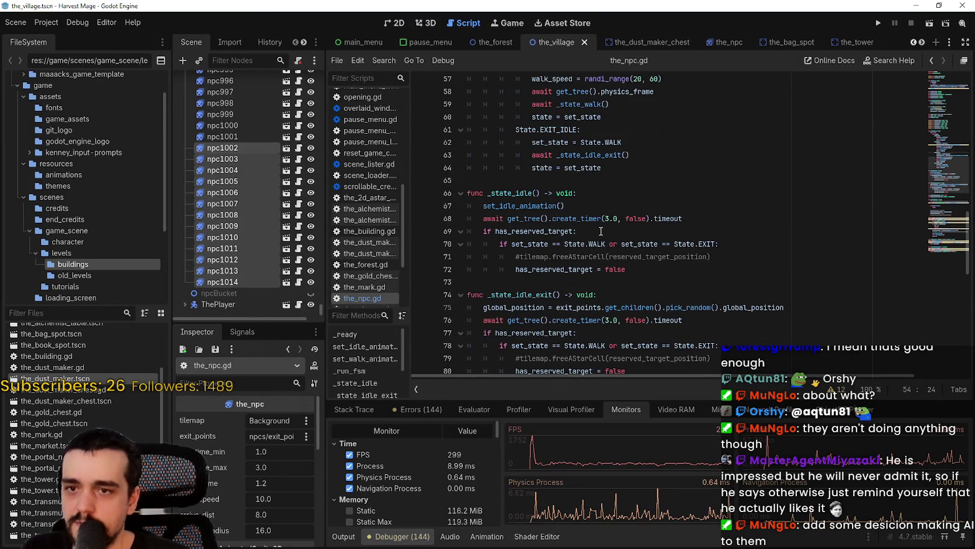
{"action": "scroll", "coordinate": [599, 223], "scroll_direction": "down", "scroll_amount": 3}
{"action": "right_click", "coordinate": [500, 87]}
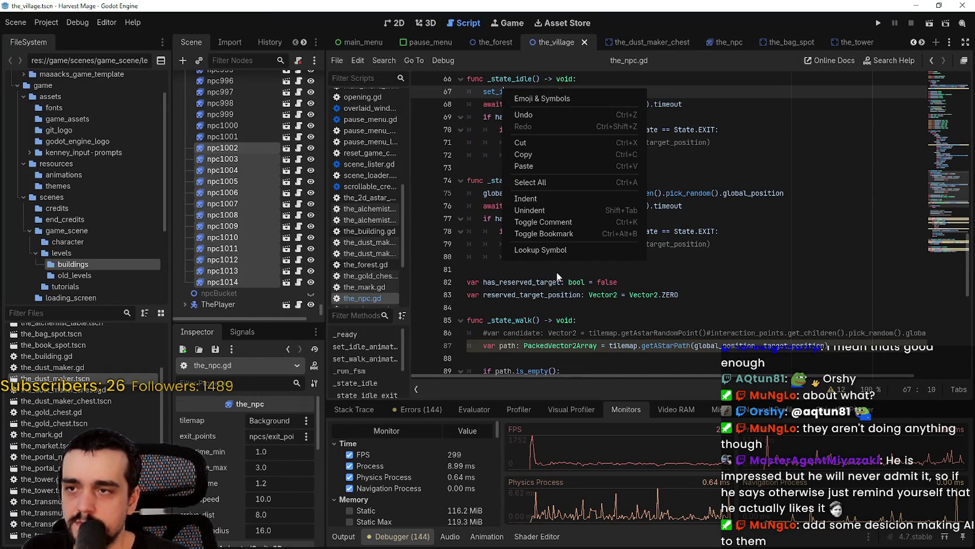
{"action": "left_click", "coordinate": [555, 250]}
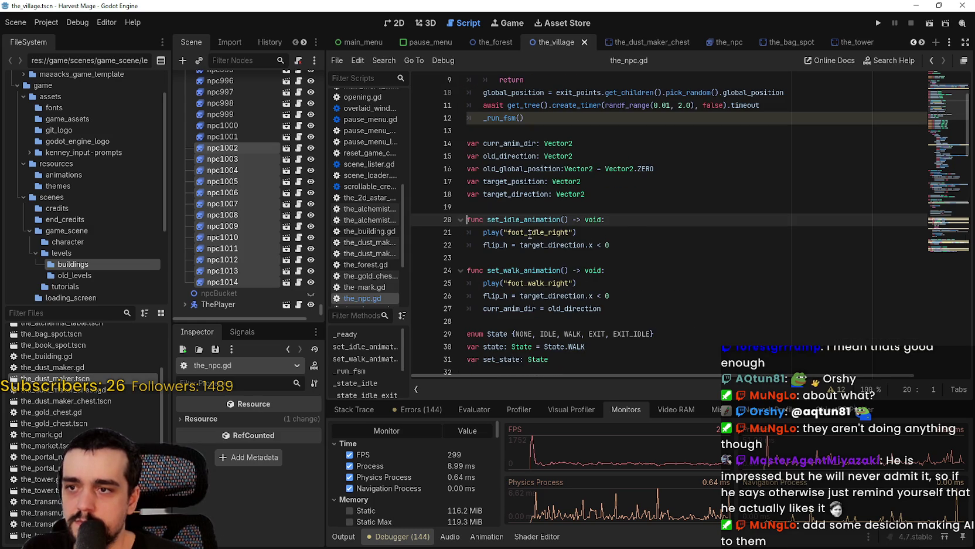
Add pass lines inside set_idle_animation and set_walk_animation
{"action": "left_click", "coordinate": [484, 233]}
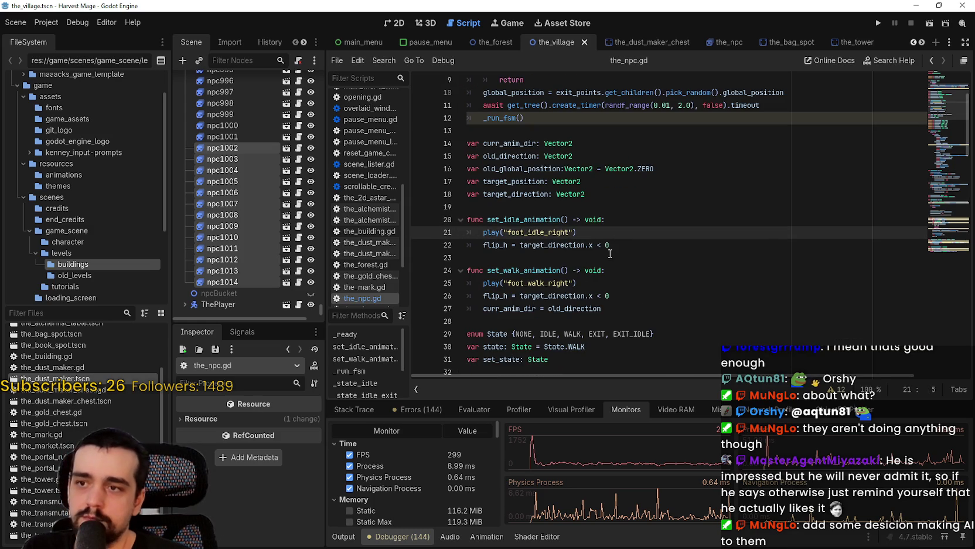
{"action": "left_click", "coordinate": [634, 215]}
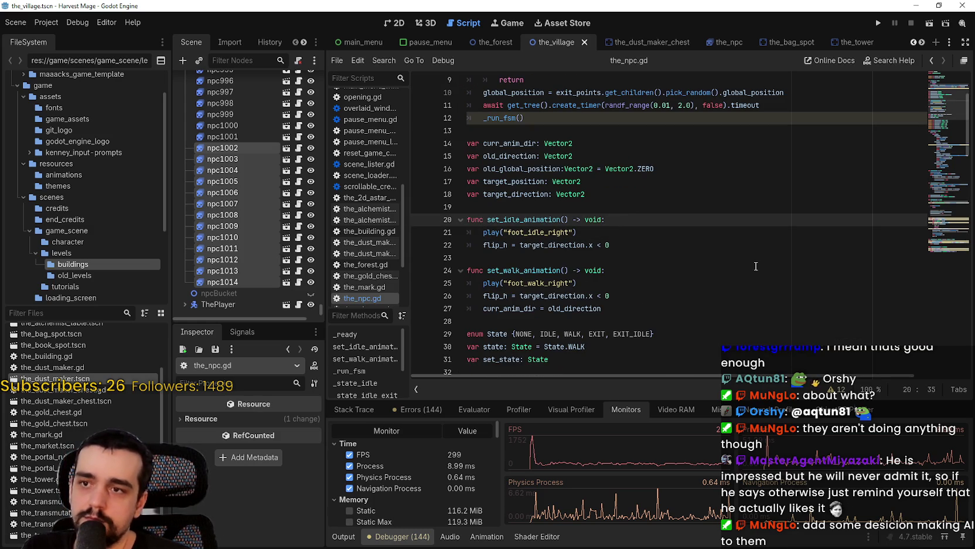
{"action": "key", "text": "Return"}
{"action": "type", "text": "pass"}
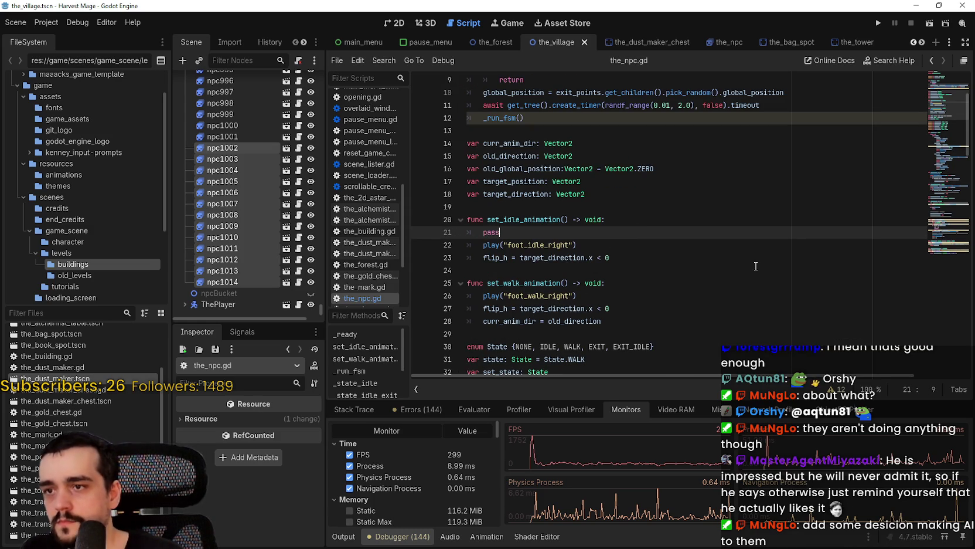
{"action": "left_click", "coordinate": [613, 283]}
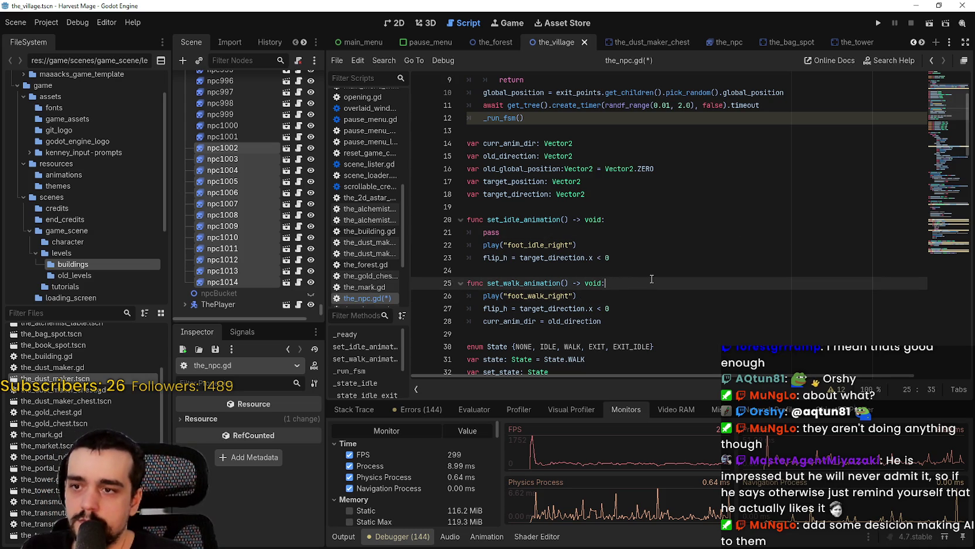
{"action": "key", "text": "Return"}
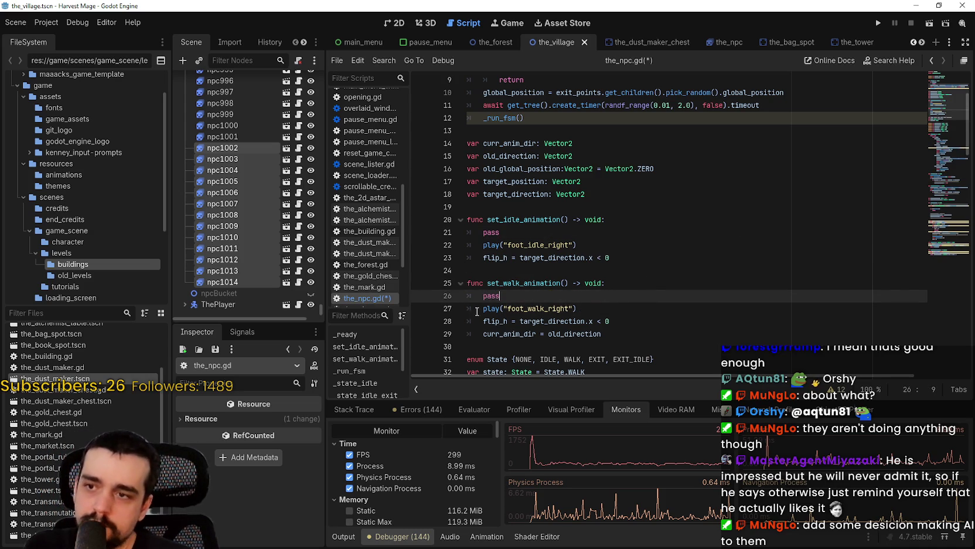
Comment out the play, flip_h and curr_anim_dir lines with #, then save and run with F5
{"action": "left_click", "coordinate": [477, 311]}
{"action": "type", "text": "#"}
{"action": "left_click", "coordinate": [481, 316]}
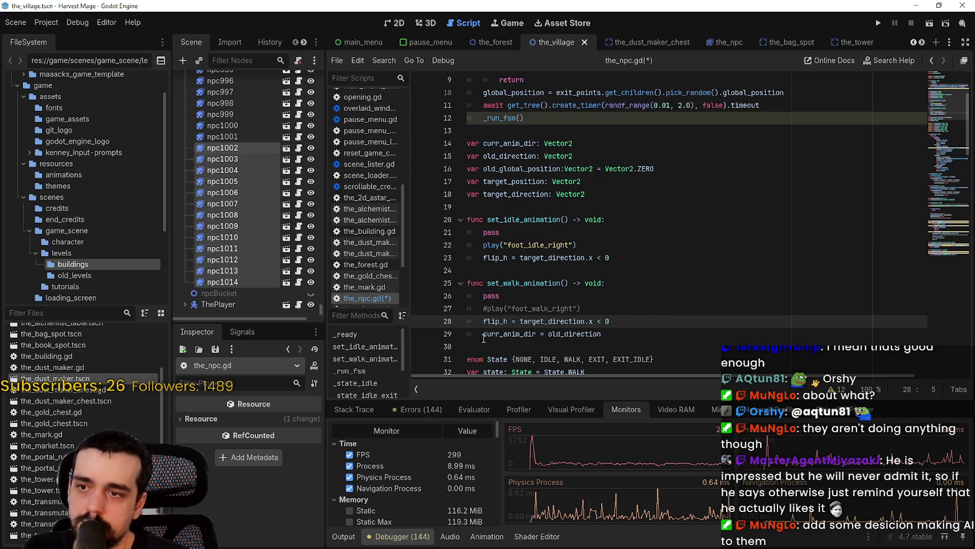
{"action": "left_click", "coordinate": [483, 247]}
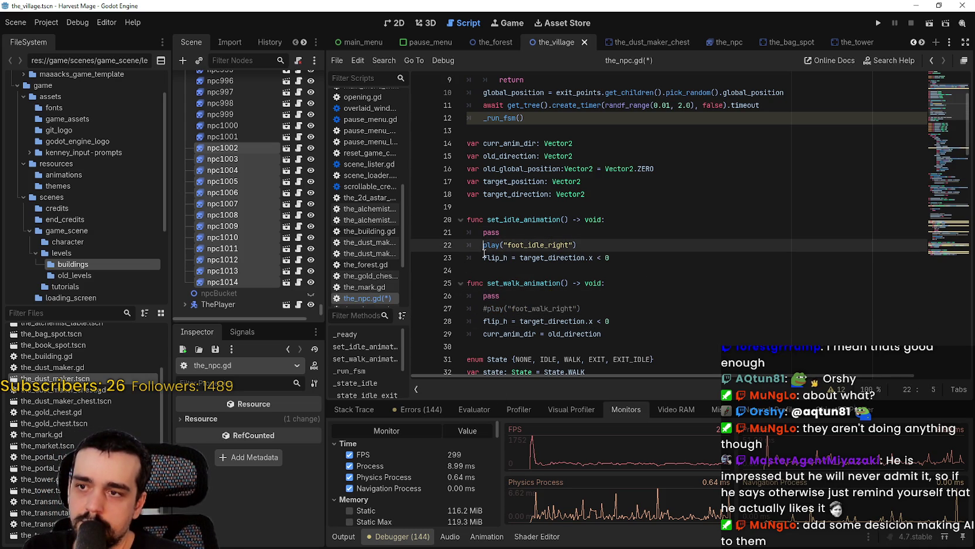
{"action": "left_click", "coordinate": [485, 321]}
{"action": "type", "text": "#"}
{"action": "left_click", "coordinate": [483, 258]}
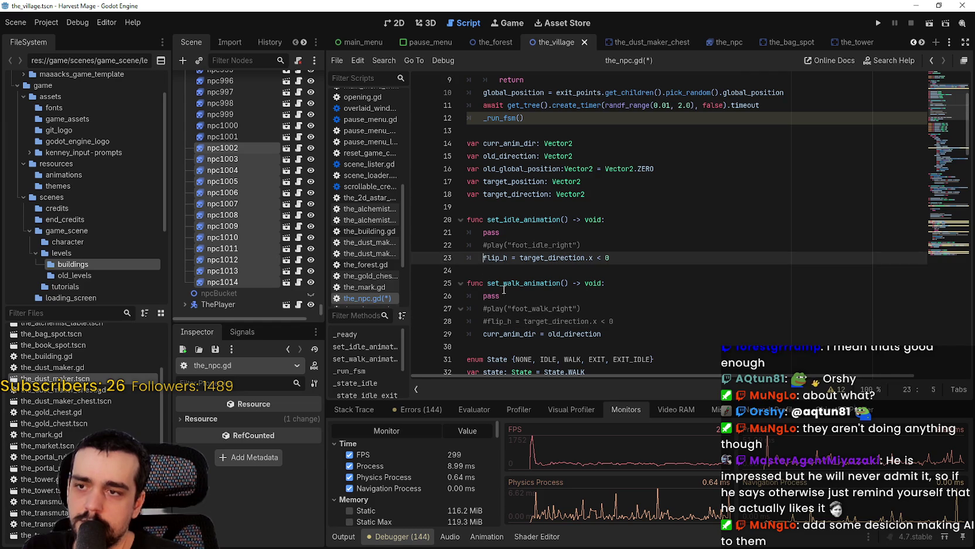
{"action": "type", "text": "#"}
{"action": "left_click", "coordinate": [483, 334]}
{"action": "type", "text": "#"}
{"action": "left_click", "coordinate": [626, 284]}
{"action": "key", "text": "F5"}
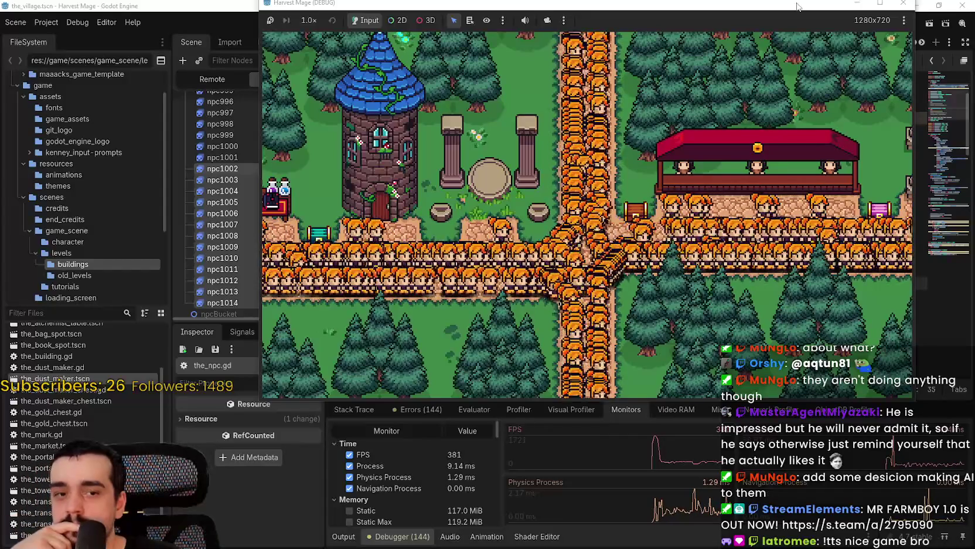
Move the game window aside and stop the running game
{"action": "left_click_drag", "start_coordinate": [797, 6], "coordinate": [738, 40]}
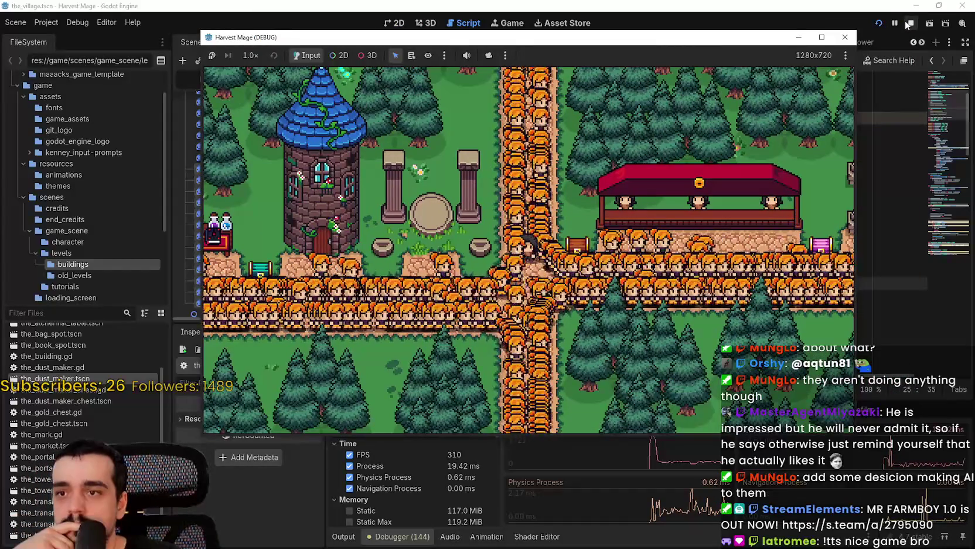
{"action": "left_click", "coordinate": [910, 23]}
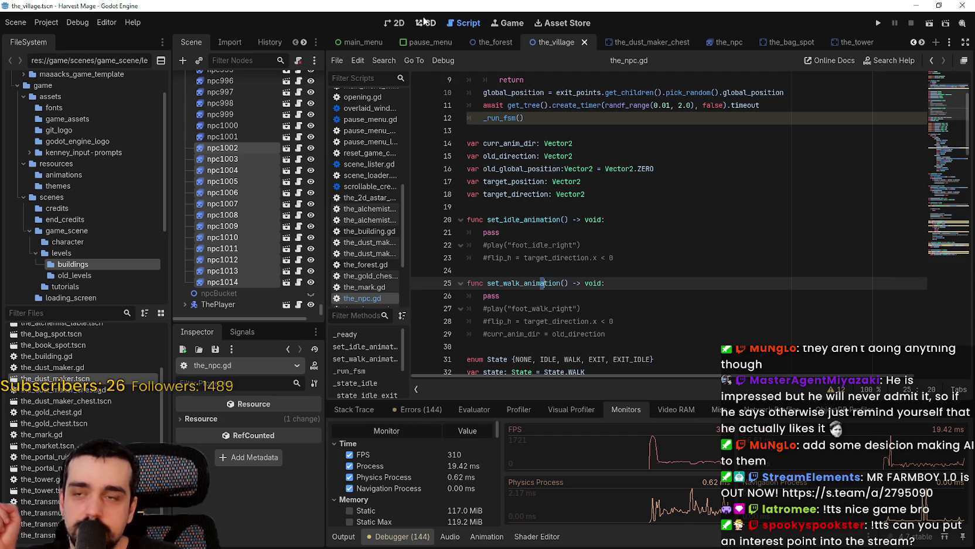
Look over the village map in the 2D view
{"action": "left_click", "coordinate": [396, 22]}
{"action": "scroll", "coordinate": [677, 261], "scroll_direction": "up", "scroll_amount": 2}
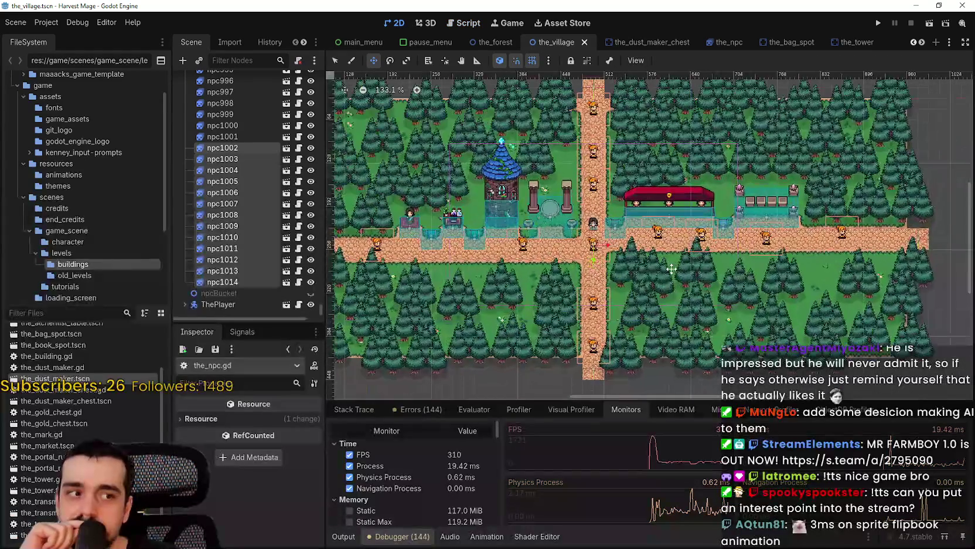
{"action": "scroll", "coordinate": [672, 268], "scroll_direction": "down", "scroll_amount": 1}
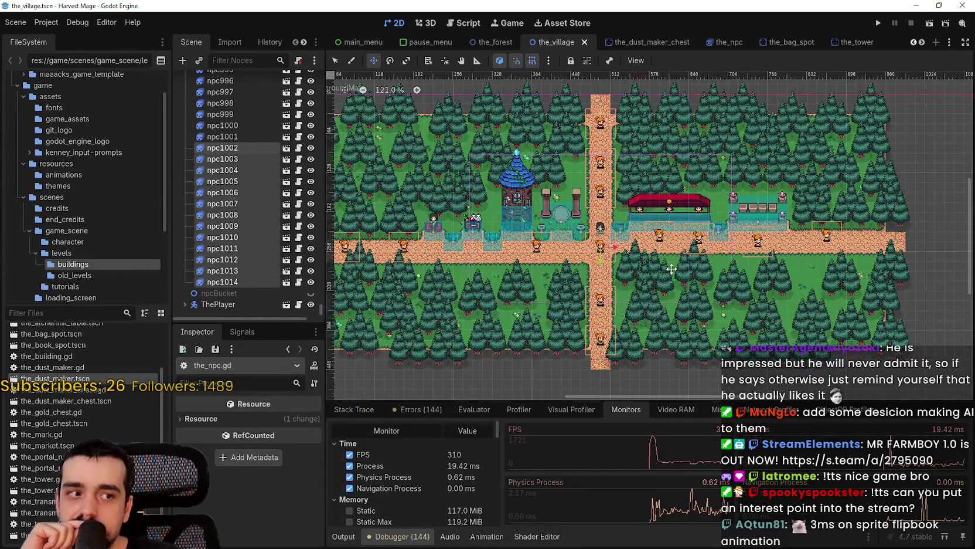
{"action": "scroll", "coordinate": [672, 269], "scroll_direction": "down", "scroll_amount": 2}
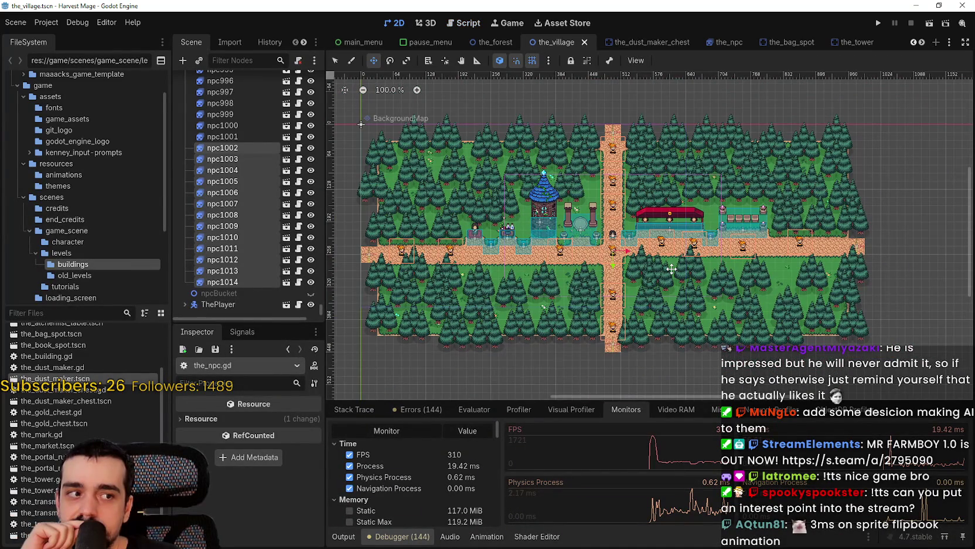
{"action": "scroll", "coordinate": [671, 267], "scroll_direction": "up", "scroll_amount": 3}
{"action": "scroll", "coordinate": [670, 266], "scroll_direction": "down", "scroll_amount": 3}
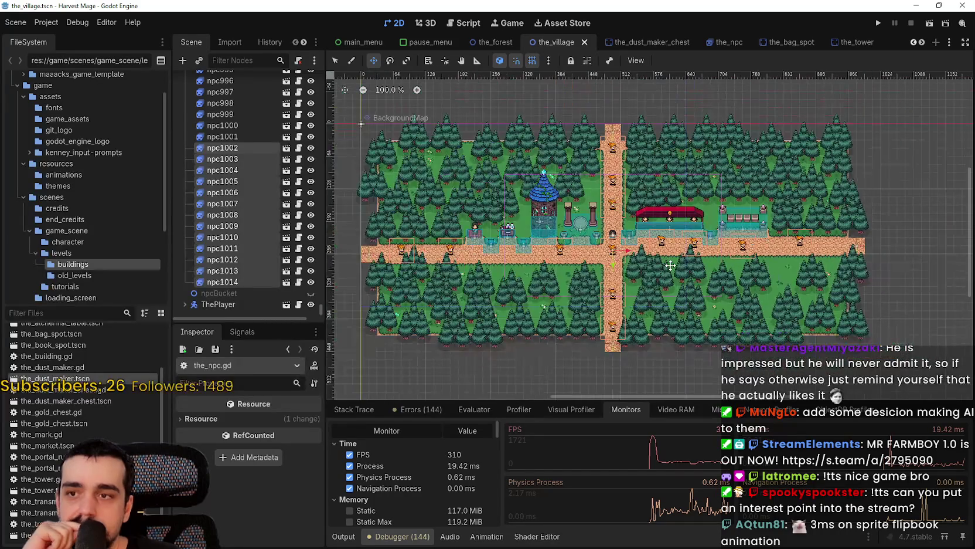
In the_npc.gd, undo the commenting-out to restore the play and flip_h lines
{"action": "left_click", "coordinate": [298, 270]}
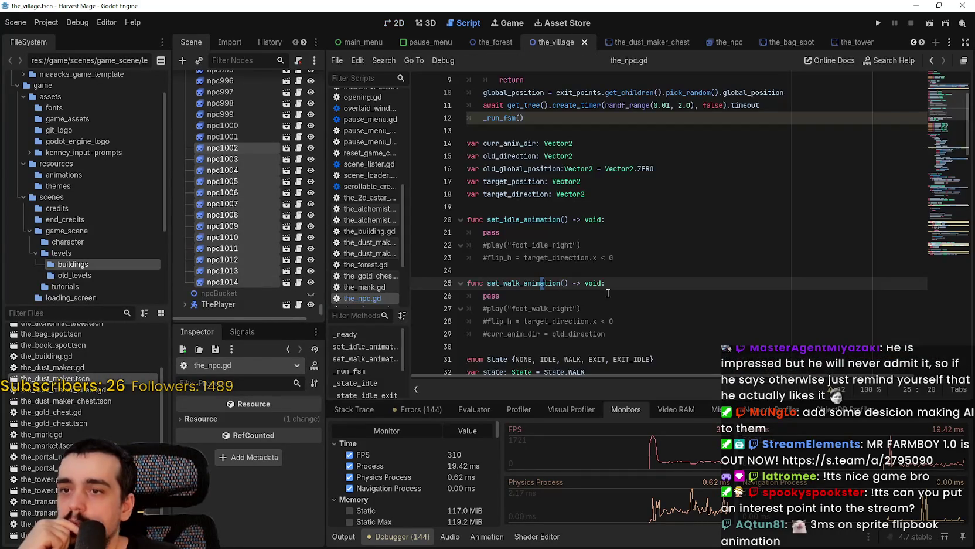
{"action": "left_click", "coordinate": [586, 269]}
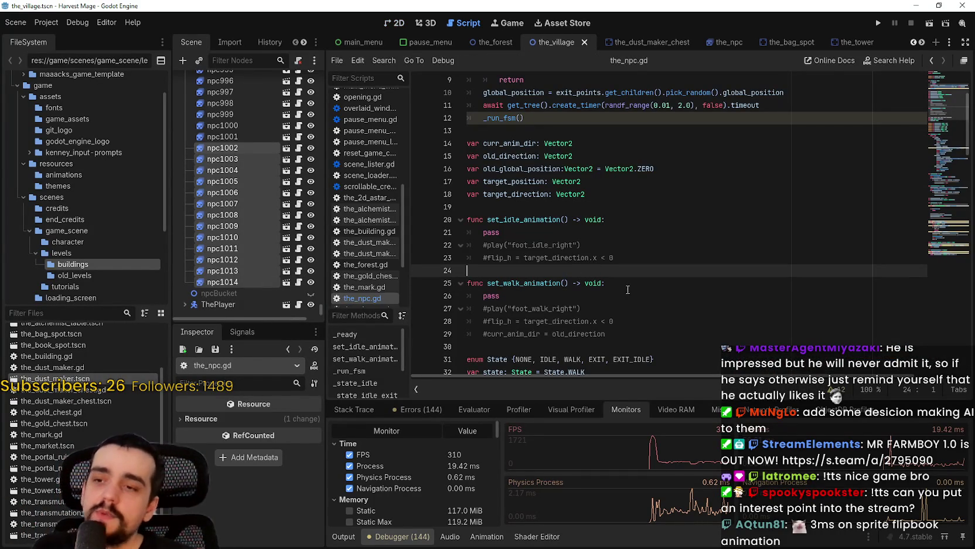
{"action": "key", "text": "ctrl+z"}
{"action": "key", "text": "ctrl+z"}
{"action": "key", "text": "ctrl+z"}
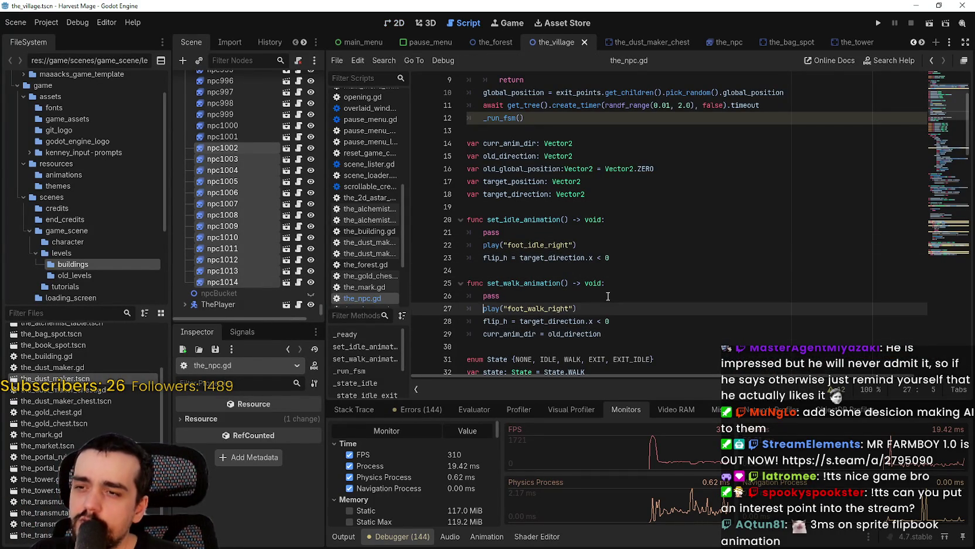
Delete the pass stubs from set_walk_animation and set_idle_animation, save, and return to the 2D map
{"action": "left_click", "coordinate": [605, 293]}
{"action": "key", "text": "BackSpace"}
{"action": "key", "text": "BackSpace"}
{"action": "key", "text": "BackSpace"}
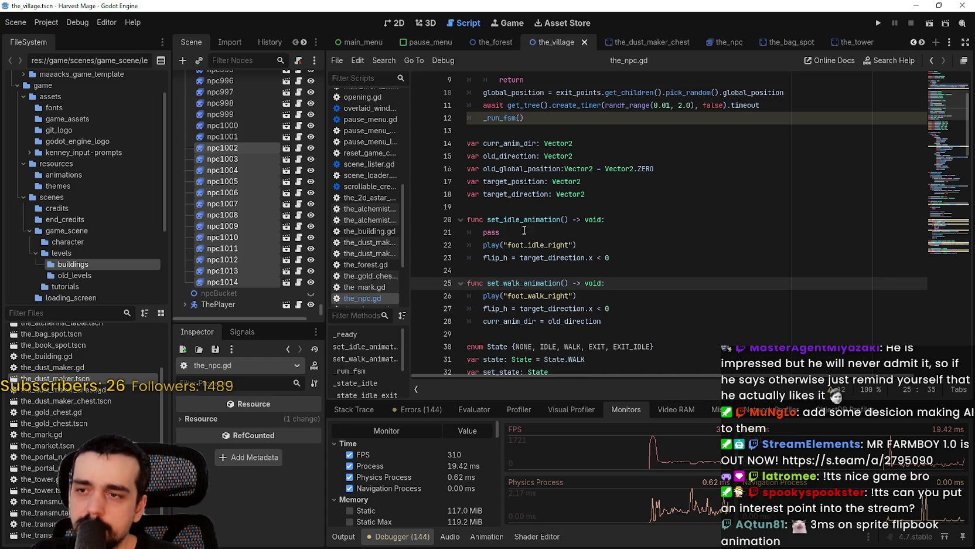
{"action": "left_click", "coordinate": [521, 230]}
{"action": "key", "text": "BackSpace"}
{"action": "key", "text": "BackSpace"}
{"action": "key", "text": "BackSpace"}
{"action": "key", "text": "ctrl+s"}
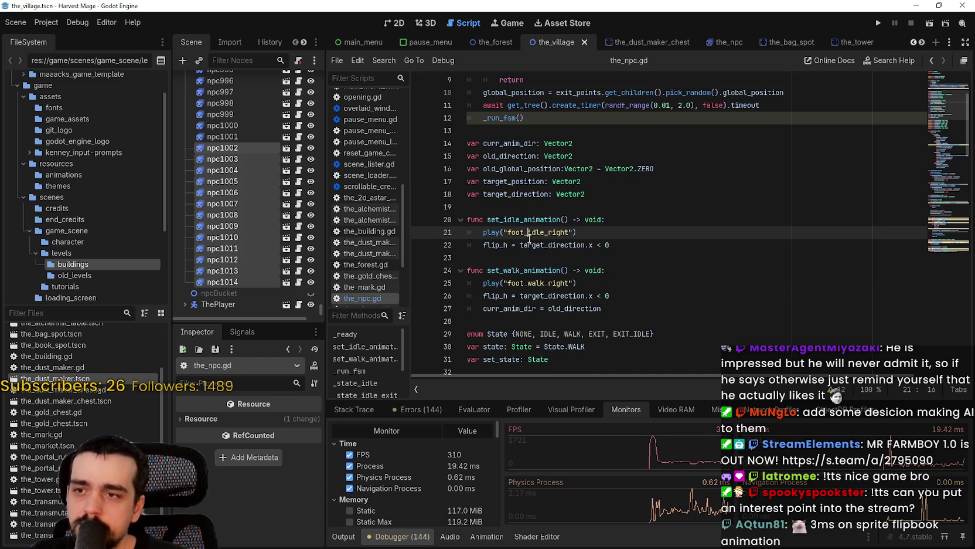
{"action": "key", "text": "ctrl+F1"}
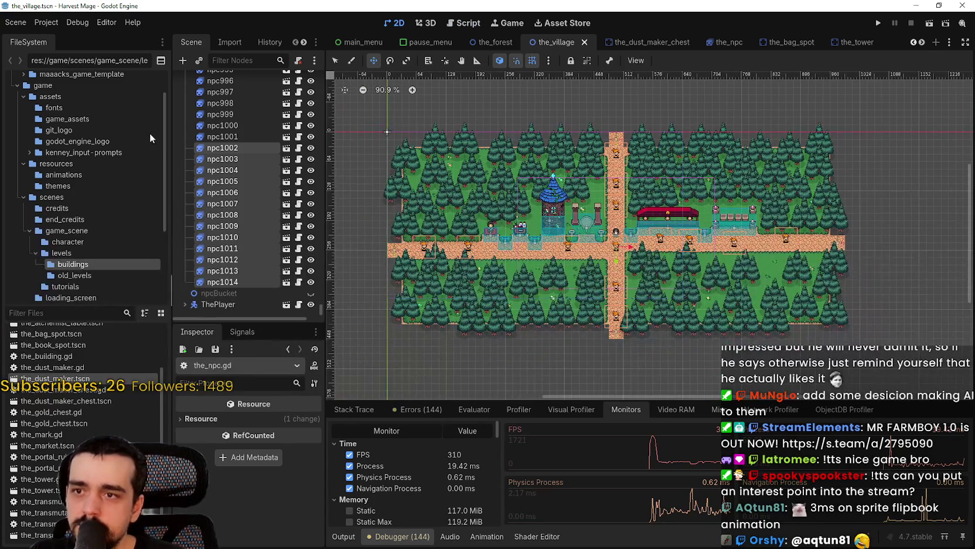
Collapse the npcs and buildings branches, then bring up the_village root's context menu
{"action": "mouse_move", "coordinate": [321, 310]}
{"action": "left_mouse_down"}
{"action": "mouse_move", "coordinate": [325, 135]}
{"action": "mouse_move", "coordinate": [337, 68]}
{"action": "left_mouse_up"}
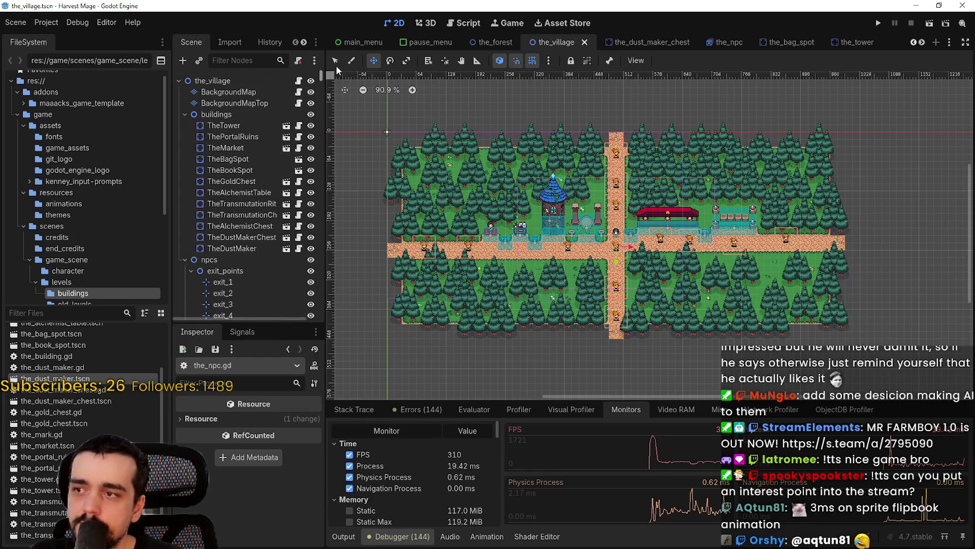
{"action": "scroll", "coordinate": [195, 188], "scroll_direction": "down", "scroll_amount": 3}
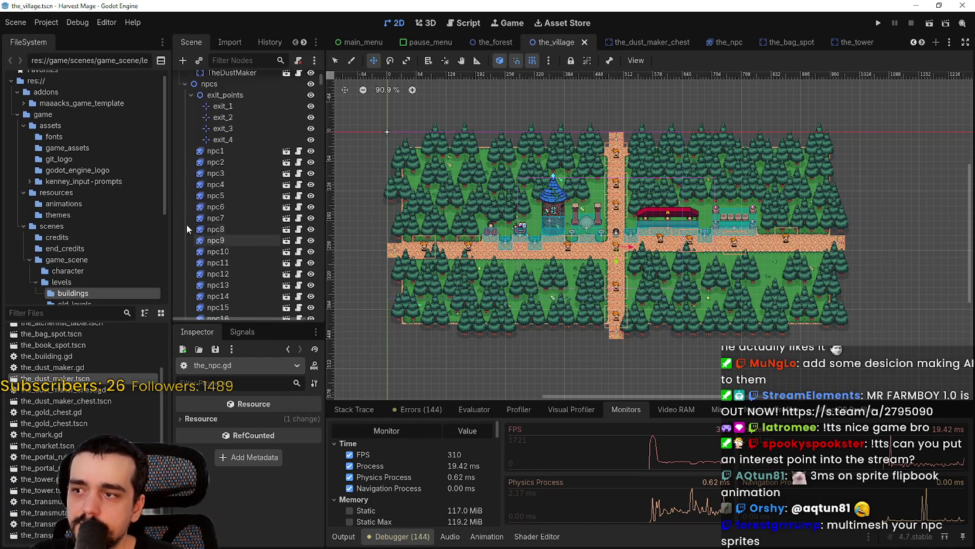
{"action": "scroll", "coordinate": [195, 188], "scroll_direction": "up", "scroll_amount": 2}
{"action": "left_click", "coordinate": [185, 234]}
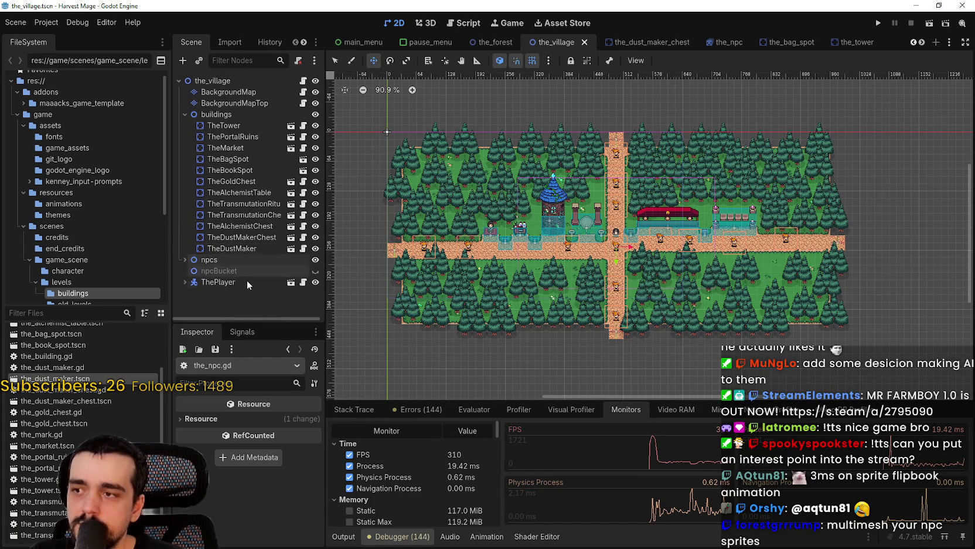
{"action": "left_click", "coordinate": [186, 114]}
{"action": "right_click", "coordinate": [203, 79]}
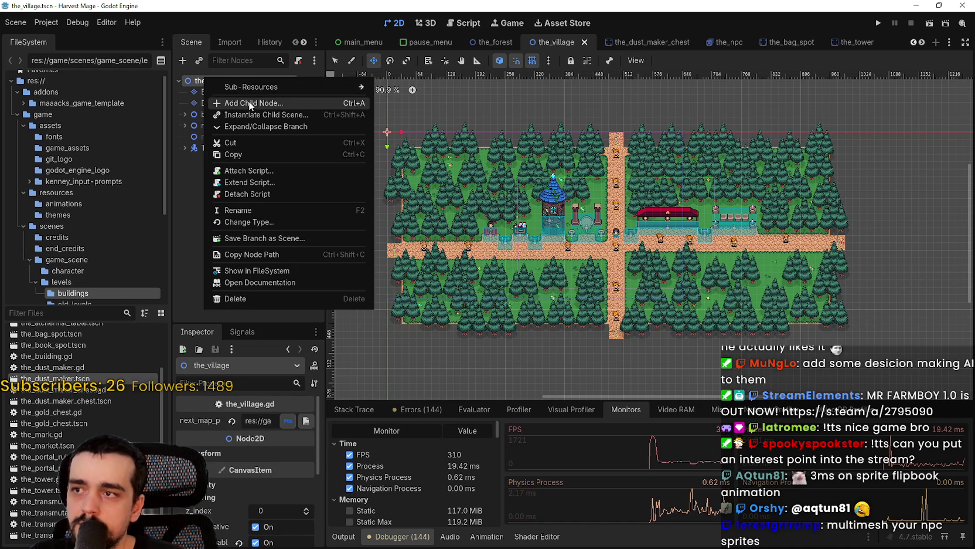
Search the new-node types for 'visbl' and read VisibleOnScreenEnabler2D's description
{"action": "left_click", "coordinate": [248, 103]}
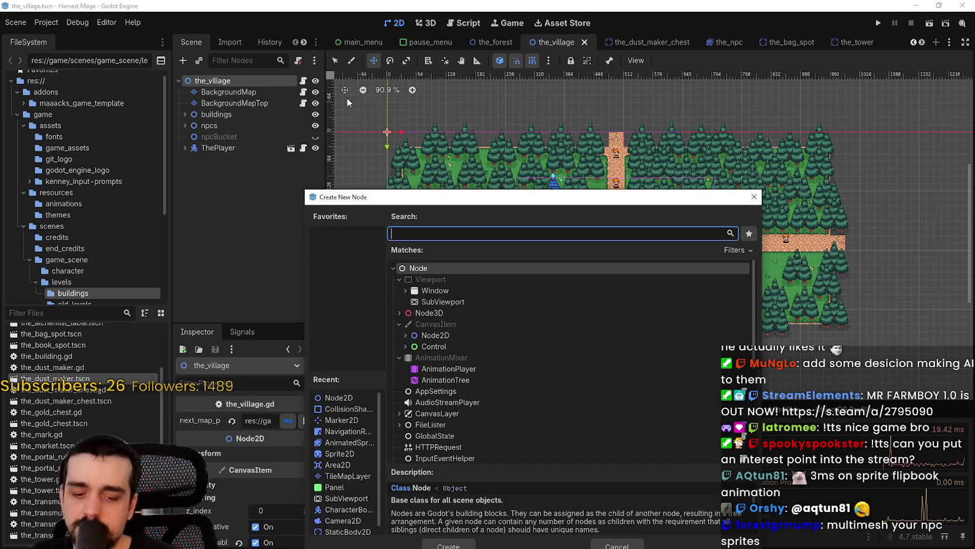
{"action": "type", "text": "visu"}
{"action": "key", "text": "BackSpace"}
{"action": "key", "text": "BackSpace"}
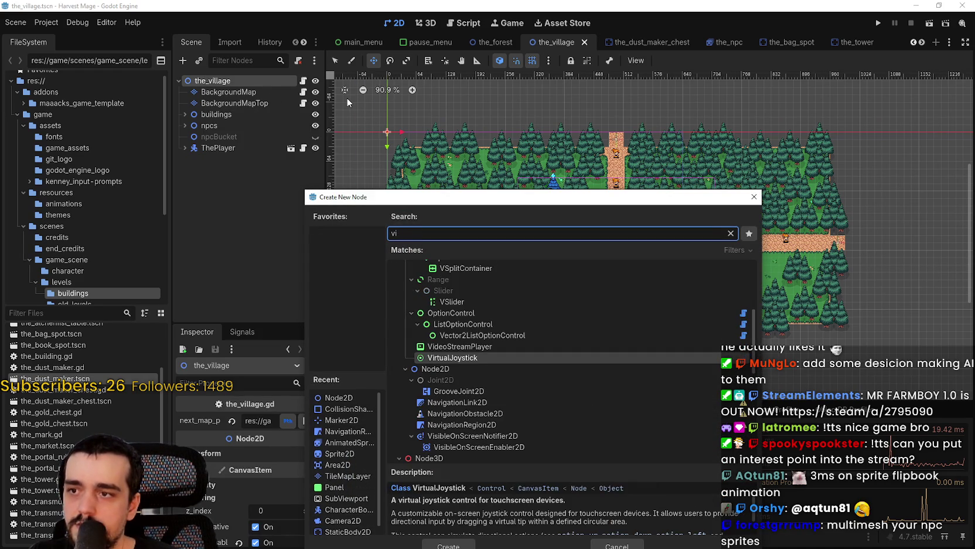
{"action": "type", "text": "sbl"}
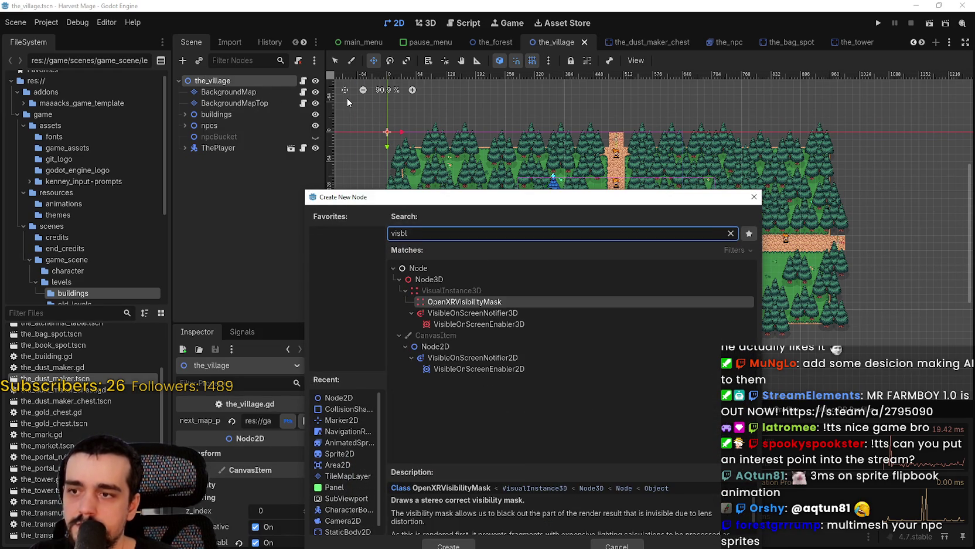
{"action": "left_click", "coordinate": [533, 371]}
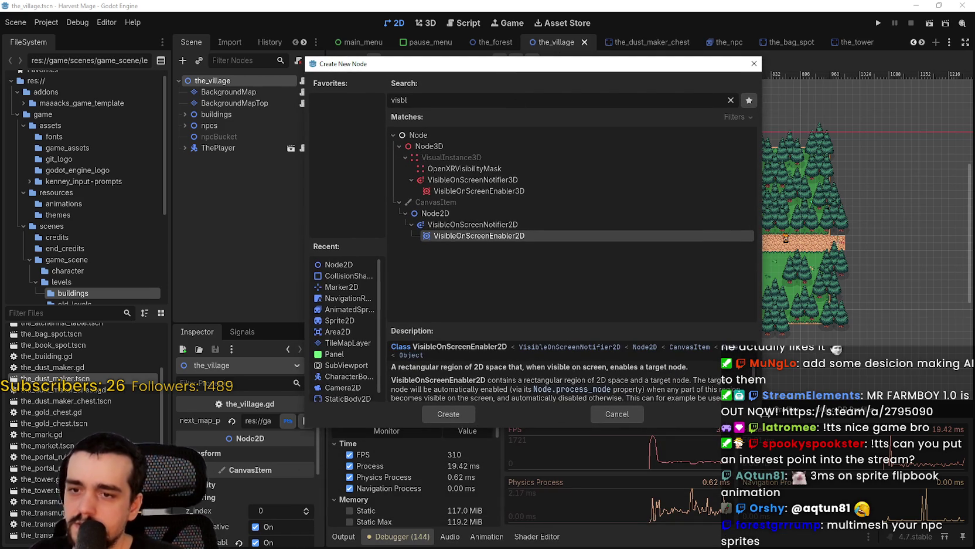
Enlarge the dialog, read VisibleOnScreenNotifier2D's description, and add it under the_village
{"action": "left_click_drag", "start_coordinate": [760, 428], "coordinate": [801, 484]}
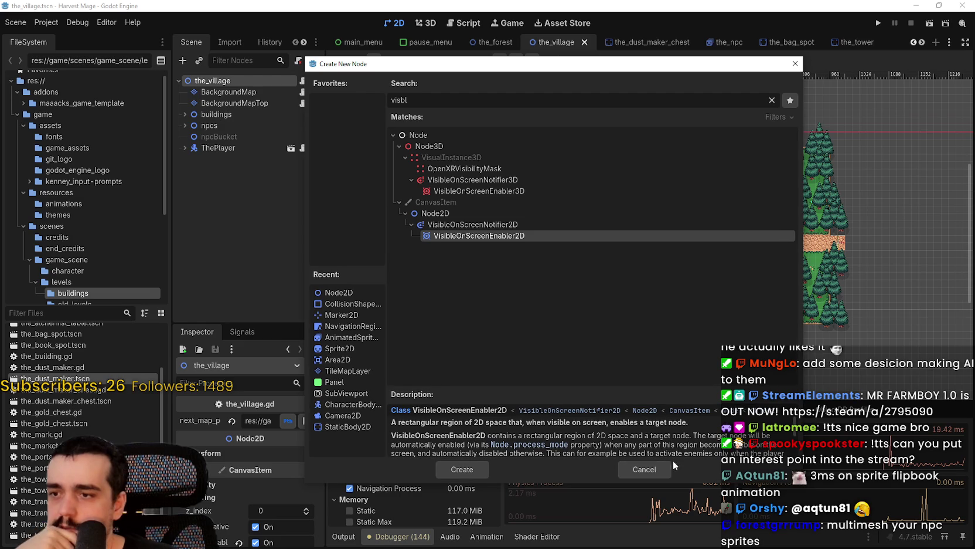
{"action": "left_click_drag", "start_coordinate": [520, 386], "coordinate": [519, 276]}
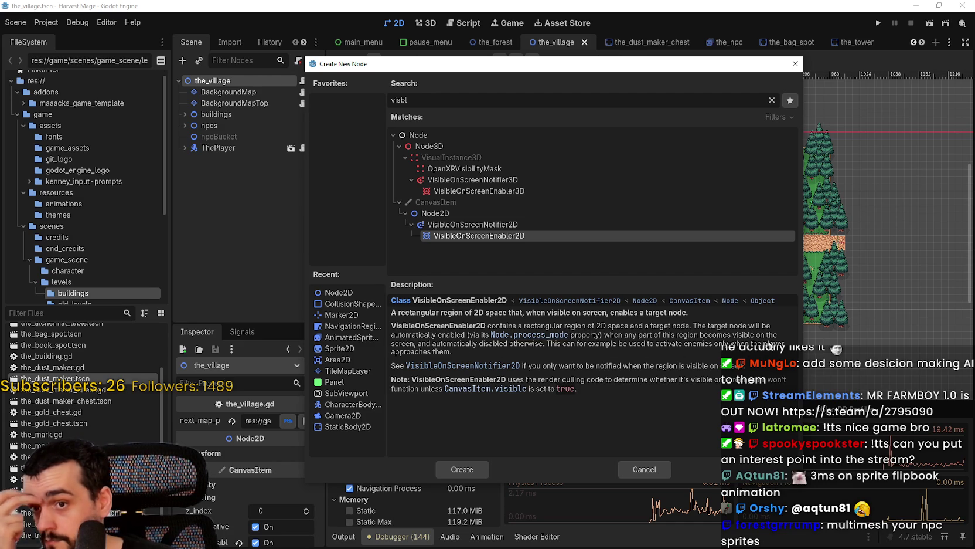
{"action": "key", "text": "Up"}
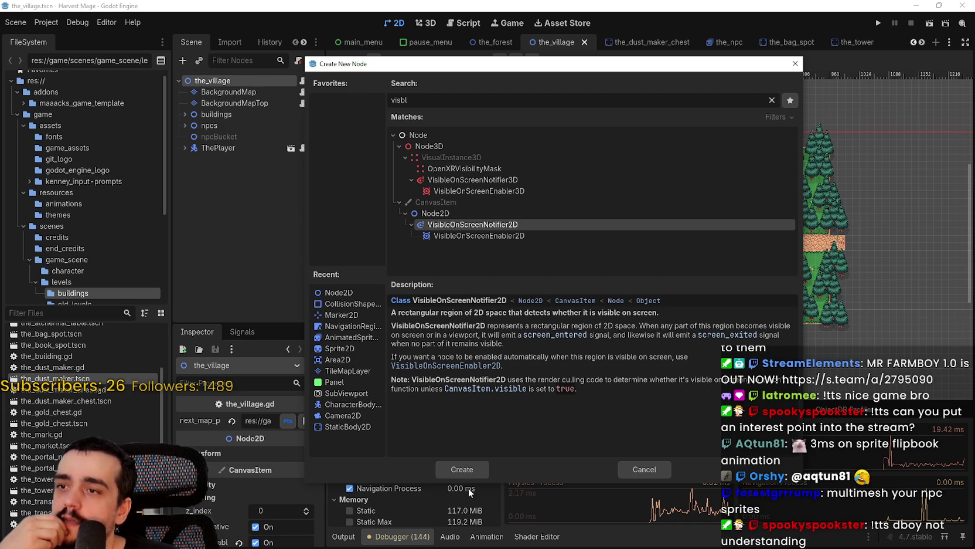
{"action": "left_click", "coordinate": [466, 464]}
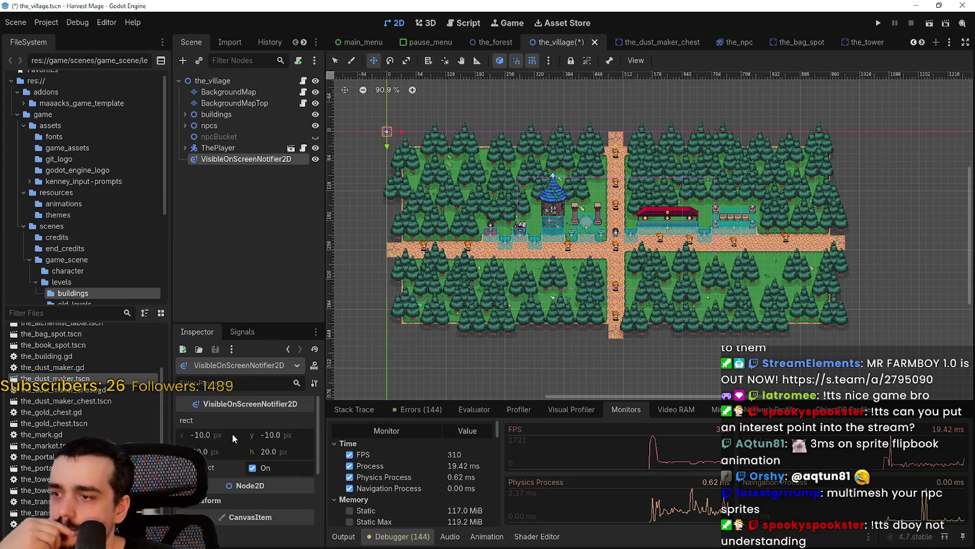
Stretch the notifier's rect and move it down-left onto the western village path
{"action": "left_click_drag", "start_coordinate": [263, 324], "coordinate": [258, 249]}
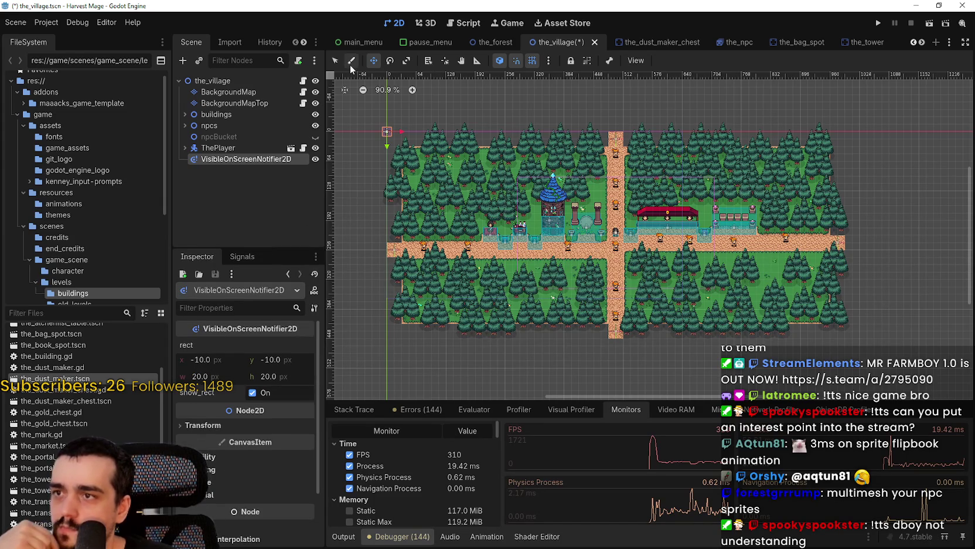
{"action": "scroll", "coordinate": [452, 212], "scroll_direction": "up", "scroll_amount": 3}
{"action": "mouse_move", "coordinate": [380, 118]}
{"action": "left_mouse_down"}
{"action": "mouse_move", "coordinate": [438, 192]}
{"action": "mouse_move", "coordinate": [478, 280]}
{"action": "left_mouse_up"}
{"action": "mouse_move", "coordinate": [519, 299]}
{"action": "left_mouse_down"}
{"action": "mouse_move", "coordinate": [668, 315]}
{"action": "mouse_move", "coordinate": [586, 276]}
{"action": "mouse_move", "coordinate": [566, 243]}
{"action": "mouse_move", "coordinate": [674, 242]}
{"action": "mouse_move", "coordinate": [658, 197]}
{"action": "mouse_move", "coordinate": [593, 232]}
{"action": "left_mouse_up"}
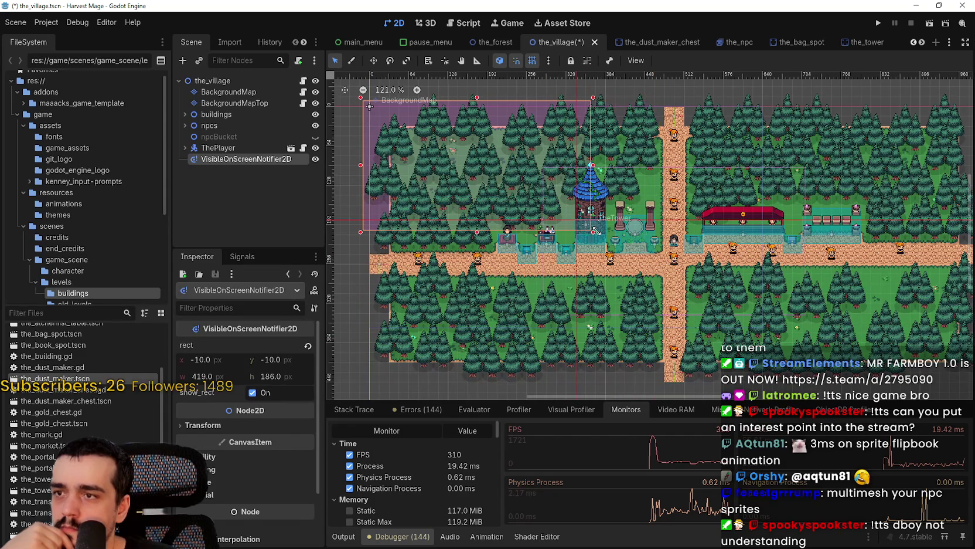
{"action": "left_click", "coordinate": [373, 61]}
{"action": "mouse_move", "coordinate": [445, 176]}
{"action": "left_mouse_down"}
{"action": "mouse_move", "coordinate": [435, 238]}
{"action": "mouse_move", "coordinate": [443, 273]}
{"action": "mouse_move", "coordinate": [459, 271]}
{"action": "left_mouse_up"}
{"action": "scroll", "coordinate": [459, 272], "scroll_direction": "down", "scroll_amount": 1}
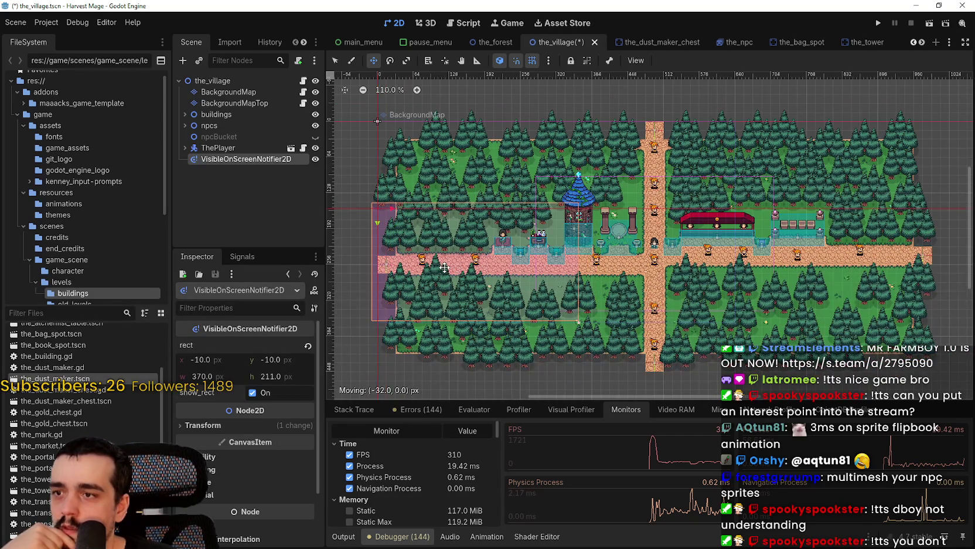
{"action": "scroll", "coordinate": [445, 267], "scroll_direction": "down", "scroll_amount": 1}
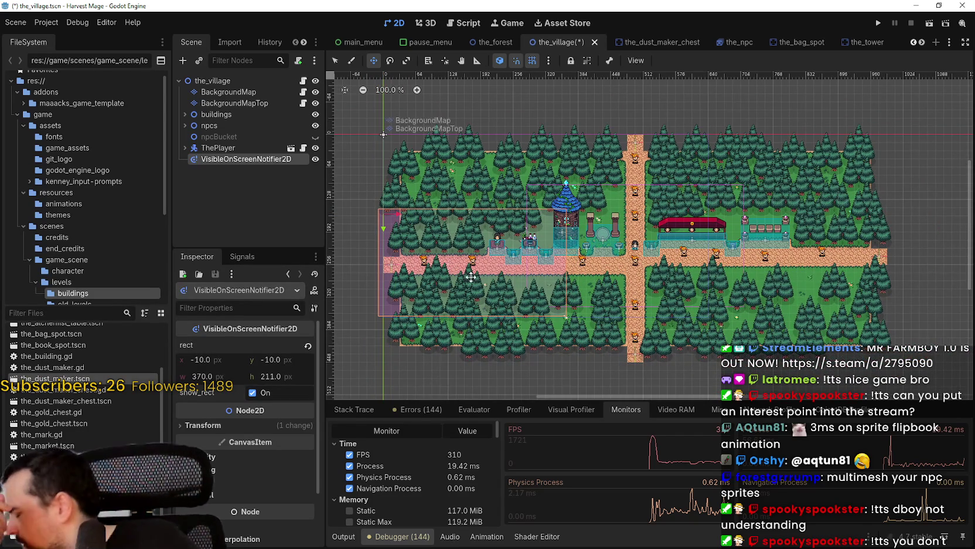
{"action": "scroll", "coordinate": [458, 268], "scroll_direction": "up", "scroll_amount": 1}
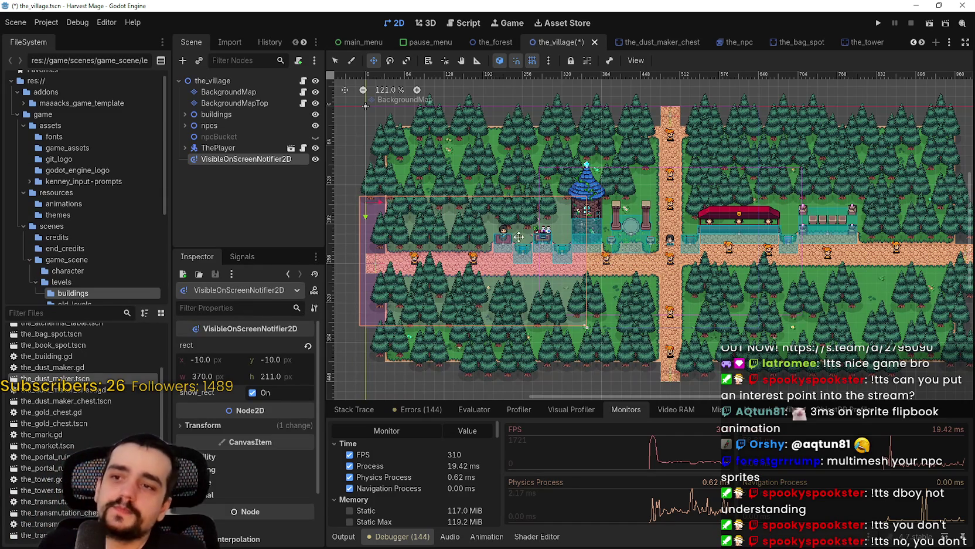
{"action": "scroll", "coordinate": [507, 262], "scroll_direction": "up", "scroll_amount": 1}
{"action": "scroll", "coordinate": [506, 264], "scroll_direction": "left", "scroll_amount": 2}
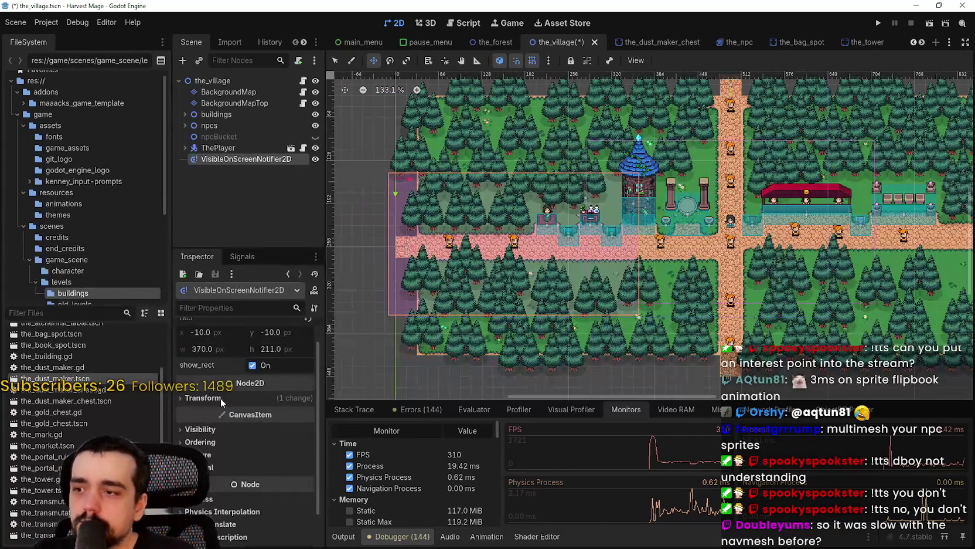
Set the notifier rect width to 360 and nudge it slightly right and down
{"action": "left_click", "coordinate": [214, 372]}
{"action": "type", "text": "360"}
{"action": "key", "text": "Return"}
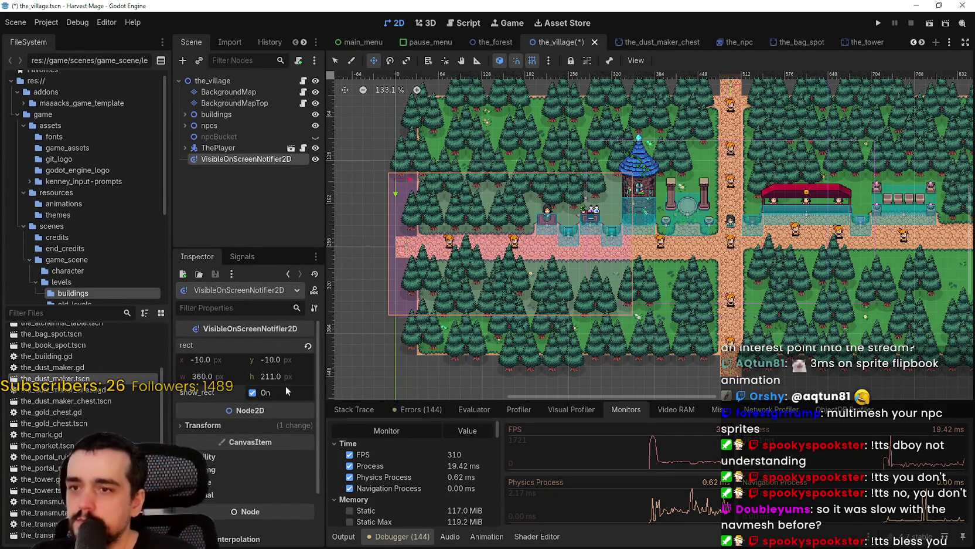
{"action": "scroll", "coordinate": [553, 202], "scroll_direction": "up", "scroll_amount": 2}
{"action": "mouse_move", "coordinate": [463, 252]}
{"action": "left_mouse_down"}
{"action": "mouse_move", "coordinate": [476, 254]}
{"action": "mouse_move", "coordinate": [462, 257]}
{"action": "mouse_move", "coordinate": [472, 269]}
{"action": "left_mouse_up"}
Set the rect's x and y offsets to 0, keeping the width at 360
{"action": "scroll", "coordinate": [469, 266], "scroll_direction": "up", "scroll_amount": 1}
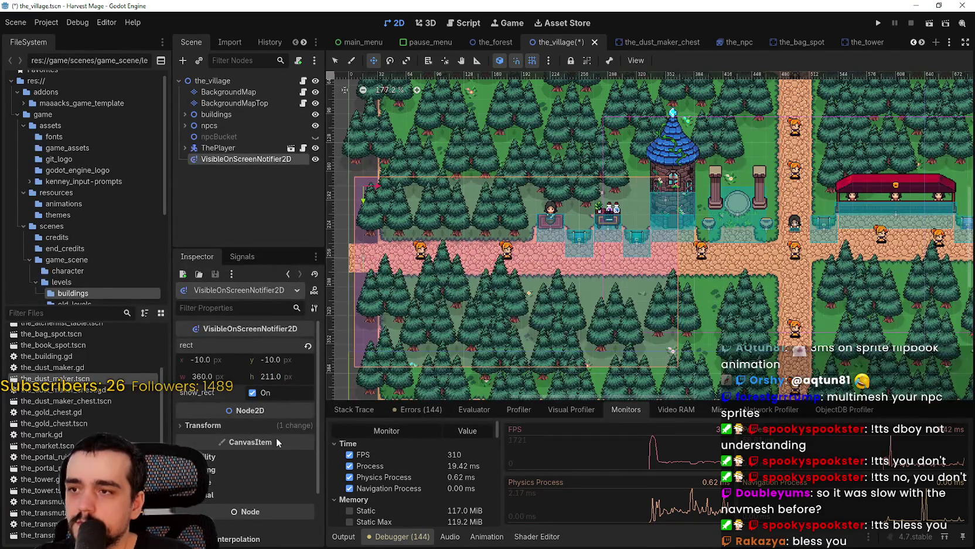
{"action": "type", "text": "0"}
{"action": "key", "text": "Return"}
{"action": "left_click", "coordinate": [284, 364]}
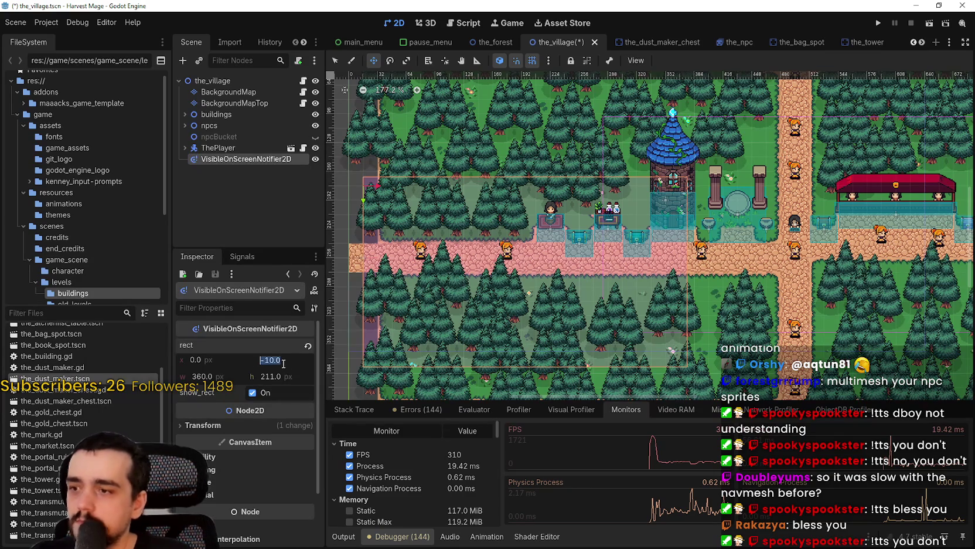
{"action": "type", "text": "0"}
{"action": "key", "text": "Return"}
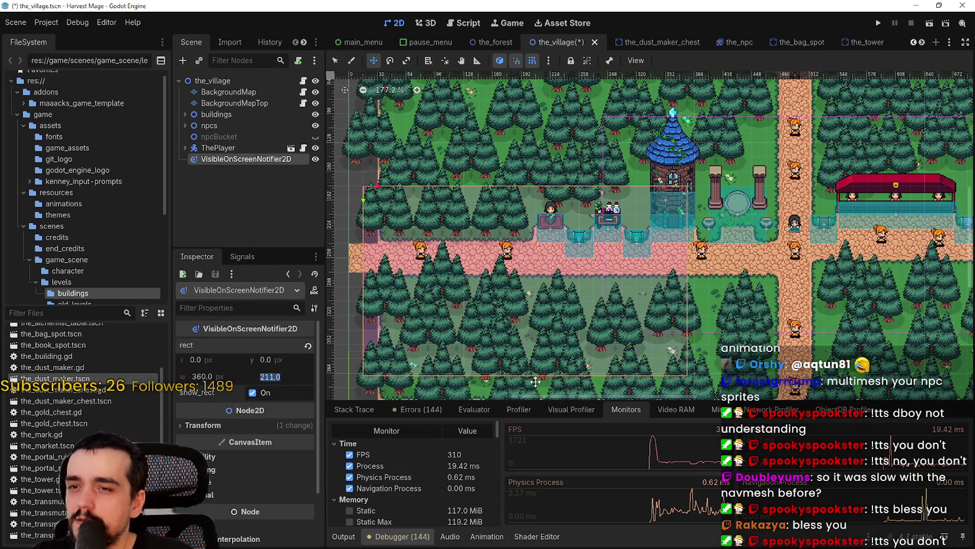
{"action": "scroll", "coordinate": [598, 352], "scroll_direction": "up", "scroll_amount": 3}
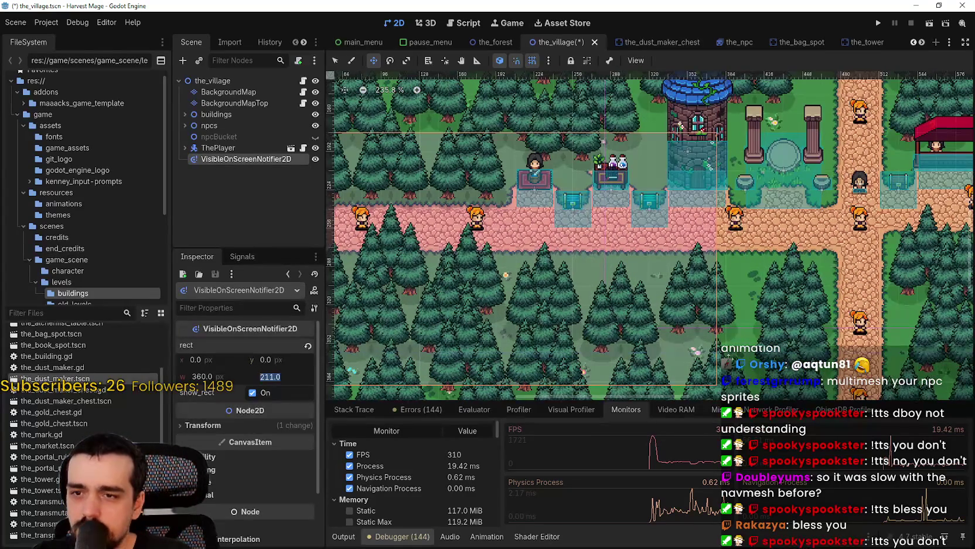
{"action": "scroll", "coordinate": [697, 350], "scroll_direction": "up", "scroll_amount": 2}
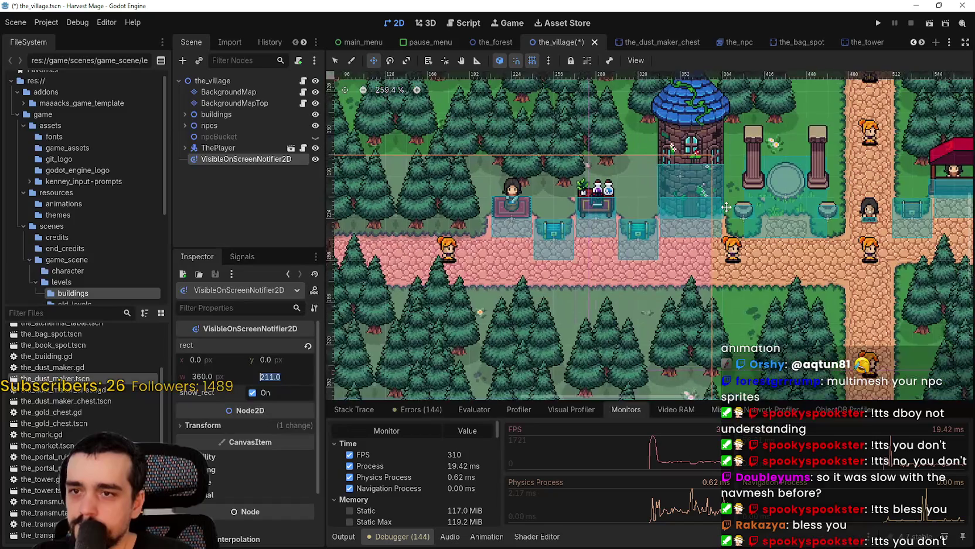
{"action": "scroll", "coordinate": [721, 207], "scroll_direction": "down", "scroll_amount": 1}
{"action": "left_click_drag", "start_coordinate": [713, 306], "coordinate": [704, 306]}
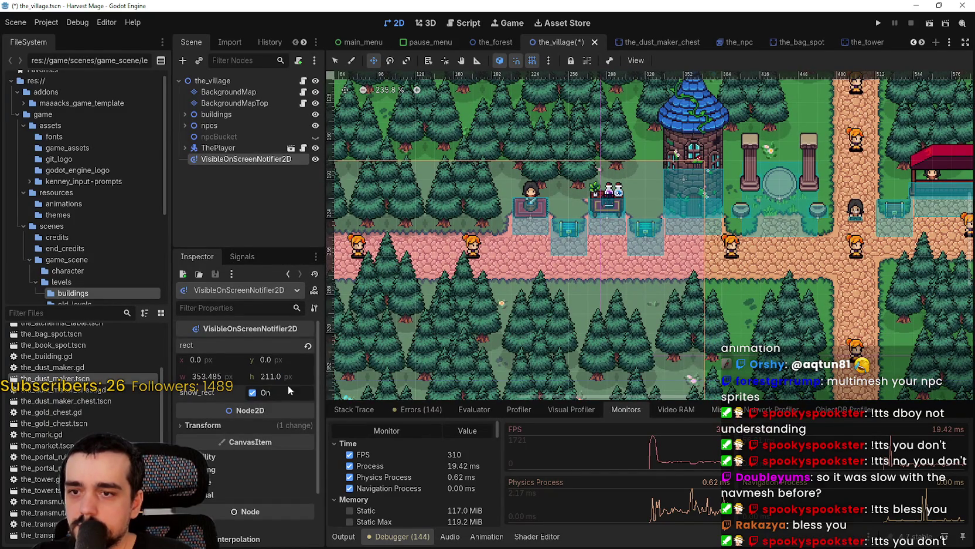
{"action": "key", "text": "ctrl+z"}
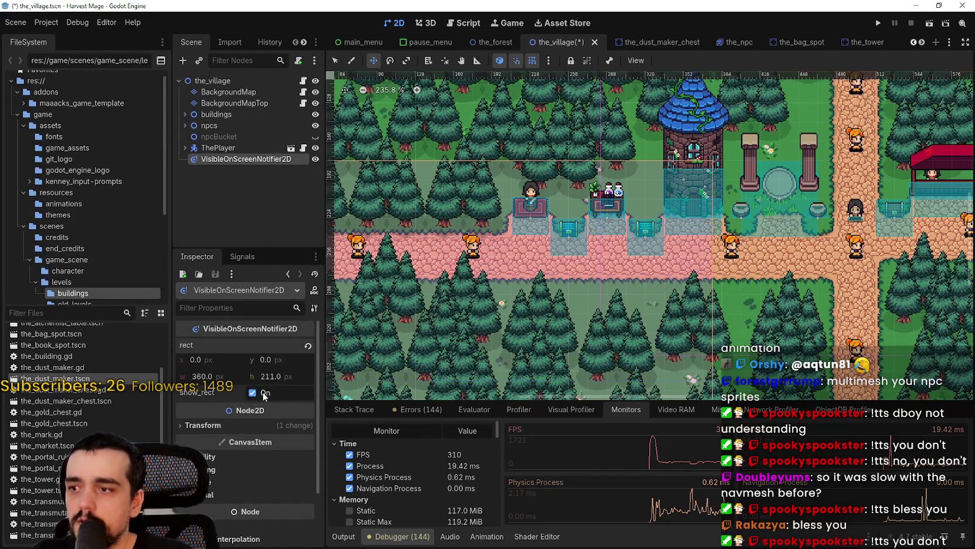
Review the snap grid configuration and accept it unchanged
{"action": "left_click", "coordinate": [548, 61]}
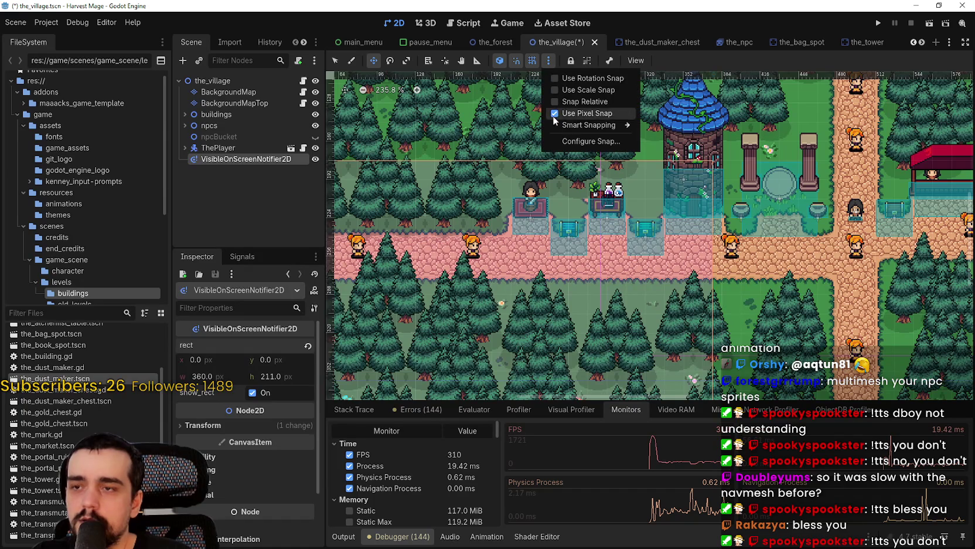
{"action": "left_click", "coordinate": [590, 141]}
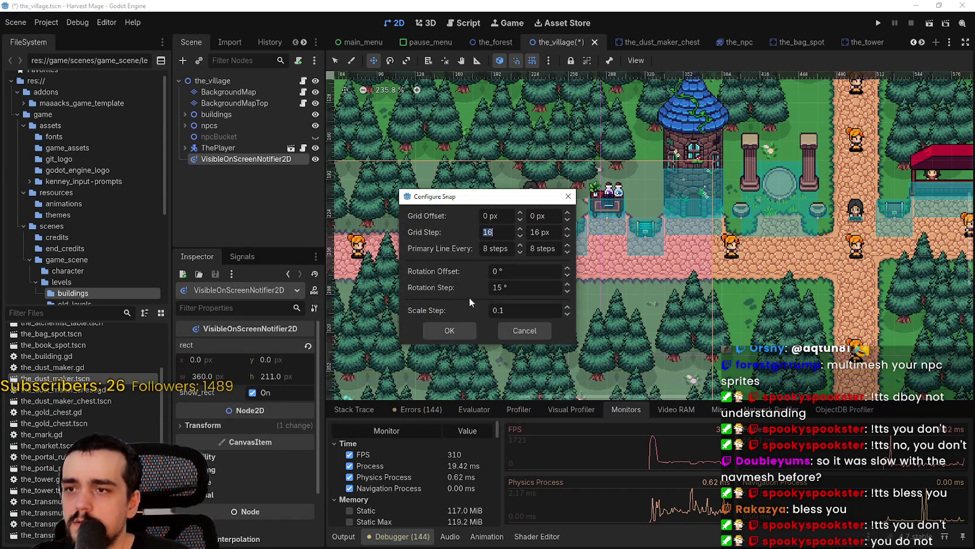
{"action": "left_click", "coordinate": [449, 330]}
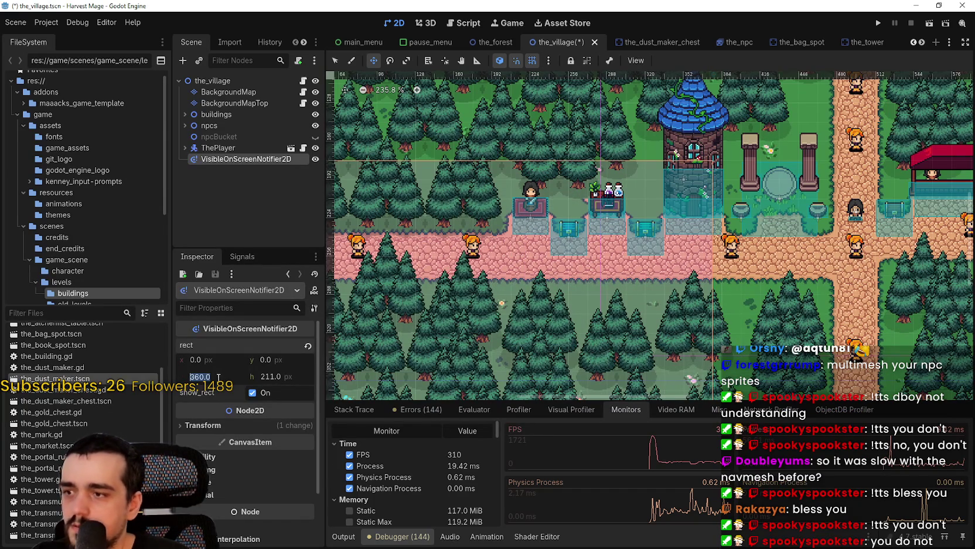
{"action": "left_click_drag", "start_coordinate": [578, 299], "coordinate": [429, 272]}
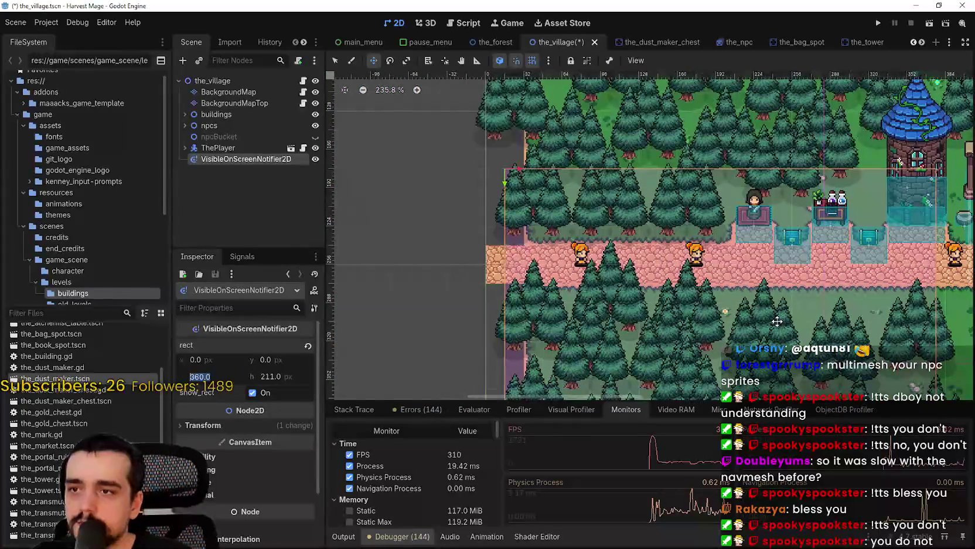
{"action": "scroll", "coordinate": [429, 272], "scroll_direction": "up", "scroll_amount": 4}
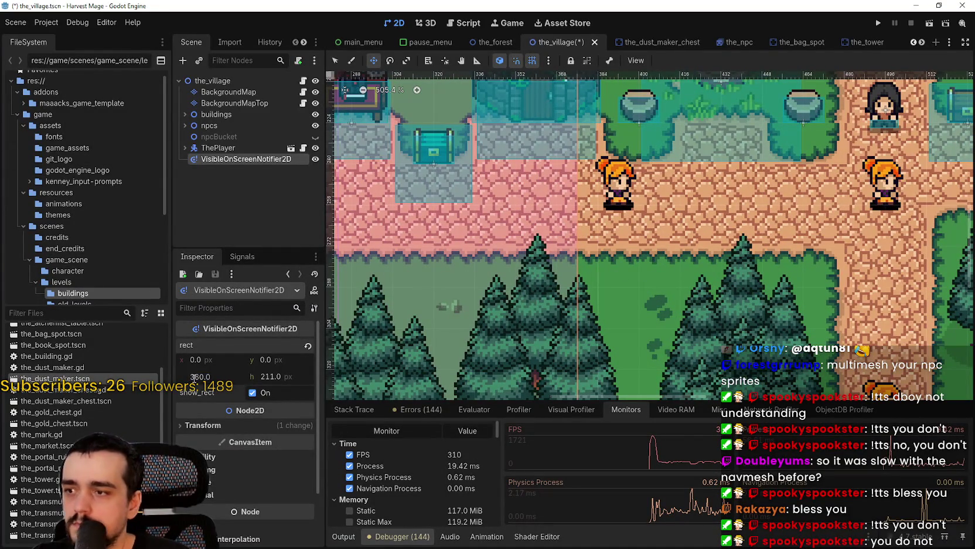
Widen the notifier rect to a width of 368
{"action": "left_click_drag", "start_coordinate": [199, 377], "coordinate": [217, 376]}
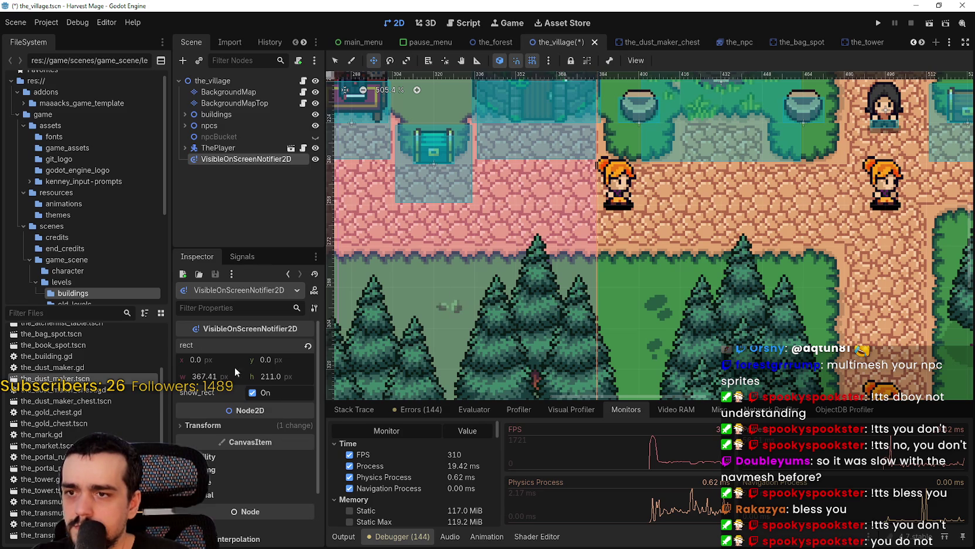
{"action": "scroll", "coordinate": [674, 211], "scroll_direction": "up", "scroll_amount": 5}
{"action": "left_click", "coordinate": [182, 374]}
{"action": "type", "text": "36"}
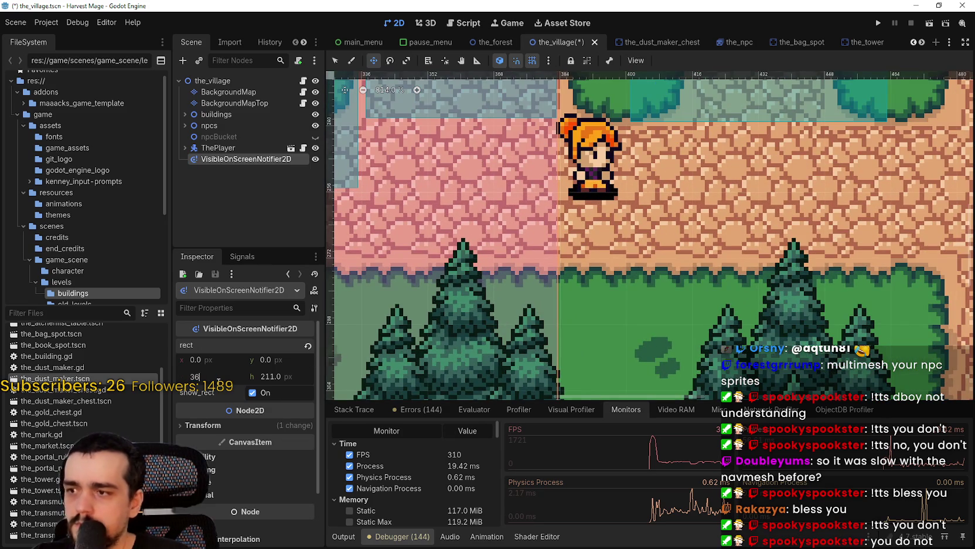
{"action": "type", "text": "8"}
{"action": "key", "text": "Return"}
{"action": "scroll", "coordinate": [681, 183], "scroll_direction": "down", "scroll_amount": 6}
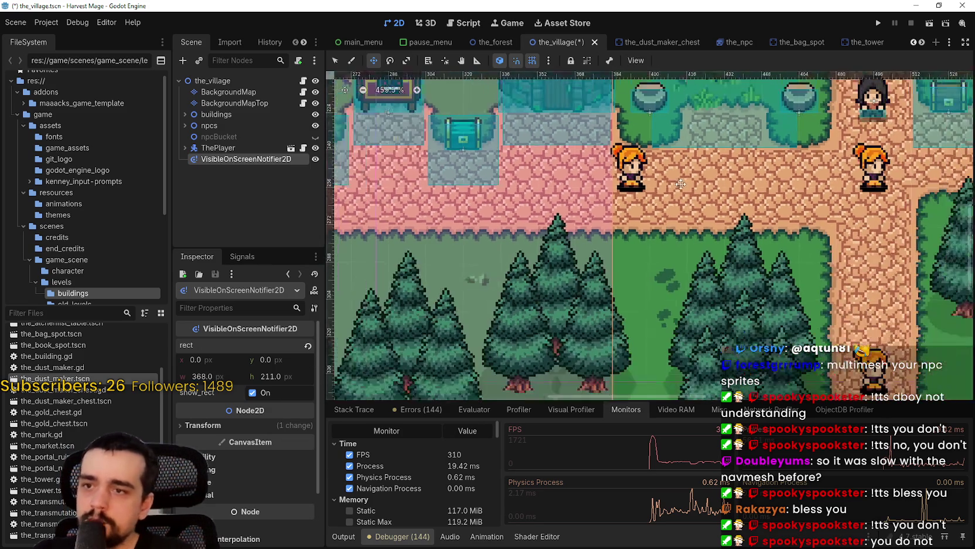
{"action": "scroll", "coordinate": [644, 279], "scroll_direction": "up", "scroll_amount": 5}
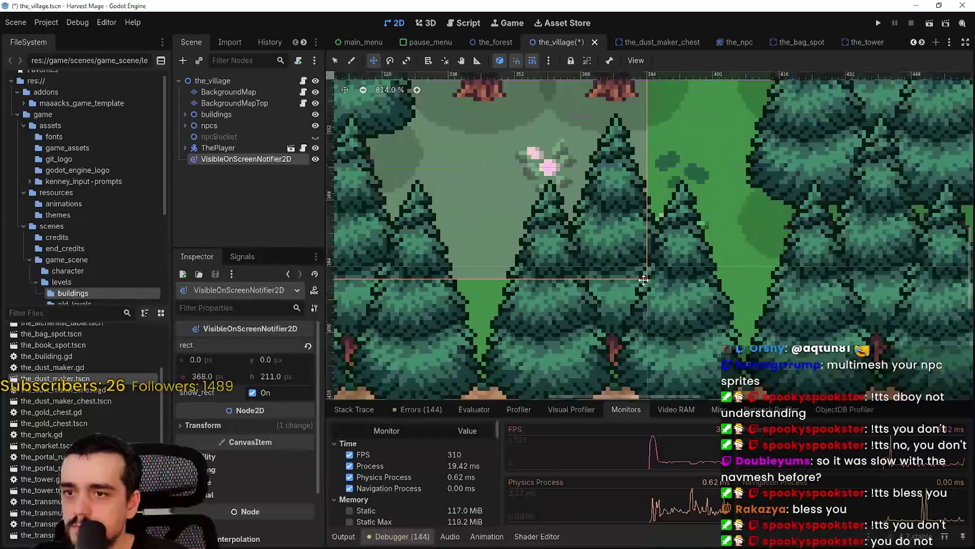
{"action": "scroll", "coordinate": [643, 280], "scroll_direction": "up", "scroll_amount": 1}
Set the rect height to 208 and save the_village scene
{"action": "mouse_move", "coordinate": [275, 377]}
{"action": "left_mouse_down"}
{"action": "mouse_move", "coordinate": [258, 376]}
{"action": "mouse_move", "coordinate": [278, 378]}
{"action": "left_mouse_up"}
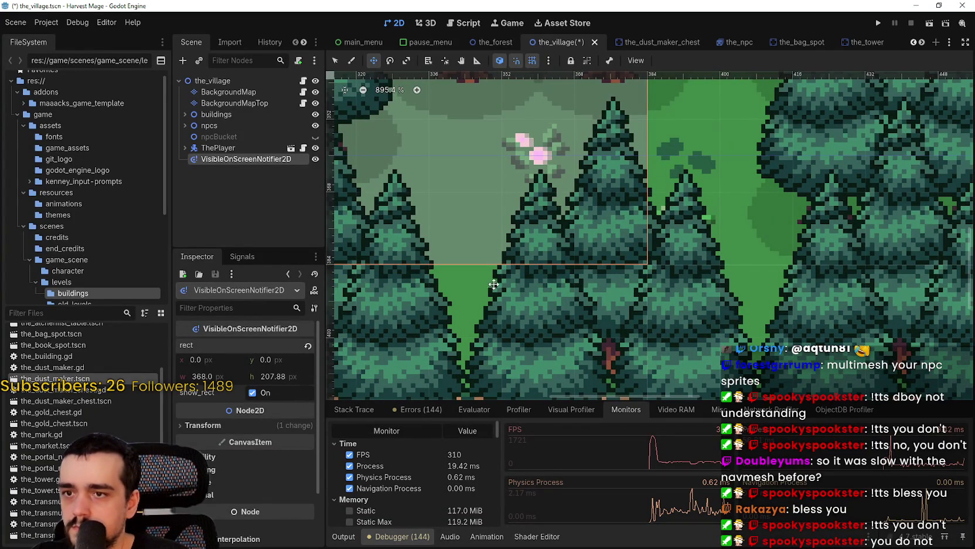
{"action": "left_click", "coordinate": [279, 376]}
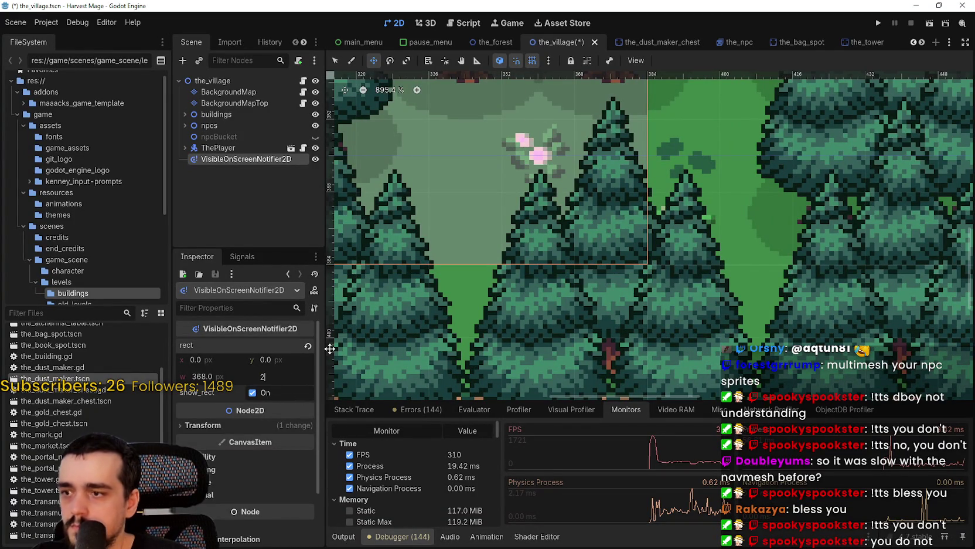
{"action": "type", "text": "208"}
{"action": "key", "text": "Return"}
{"action": "key", "text": "ctrl+s"}
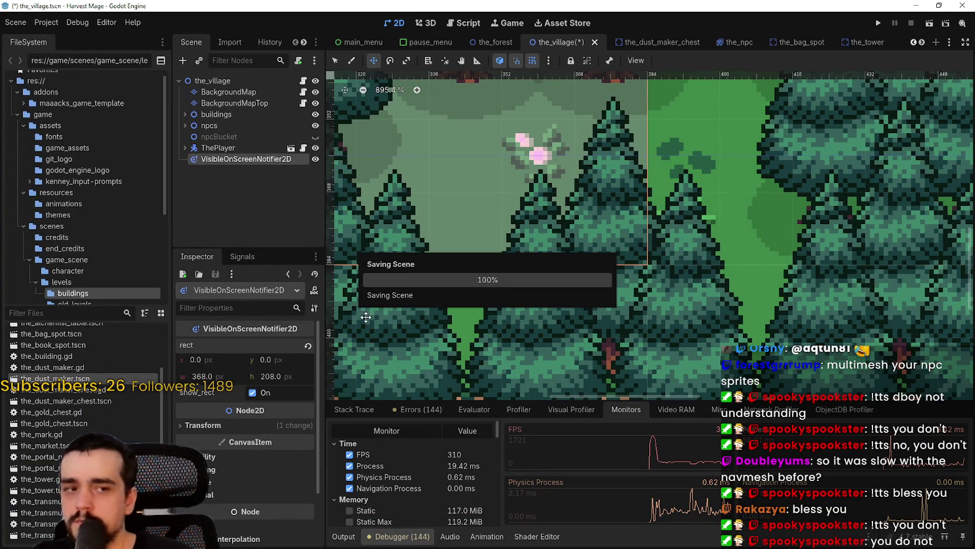
{"action": "scroll", "coordinate": [491, 155], "scroll_direction": "down", "scroll_amount": 5}
{"action": "left_click_drag", "start_coordinate": [490, 155], "coordinate": [631, 253]}
{"action": "scroll", "coordinate": [630, 254], "scroll_direction": "up", "scroll_amount": 1}
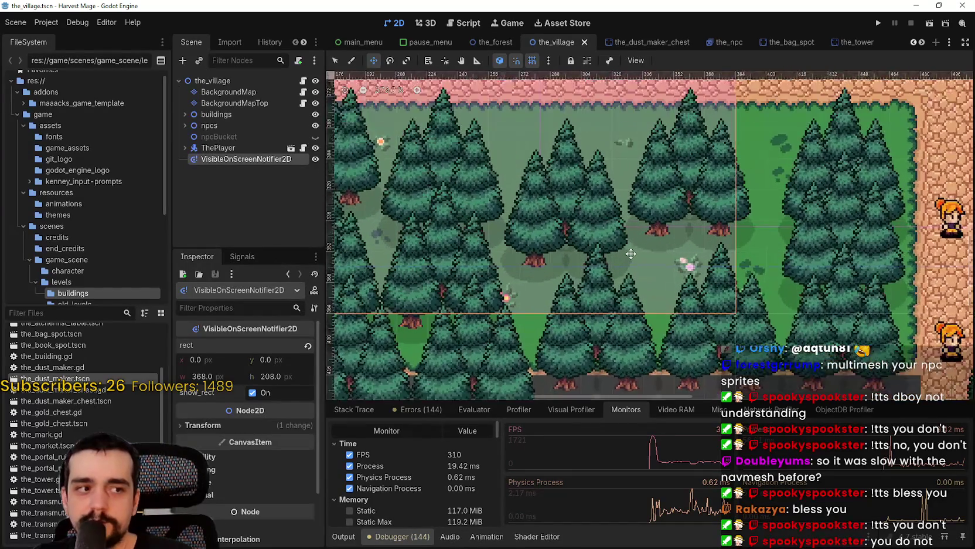
Zoom around the map, then list video memory by resource (57.48 MiB total) in the Video RAM tab
{"action": "scroll", "coordinate": [630, 253], "scroll_direction": "down", "scroll_amount": 1}
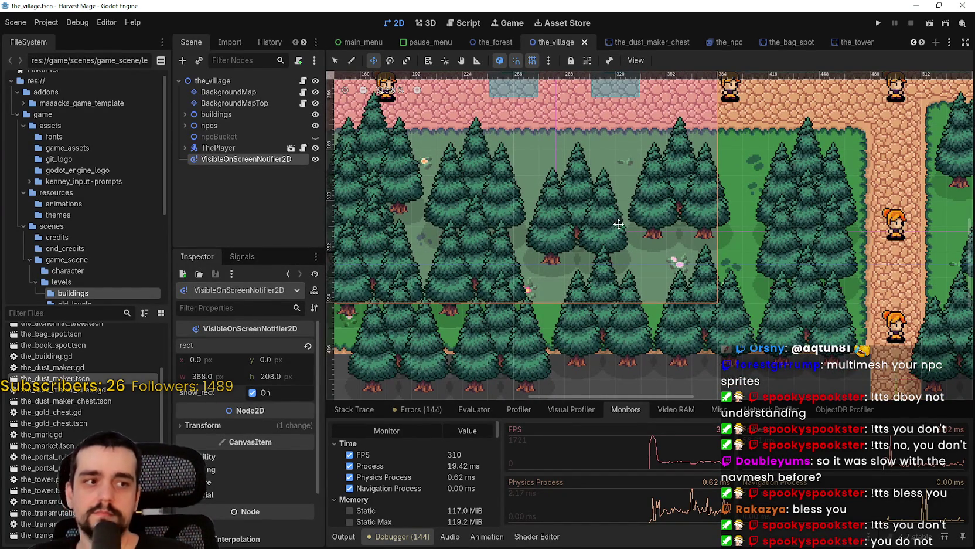
{"action": "scroll", "coordinate": [689, 260], "scroll_direction": "down", "scroll_amount": 2}
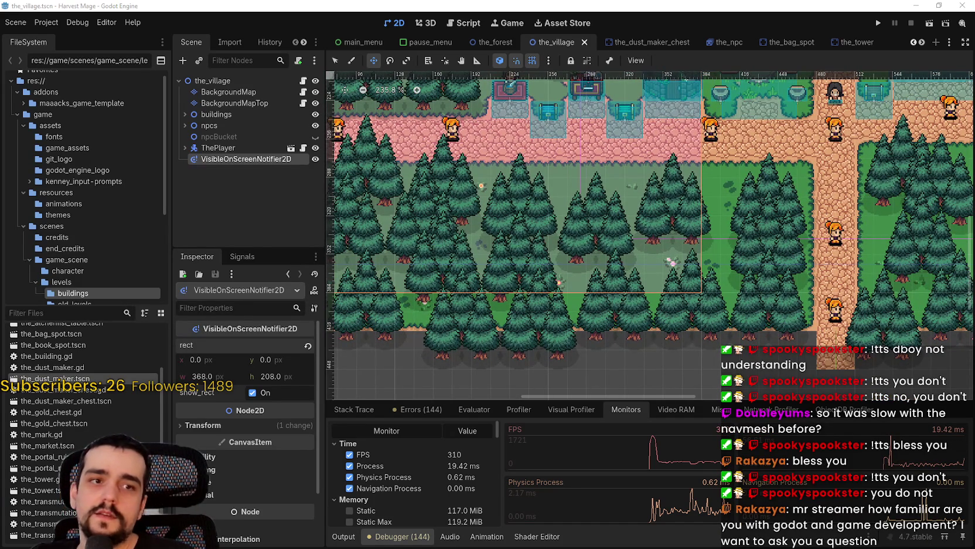
{"action": "scroll", "coordinate": [449, 216], "scroll_direction": "down", "scroll_amount": 2}
{"action": "scroll", "coordinate": [645, 262], "scroll_direction": "down", "scroll_amount": 4}
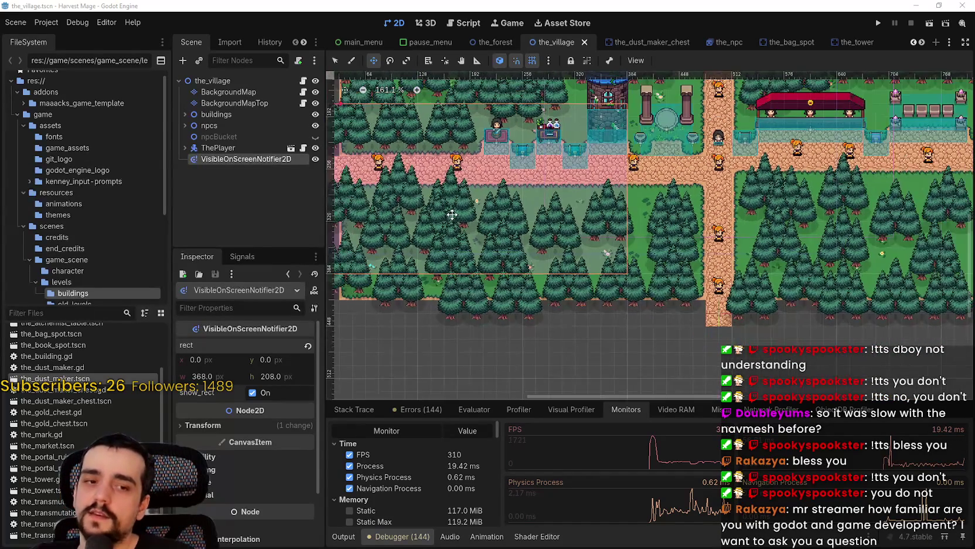
{"action": "scroll", "coordinate": [645, 262], "scroll_direction": "up", "scroll_amount": 3}
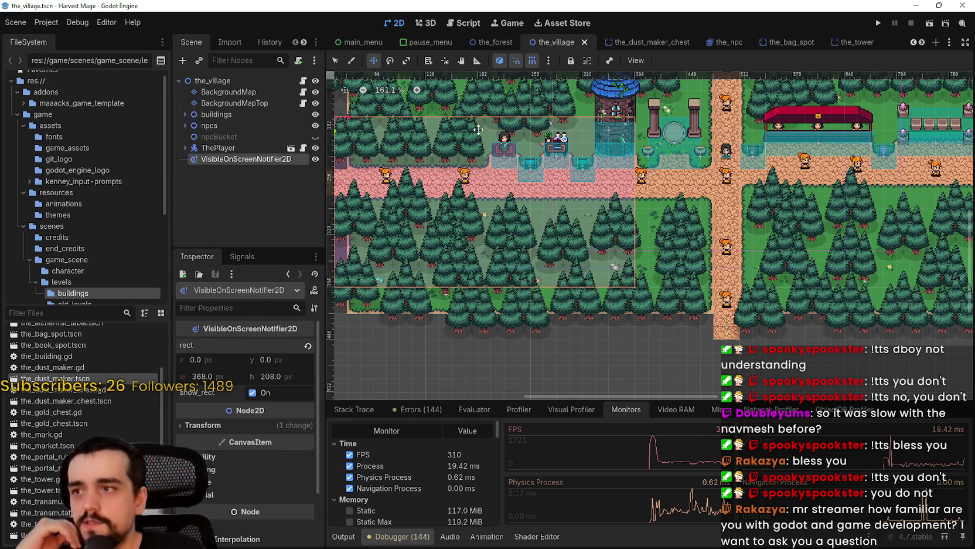
{"action": "scroll", "coordinate": [686, 299], "scroll_direction": "down", "scroll_amount": 3}
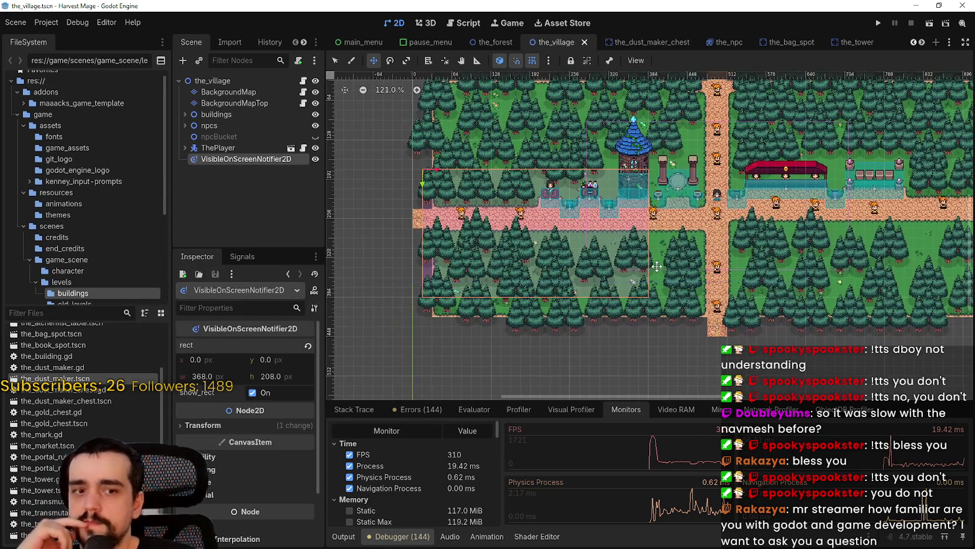
{"action": "left_click", "coordinate": [674, 410]}
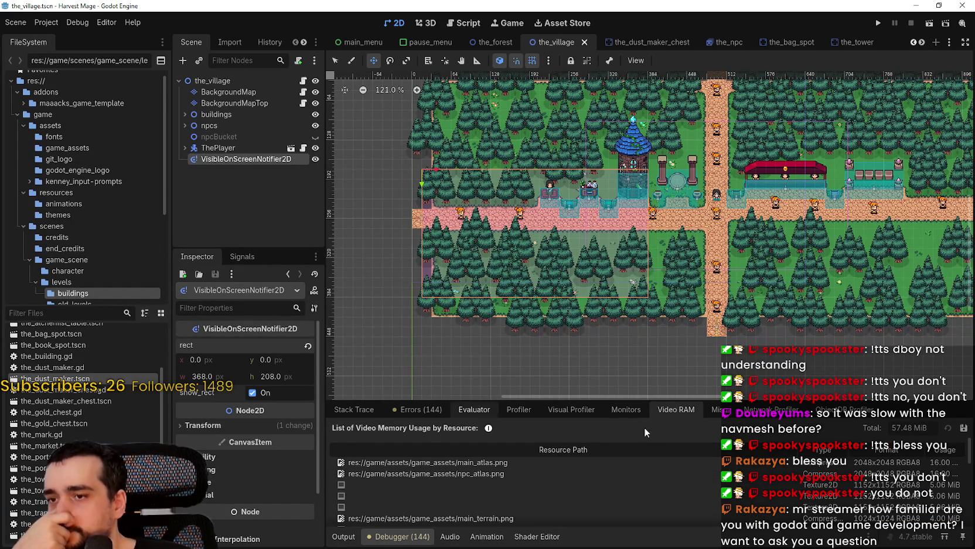
Show the rendering frame-time breakdown in the Visual Profiler
{"action": "left_click", "coordinate": [637, 412]}
{"action": "left_click", "coordinate": [595, 409]}
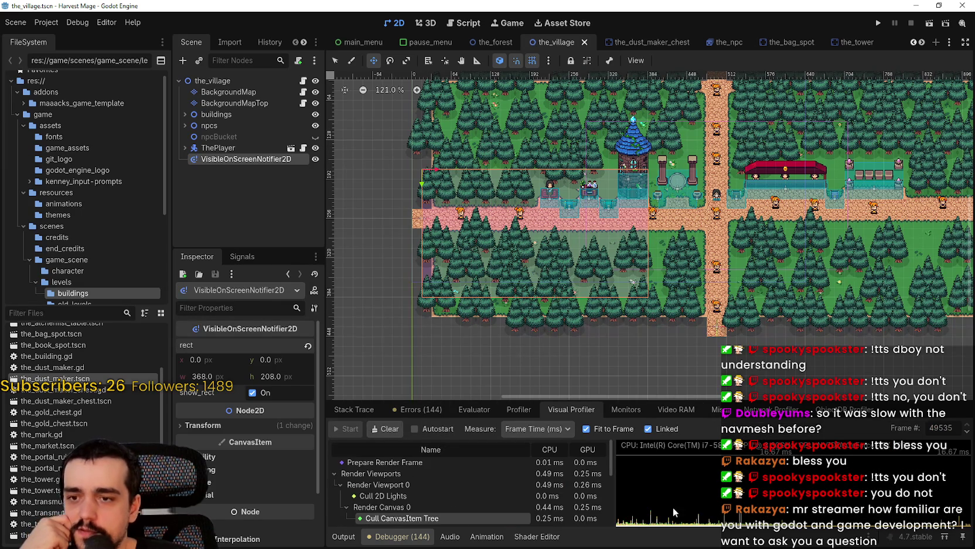
{"action": "scroll", "coordinate": [433, 501], "scroll_direction": "down", "scroll_amount": 2}
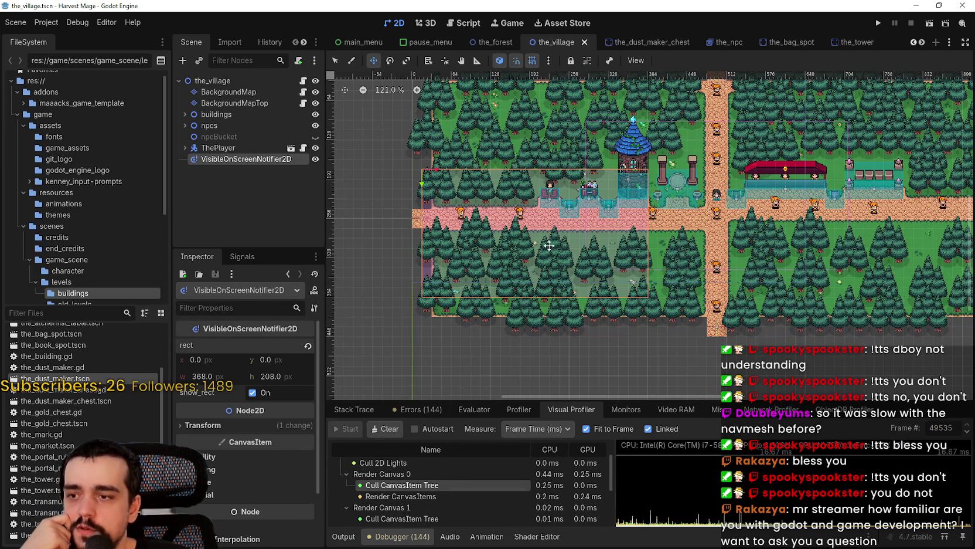
{"action": "scroll", "coordinate": [759, 206], "scroll_direction": "up", "scroll_amount": 2}
{"action": "scroll", "coordinate": [758, 207], "scroll_direction": "down", "scroll_amount": 3}
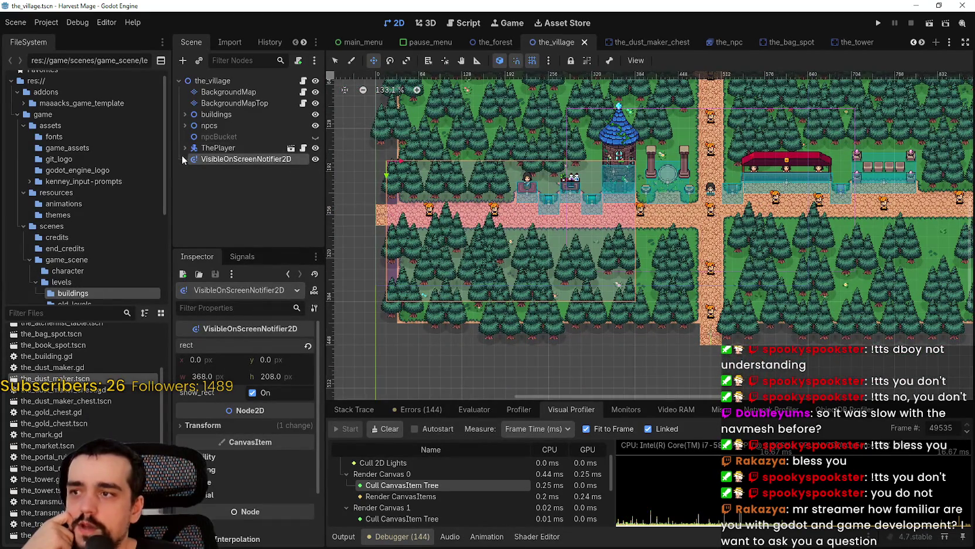
Expand npcs, hide npc5 and make it visible again, then collapse npcs
{"action": "left_click", "coordinate": [184, 125]}
{"action": "scroll", "coordinate": [252, 200], "scroll_direction": "down", "scroll_amount": 5}
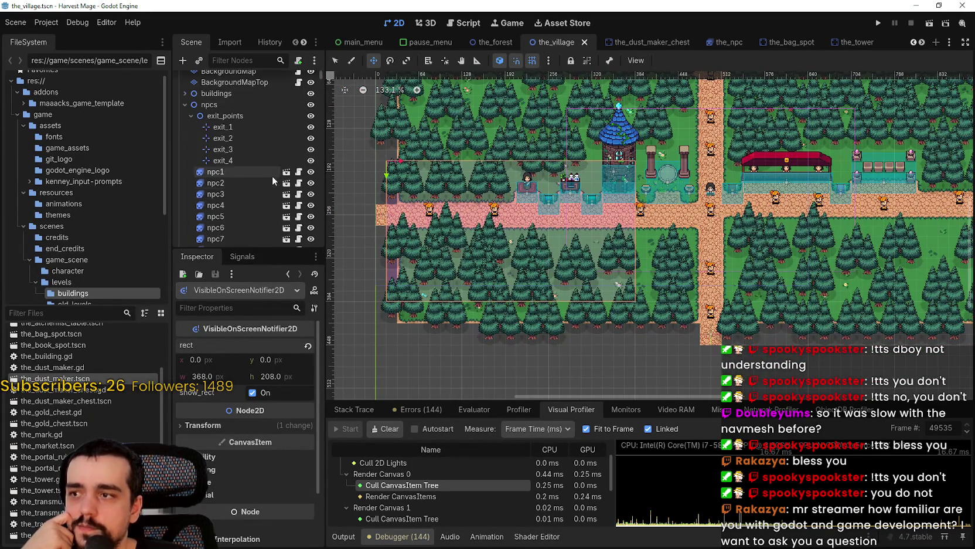
{"action": "left_click", "coordinate": [248, 134]}
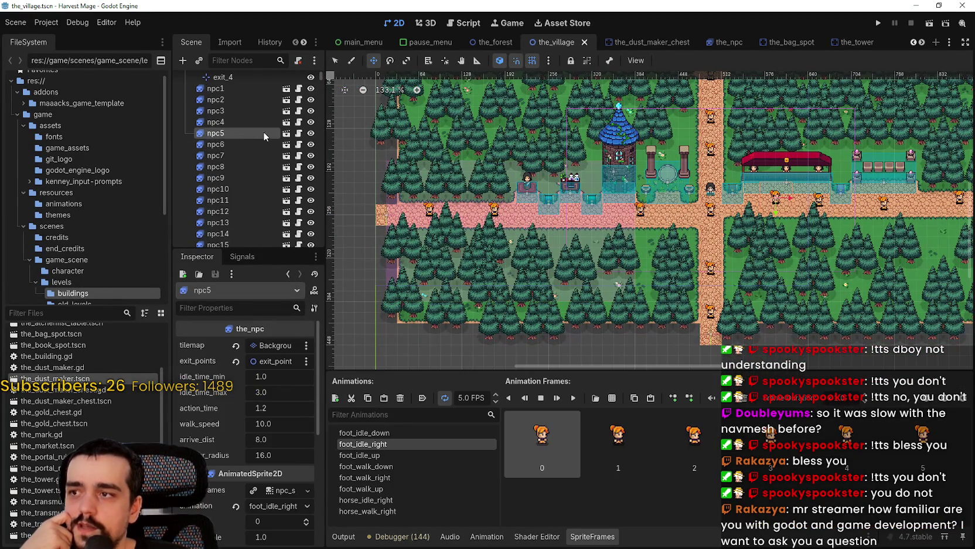
{"action": "left_click", "coordinate": [311, 133]}
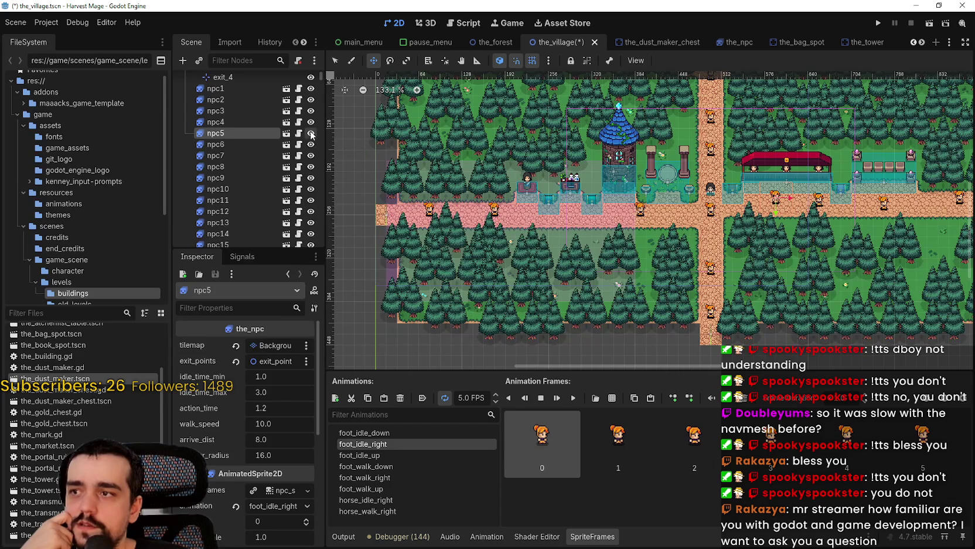
{"action": "left_click", "coordinate": [311, 134]}
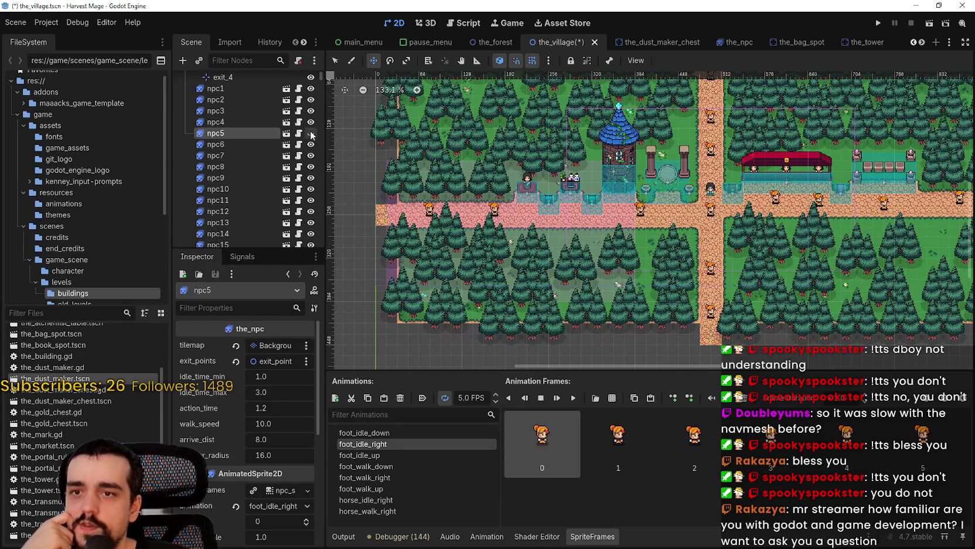
{"action": "scroll", "coordinate": [228, 177], "scroll_direction": "up", "scroll_amount": 5}
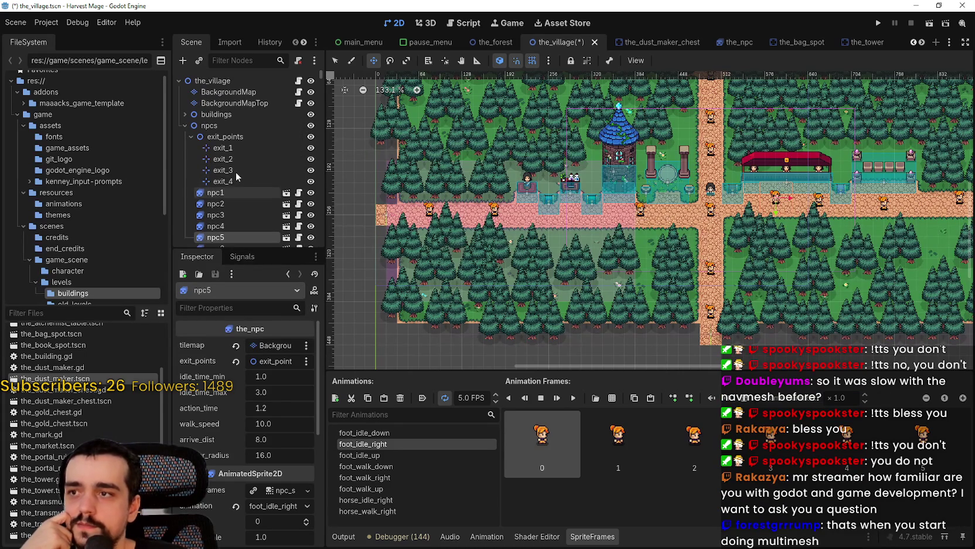
{"action": "left_click", "coordinate": [185, 126]}
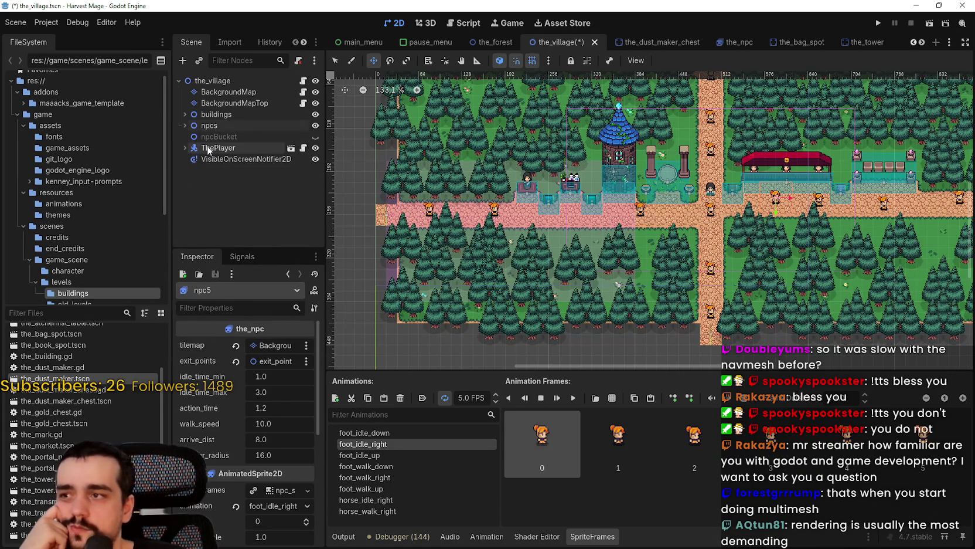
Shift the VisibleOnScreenNotifier2D rect 16 px up and left, then duplicate the node
{"action": "left_click", "coordinate": [208, 147]}
{"action": "left_click", "coordinate": [252, 159]}
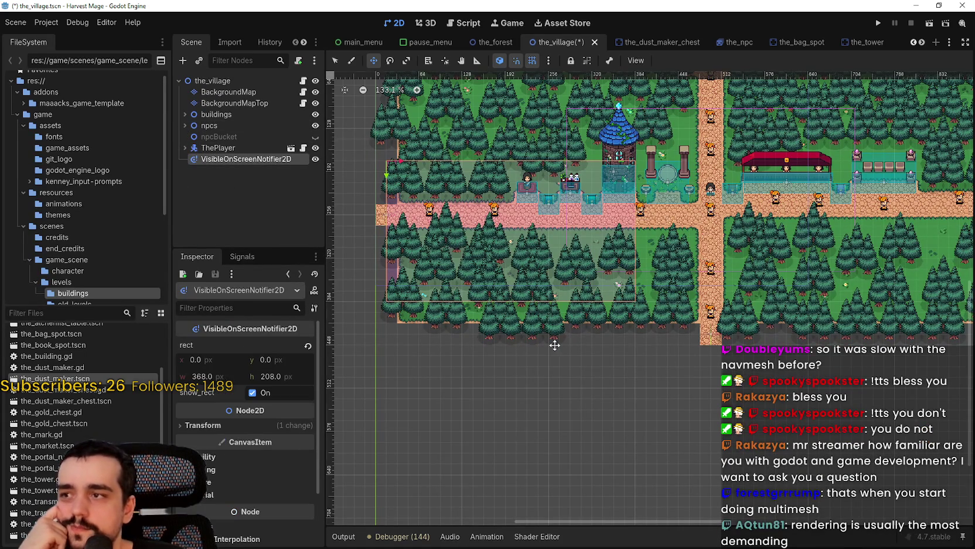
{"action": "scroll", "coordinate": [447, 202], "scroll_direction": "up", "scroll_amount": 3}
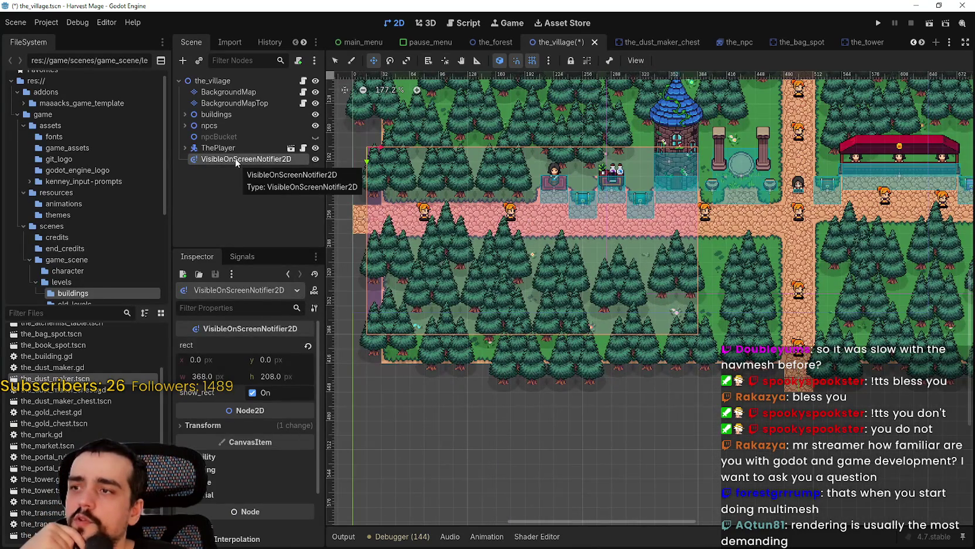
{"action": "mouse_move", "coordinate": [557, 273]}
{"action": "left_mouse_down"}
{"action": "mouse_move", "coordinate": [558, 230]}
{"action": "mouse_move", "coordinate": [564, 242]}
{"action": "left_mouse_up"}
{"action": "scroll", "coordinate": [556, 239], "scroll_direction": "down", "scroll_amount": 6}
{"action": "scroll", "coordinate": [556, 239], "scroll_direction": "up", "scroll_amount": 2}
{"action": "scroll", "coordinate": [569, 248], "scroll_direction": "up", "scroll_amount": 2}
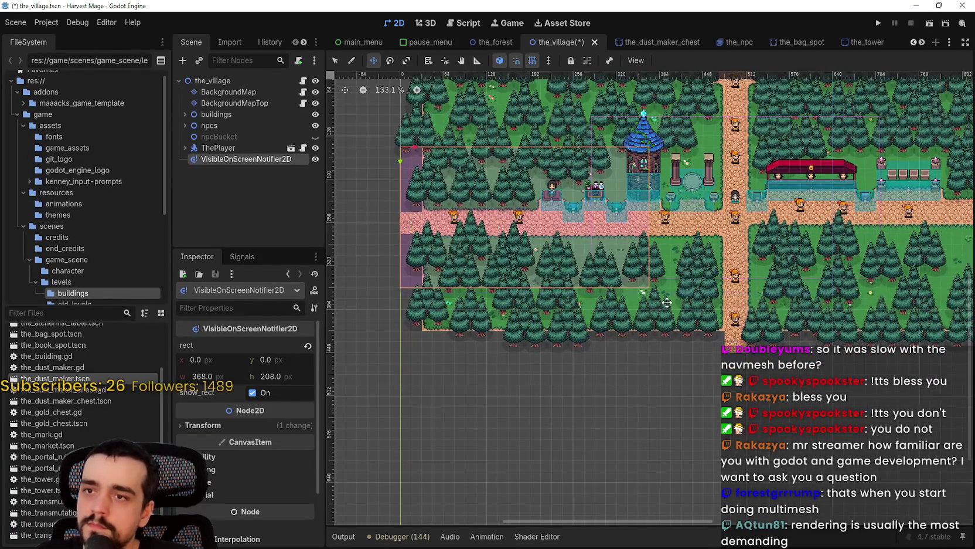
{"action": "scroll", "coordinate": [595, 232], "scroll_direction": "down", "scroll_amount": 4}
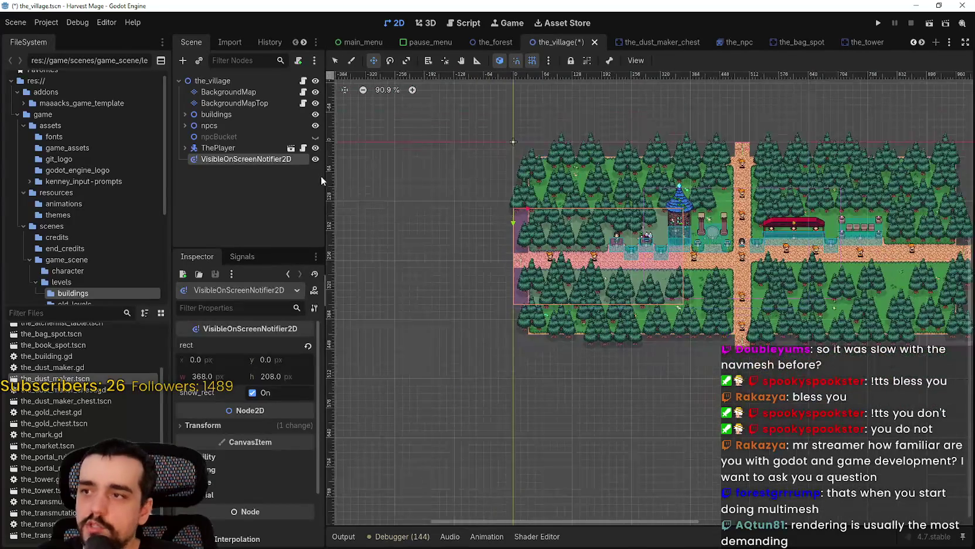
{"action": "key", "text": "ctrl+d"}
Place the second notifier on the crossroads and a third copy 368 px further right
{"action": "left_click_drag", "start_coordinate": [605, 241], "coordinate": [795, 261]}
{"action": "scroll", "coordinate": [726, 297], "scroll_direction": "up", "scroll_amount": 6}
{"action": "scroll", "coordinate": [732, 294], "scroll_direction": "up", "scroll_amount": 3}
{"action": "left_click_drag", "start_coordinate": [733, 294], "coordinate": [734, 303]}
{"action": "scroll", "coordinate": [733, 304], "scroll_direction": "down", "scroll_amount": 7}
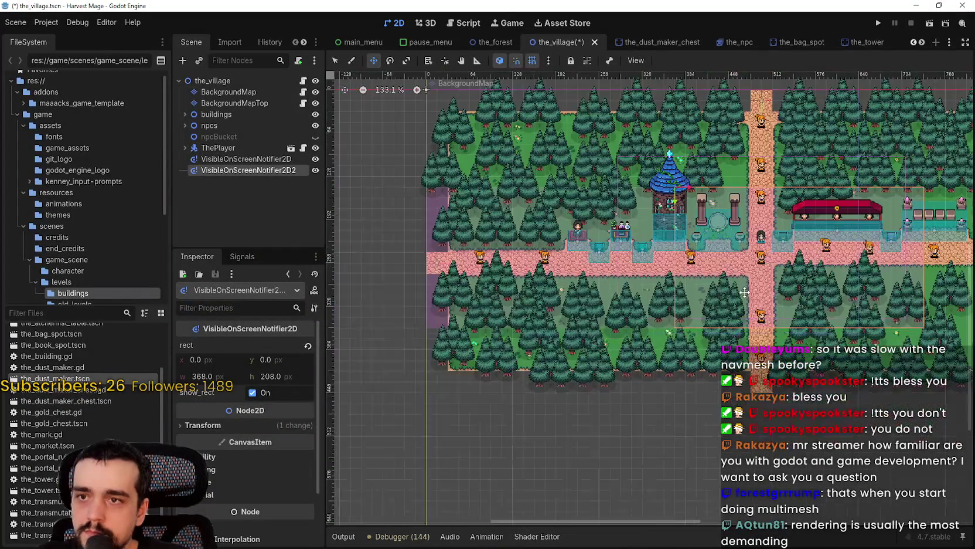
{"action": "key", "text": "ctrl+d"}
{"action": "mouse_move", "coordinate": [556, 286]}
{"action": "left_mouse_down"}
{"action": "mouse_move", "coordinate": [762, 266]}
{"action": "mouse_move", "coordinate": [714, 268]}
{"action": "left_mouse_up"}
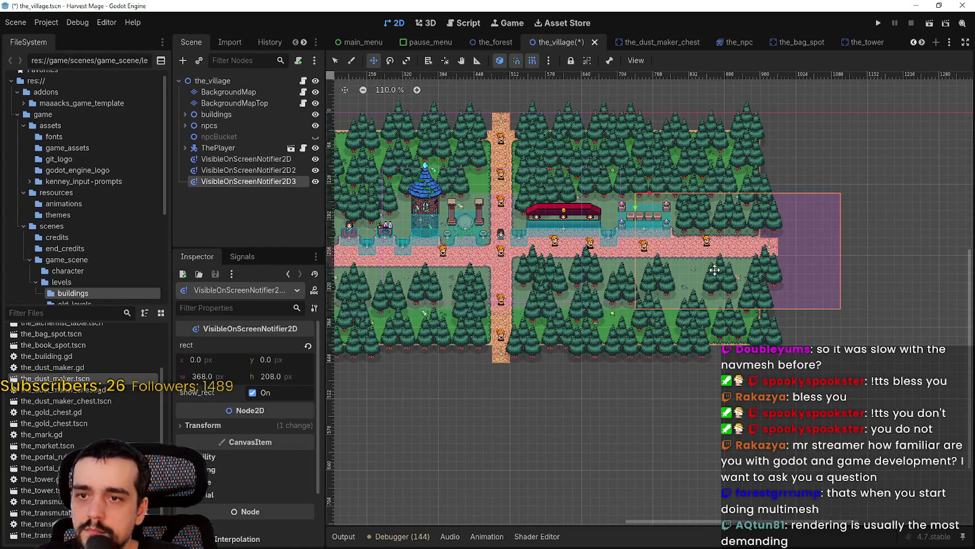
{"action": "scroll", "coordinate": [658, 279], "scroll_direction": "up", "scroll_amount": 4}
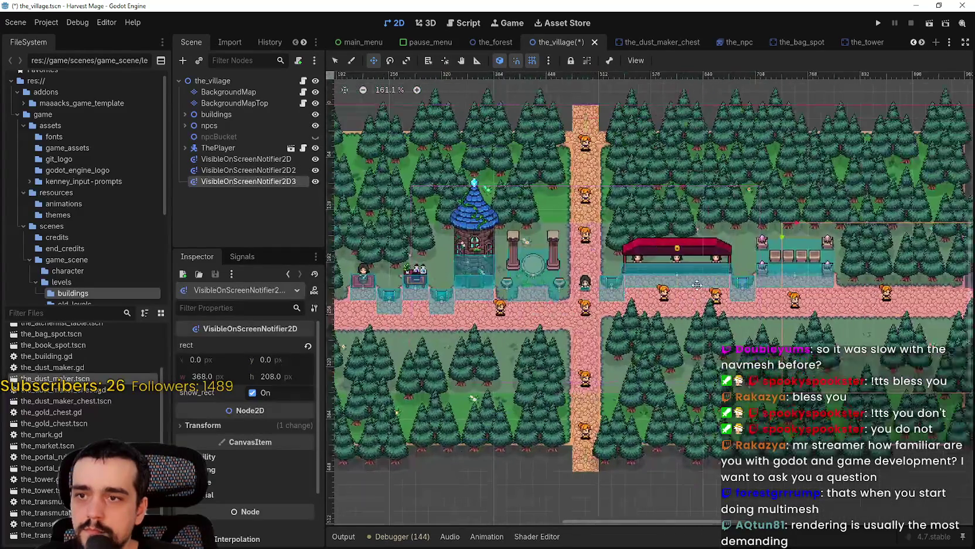
Add a fourth notifier on the upper forest and a fifth below the lower forest
{"action": "key", "text": "ctrl+d"}
{"action": "mouse_move", "coordinate": [835, 360]}
{"action": "left_mouse_down"}
{"action": "mouse_move", "coordinate": [732, 275]}
{"action": "mouse_move", "coordinate": [598, 192]}
{"action": "left_mouse_up"}
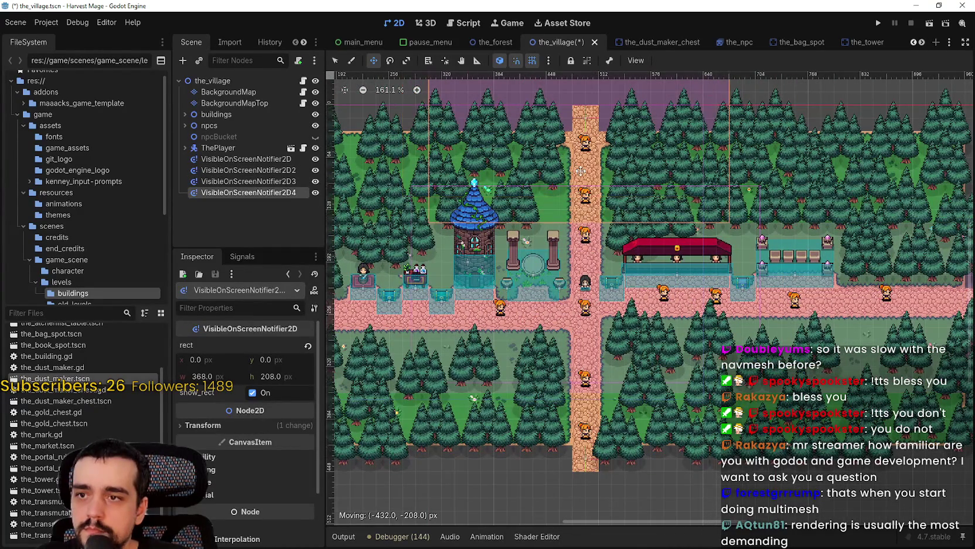
{"action": "scroll", "coordinate": [598, 192], "scroll_direction": "down", "scroll_amount": 1}
{"action": "scroll", "coordinate": [598, 191], "scroll_direction": "down", "scroll_amount": 5}
{"action": "key", "text": "ctrl+d"}
{"action": "mouse_move", "coordinate": [586, 106]}
{"action": "left_mouse_down"}
{"action": "mouse_move", "coordinate": [618, 385]}
{"action": "mouse_move", "coordinate": [595, 250]}
{"action": "left_mouse_up"}
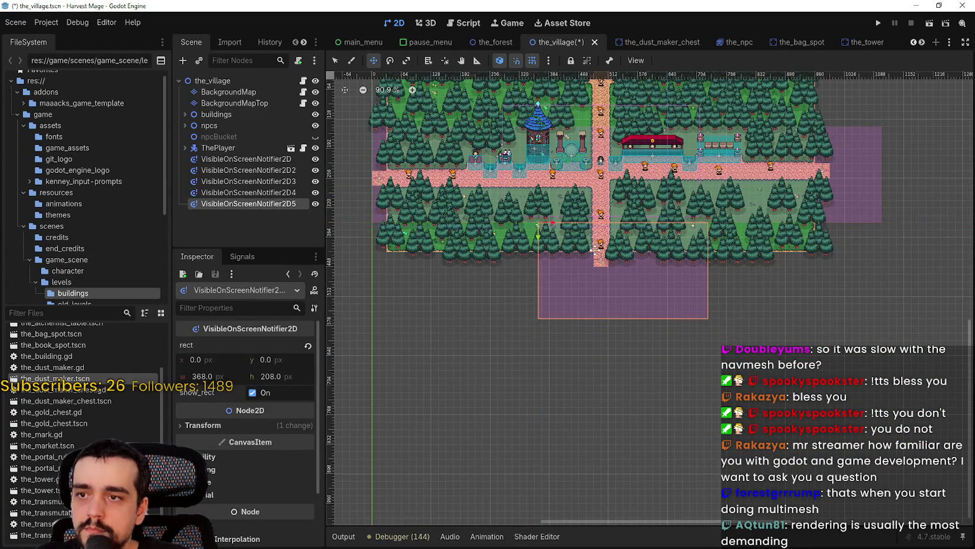
{"action": "scroll", "coordinate": [595, 251], "scroll_direction": "up", "scroll_amount": 7}
{"action": "mouse_move", "coordinate": [714, 300]}
{"action": "left_mouse_down"}
{"action": "mouse_move", "coordinate": [684, 318]}
{"action": "mouse_move", "coordinate": [698, 230]}
{"action": "left_mouse_up"}
{"action": "scroll", "coordinate": [685, 276], "scroll_direction": "up", "scroll_amount": 6}
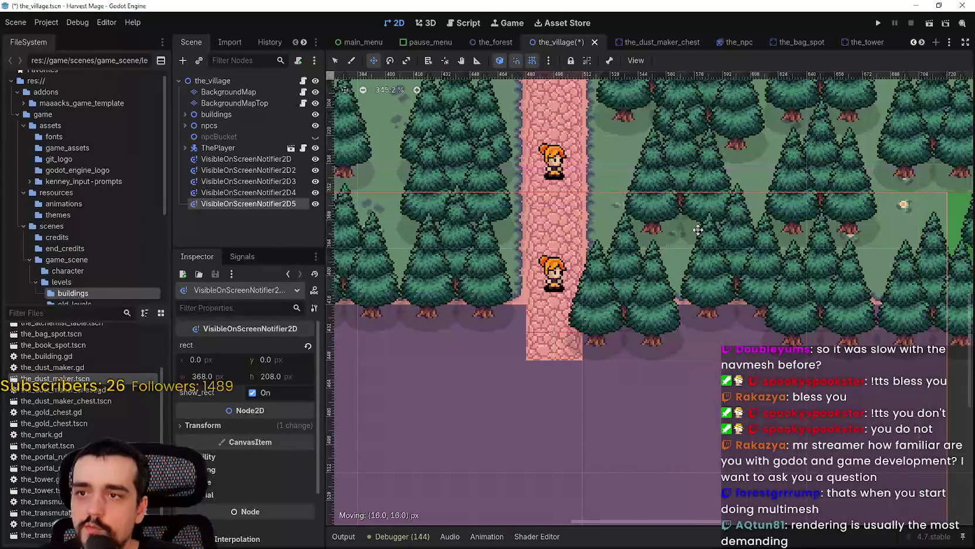
{"action": "scroll", "coordinate": [699, 216], "scroll_direction": "up", "scroll_amount": 10}
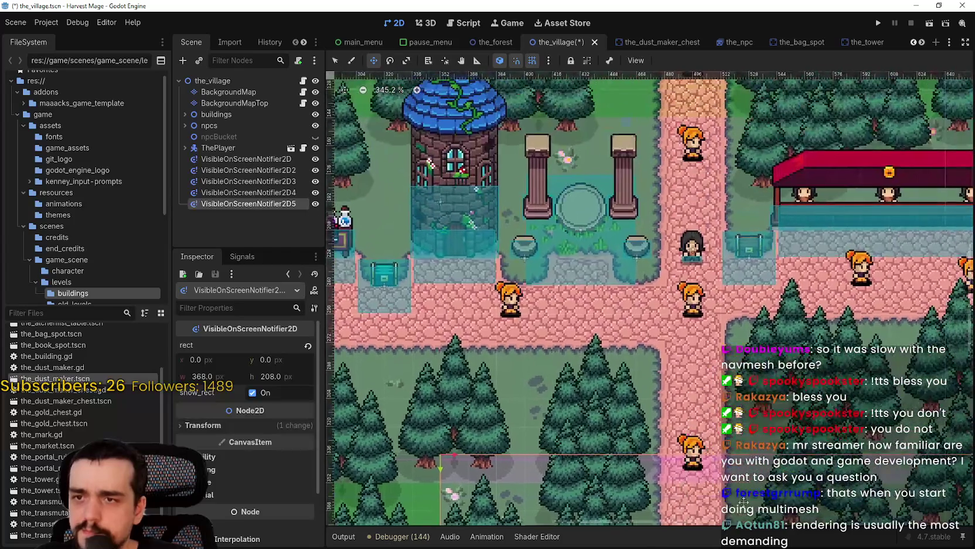
{"action": "scroll", "coordinate": [743, 500], "scroll_direction": "down", "scroll_amount": 10}
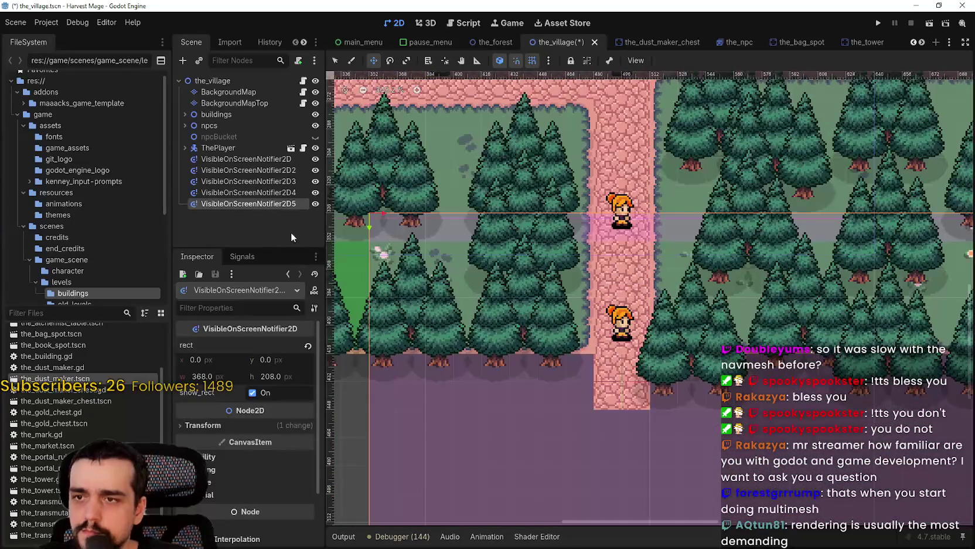
Check VisibleOnScreenNotifier2D2, reposition VisibleOnScreenNotifier2D5, and save the scene
{"action": "left_click", "coordinate": [260, 174]}
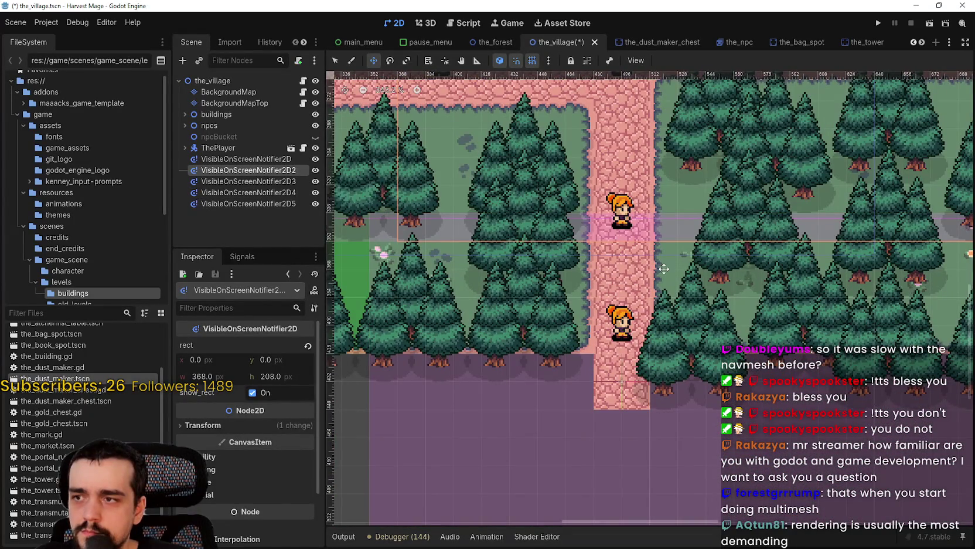
{"action": "scroll", "coordinate": [660, 443], "scroll_direction": "up", "scroll_amount": 5}
{"action": "scroll", "coordinate": [661, 440], "scroll_direction": "down", "scroll_amount": 1}
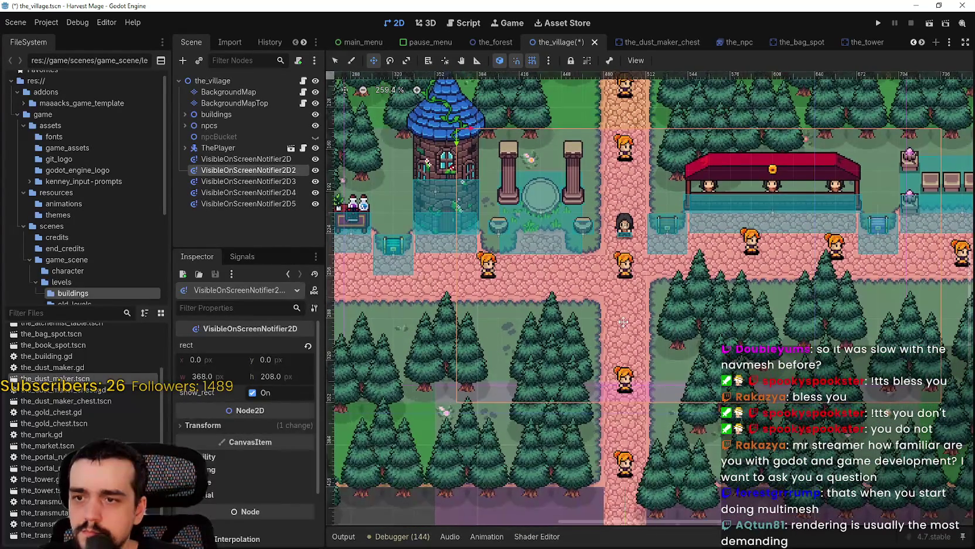
{"action": "scroll", "coordinate": [661, 440], "scroll_direction": "down", "scroll_amount": 4}
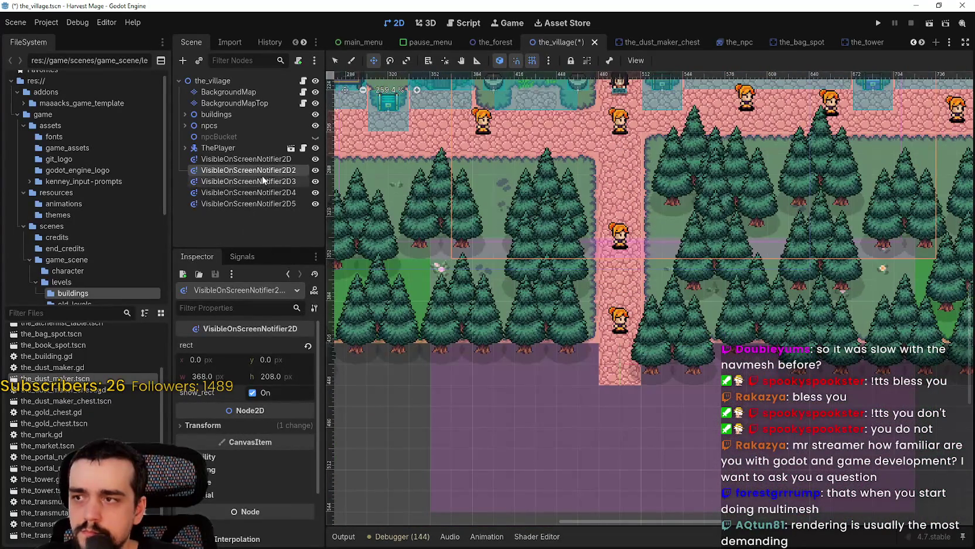
{"action": "left_click", "coordinate": [251, 204]}
{"action": "left_click_drag", "start_coordinate": [716, 373], "coordinate": [614, 336]}
{"action": "scroll", "coordinate": [614, 336], "scroll_direction": "down", "scroll_amount": 2}
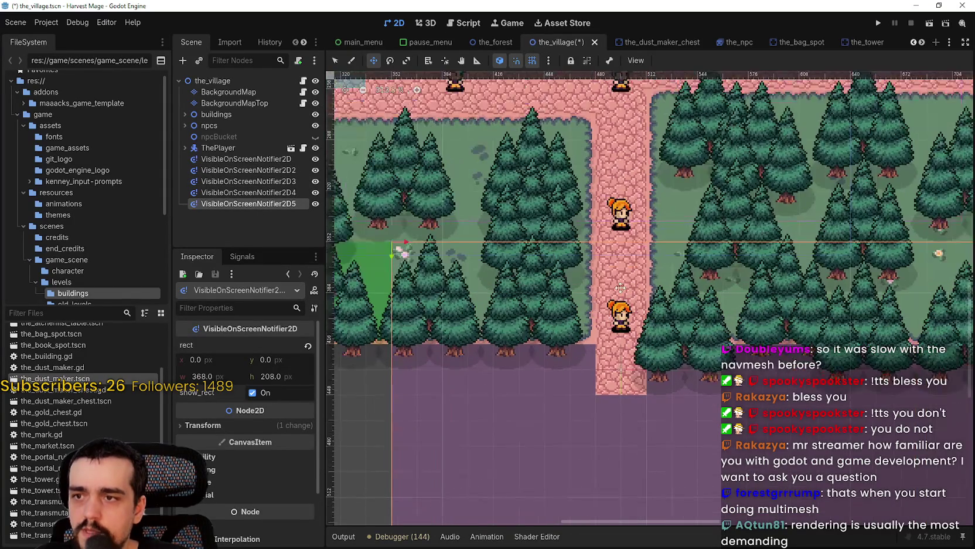
{"action": "scroll", "coordinate": [744, 321], "scroll_direction": "left", "scroll_amount": 3}
{"action": "scroll", "coordinate": [744, 321], "scroll_direction": "up", "scroll_amount": 1}
{"action": "scroll", "coordinate": [744, 321], "scroll_direction": "down", "scroll_amount": 3}
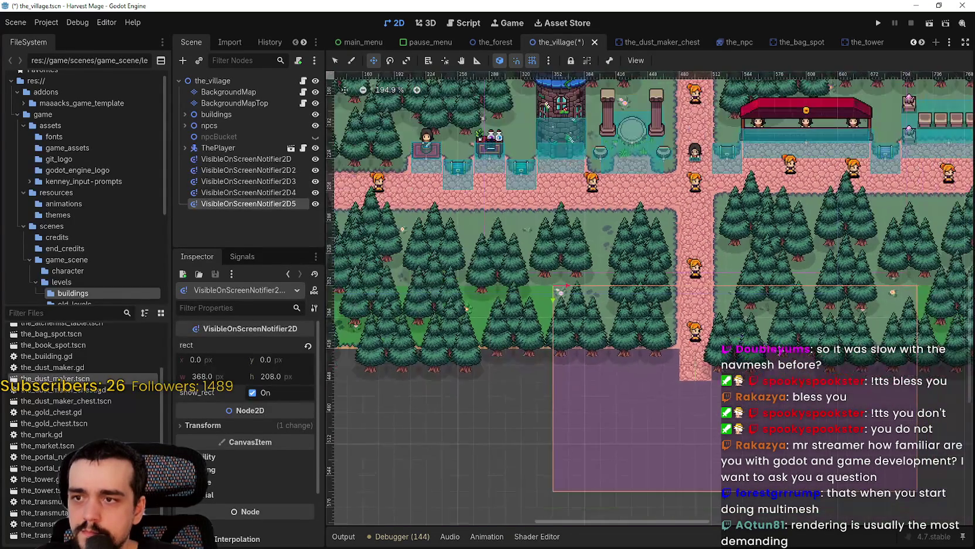
{"action": "scroll", "coordinate": [697, 381], "scroll_direction": "down", "scroll_amount": 3}
{"action": "scroll", "coordinate": [655, 380], "scroll_direction": "down", "scroll_amount": 2}
{"action": "key", "text": "ctrl+s"}
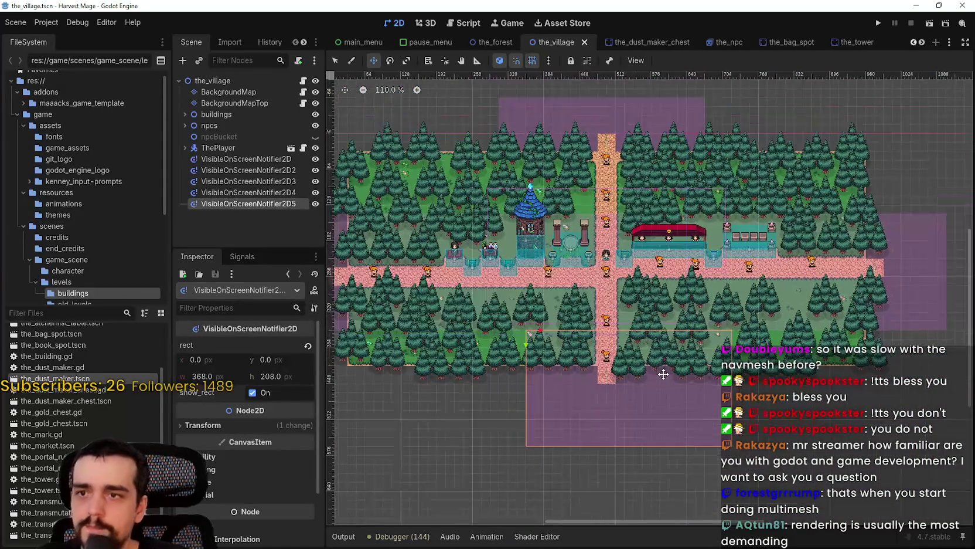
{"action": "scroll", "coordinate": [653, 352], "scroll_direction": "down", "scroll_amount": 4}
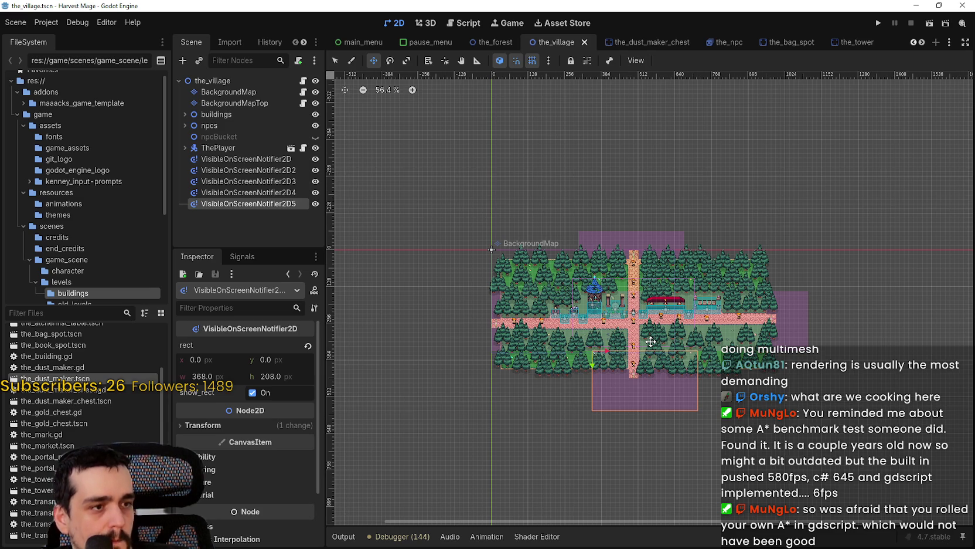
Scroll over the village map to view the five 368 × 208 notifier rects
{"action": "scroll", "coordinate": [645, 349], "scroll_direction": "up", "scroll_amount": 5}
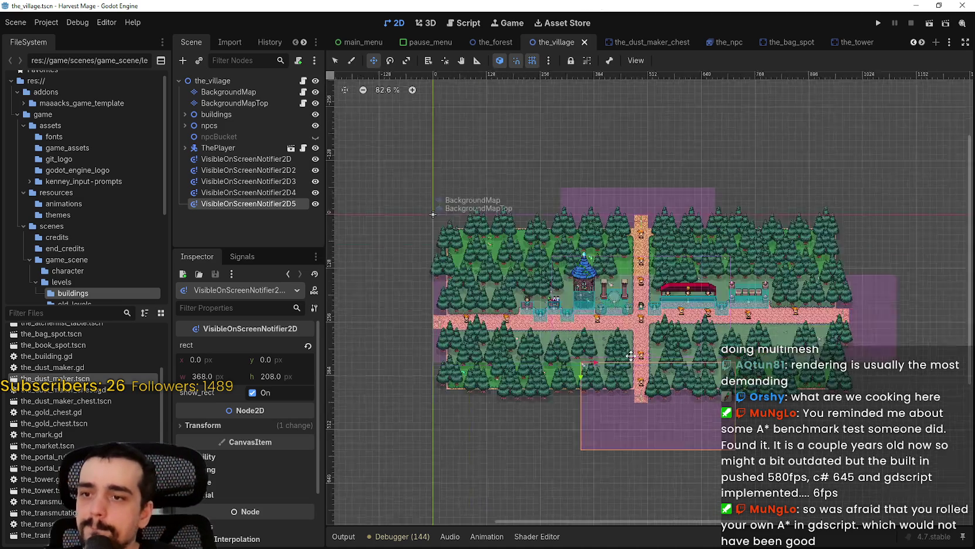
Shift VisibleOnScreenNotifier2D5 slightly left on the village map and save the_village.tscn
{"action": "left_click_drag", "start_coordinate": [732, 404], "coordinate": [697, 399]}
{"action": "scroll", "coordinate": [697, 399], "scroll_direction": "down", "scroll_amount": 3}
{"action": "key", "text": "ctrl+s"}
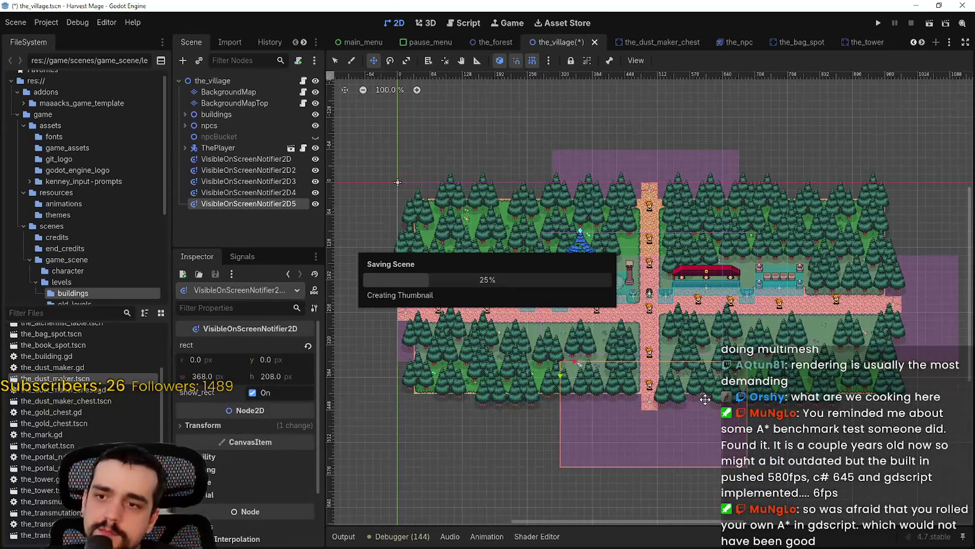
{"action": "scroll", "coordinate": [707, 395], "scroll_direction": "up", "scroll_amount": 2}
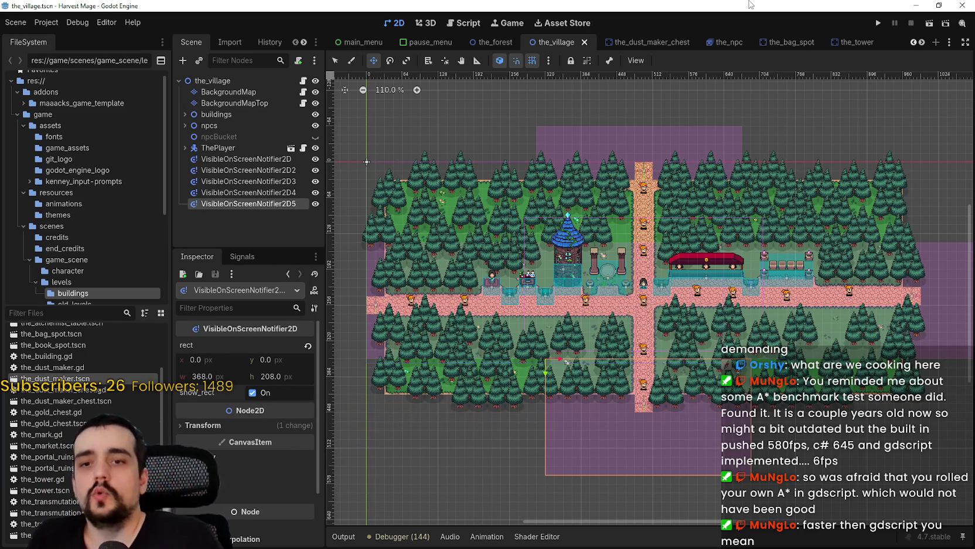
{"action": "scroll", "coordinate": [593, 266], "scroll_direction": "down", "scroll_amount": 2}
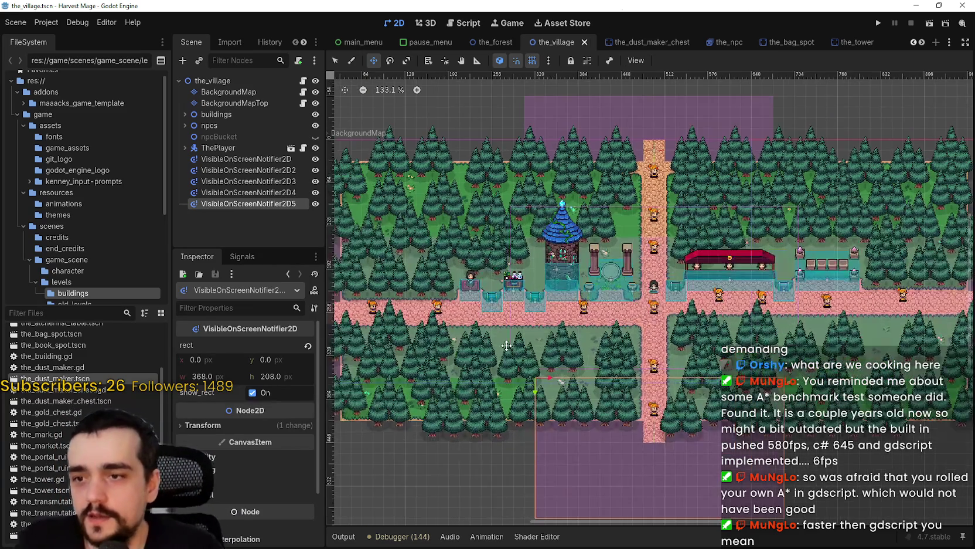
{"action": "key", "text": "ctrl+s"}
Select the first VisibleOnScreenNotifier2D and list its signals, including screen_entered and screen_exited
{"action": "left_click", "coordinate": [257, 159]}
{"action": "scroll", "coordinate": [440, 243], "scroll_direction": "up", "scroll_amount": 1}
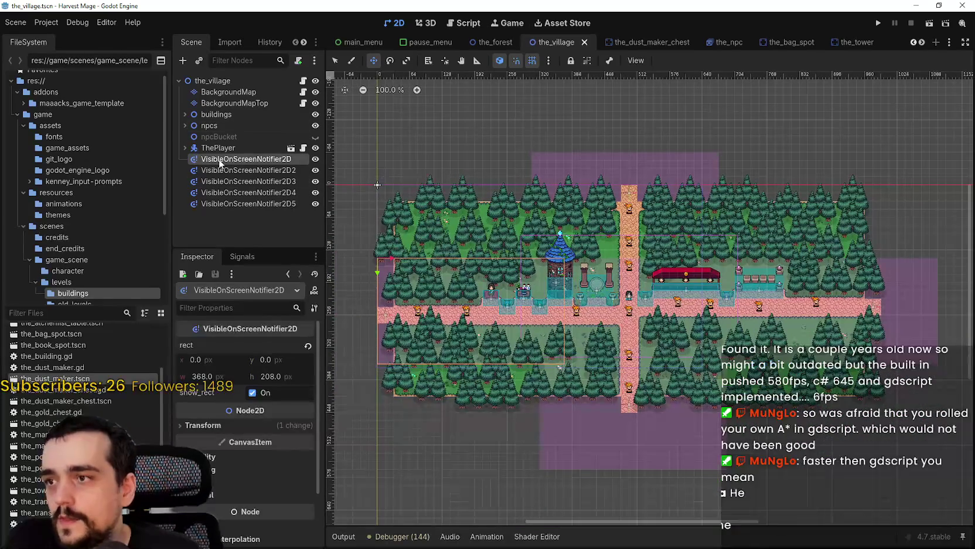
{"action": "left_click", "coordinate": [242, 256]}
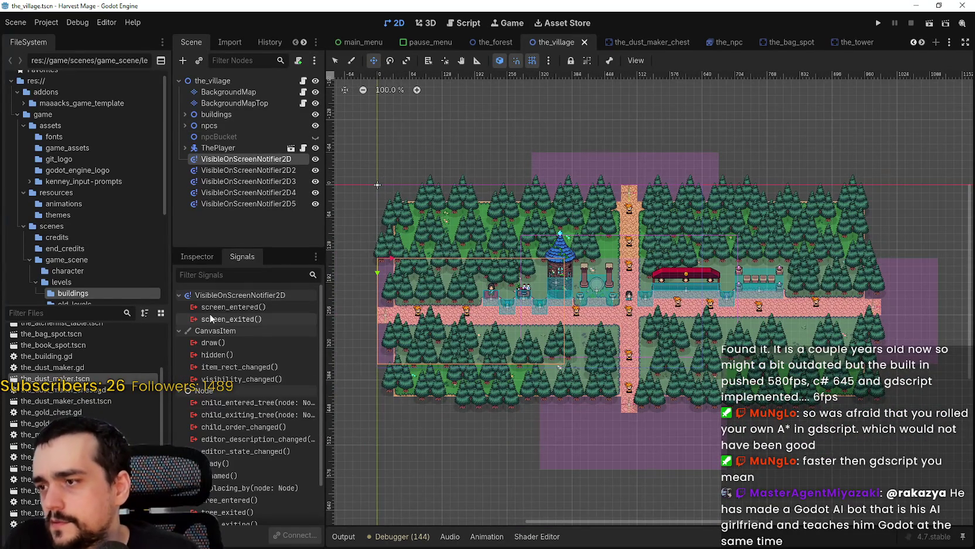
{"action": "mouse_move", "coordinate": [222, 309]}
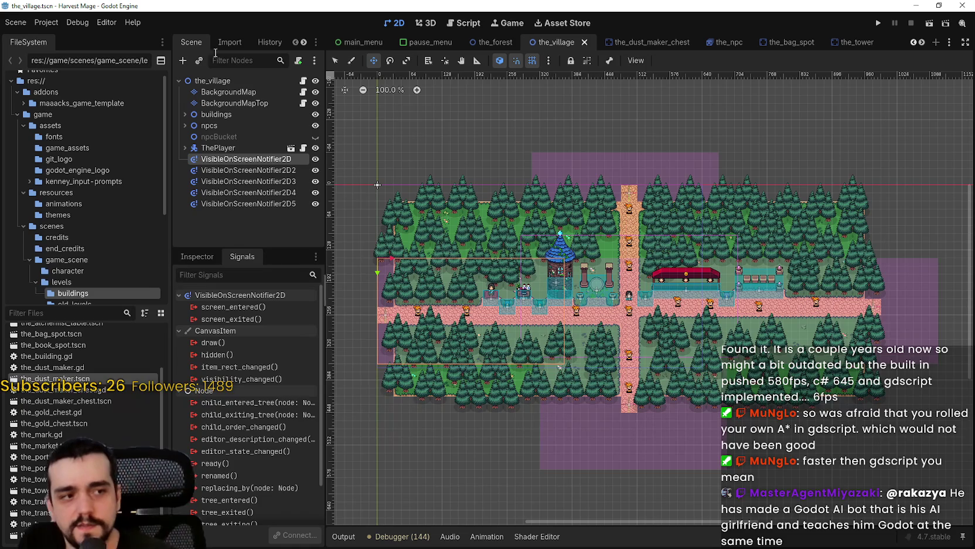
{"action": "scroll", "coordinate": [850, 244], "scroll_direction": "up", "scroll_amount": 3}
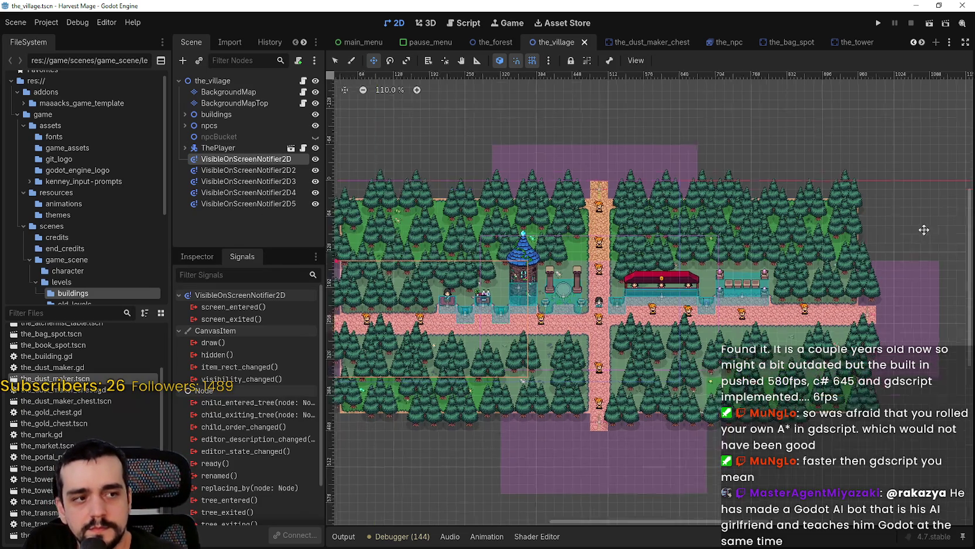
{"action": "scroll", "coordinate": [826, 251], "scroll_direction": "down", "scroll_amount": 5}
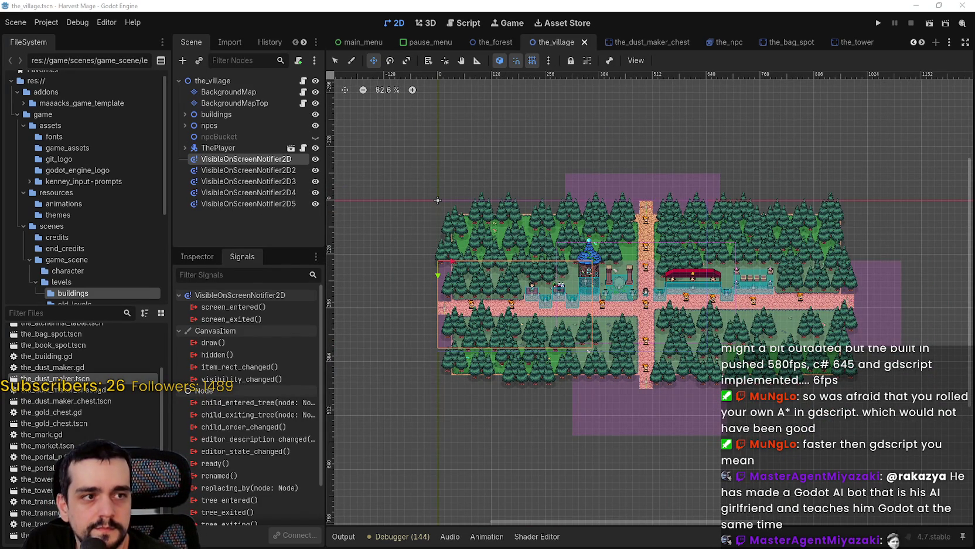
{"action": "left_click", "coordinate": [418, 51]}
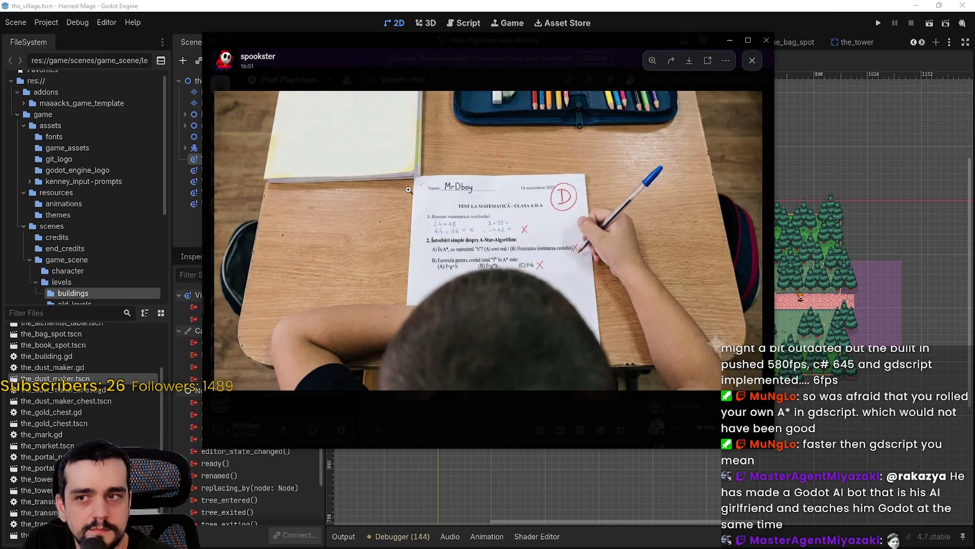
Enlarge the math-test photo, zoom into its name area and back out, then close it
{"action": "left_click", "coordinate": [459, 431]}
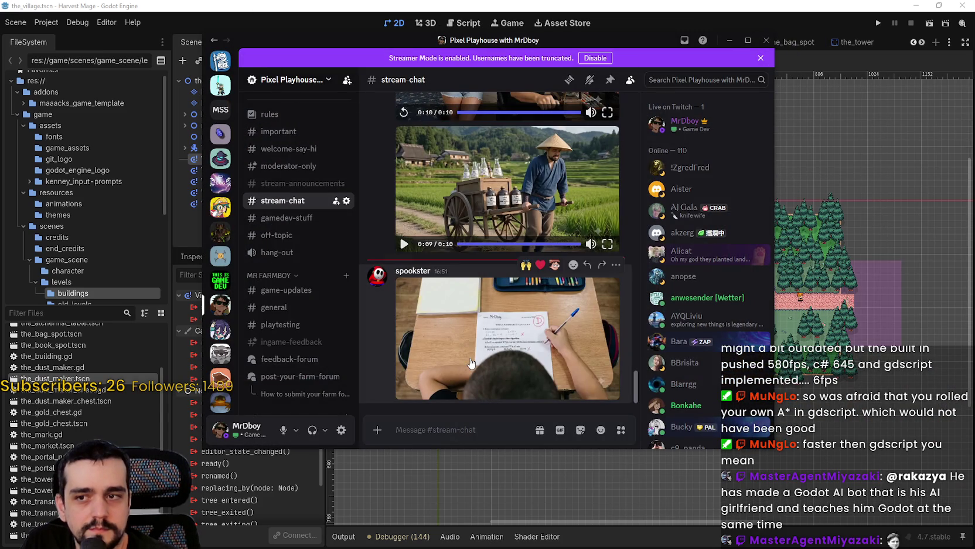
{"action": "left_click", "coordinate": [471, 364]}
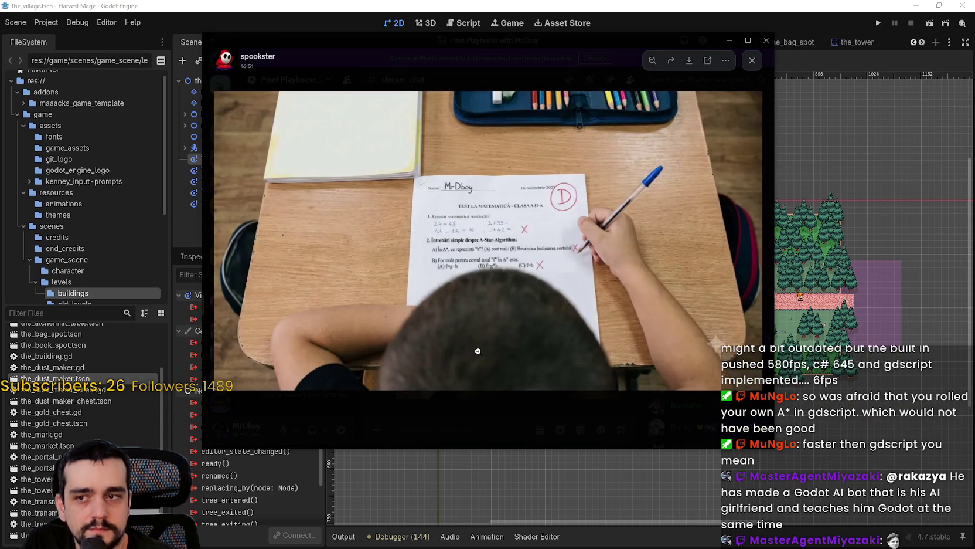
{"action": "left_click", "coordinate": [437, 191]}
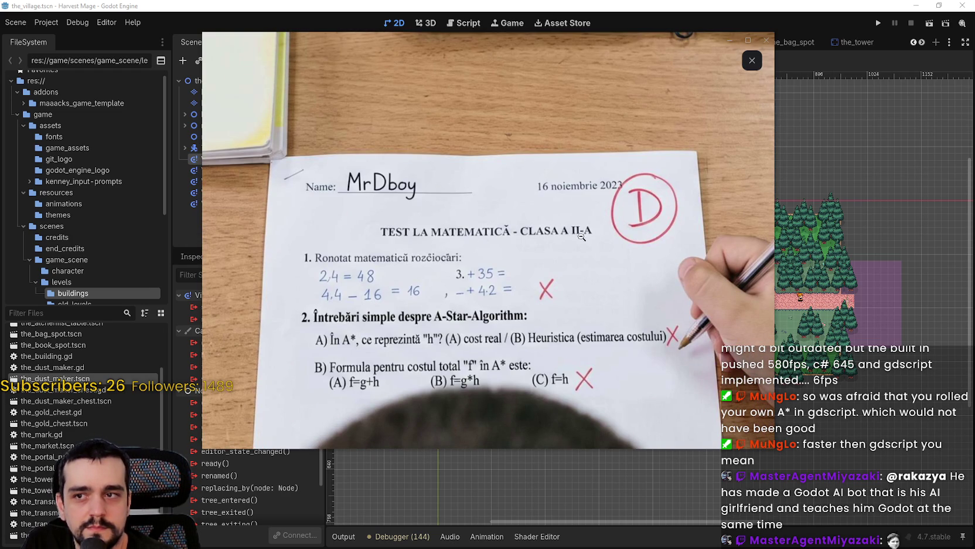
{"action": "left_click", "coordinate": [456, 252]}
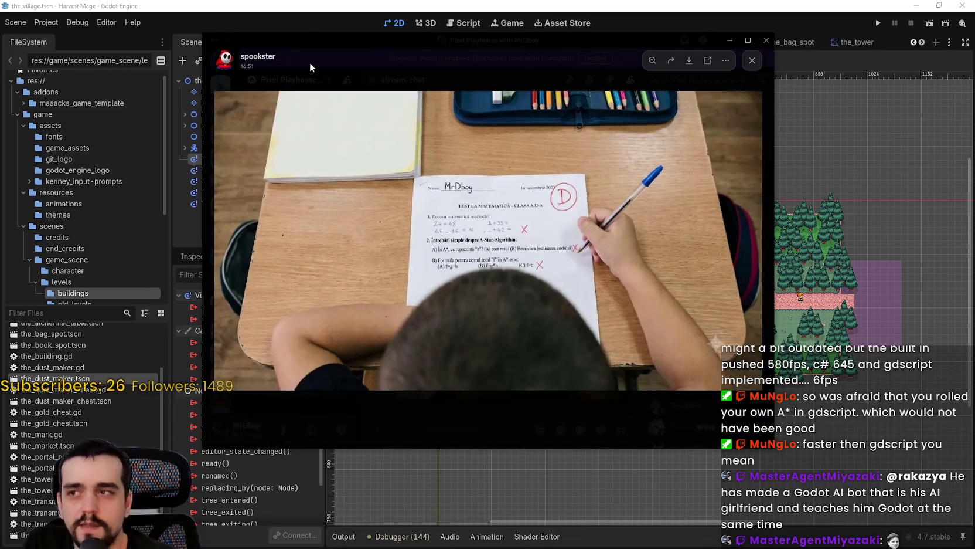
{"action": "left_click", "coordinate": [310, 63]}
Reopen the math-test photo, zoom into the test sheet and out again, then close it
{"action": "left_click", "coordinate": [521, 381]}
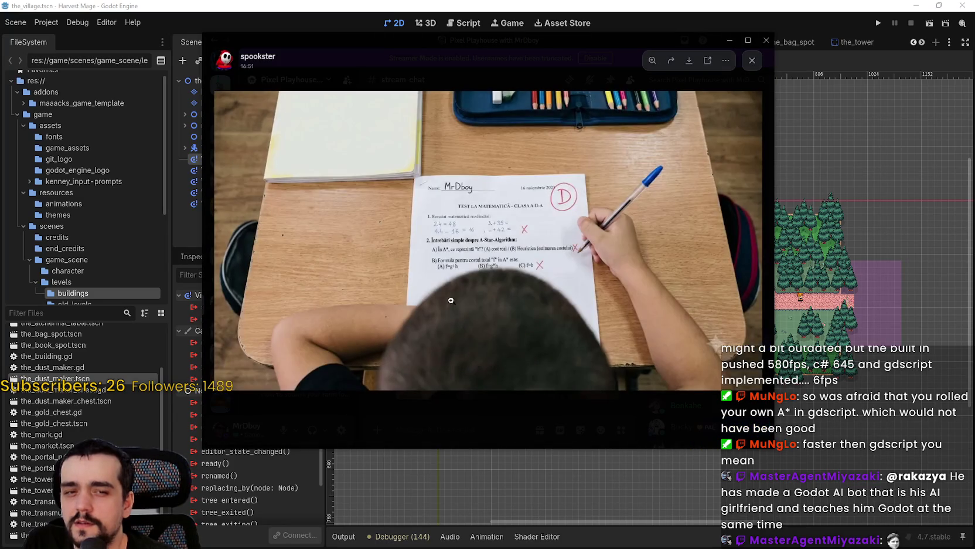
{"action": "left_click", "coordinate": [464, 312]}
{"action": "left_click", "coordinate": [463, 261]}
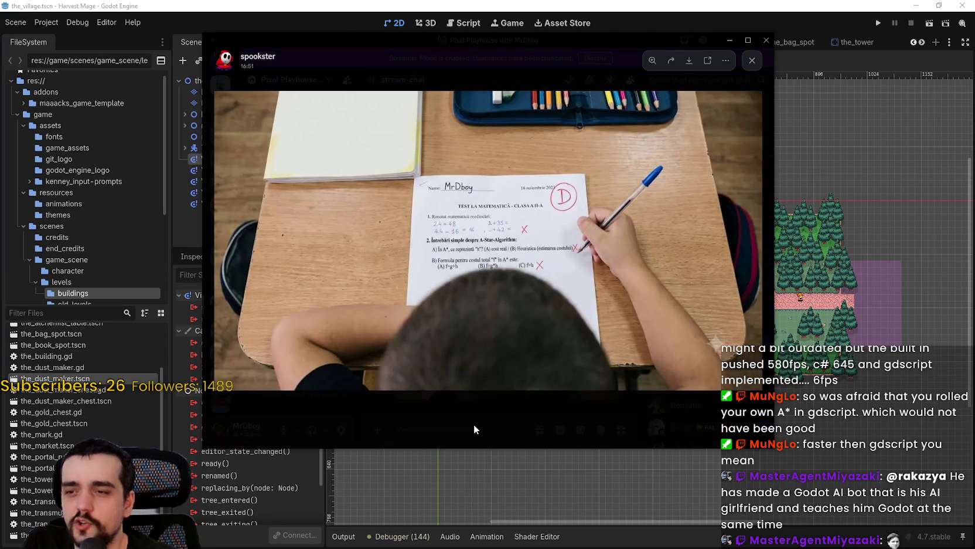
{"action": "left_click", "coordinate": [474, 425]}
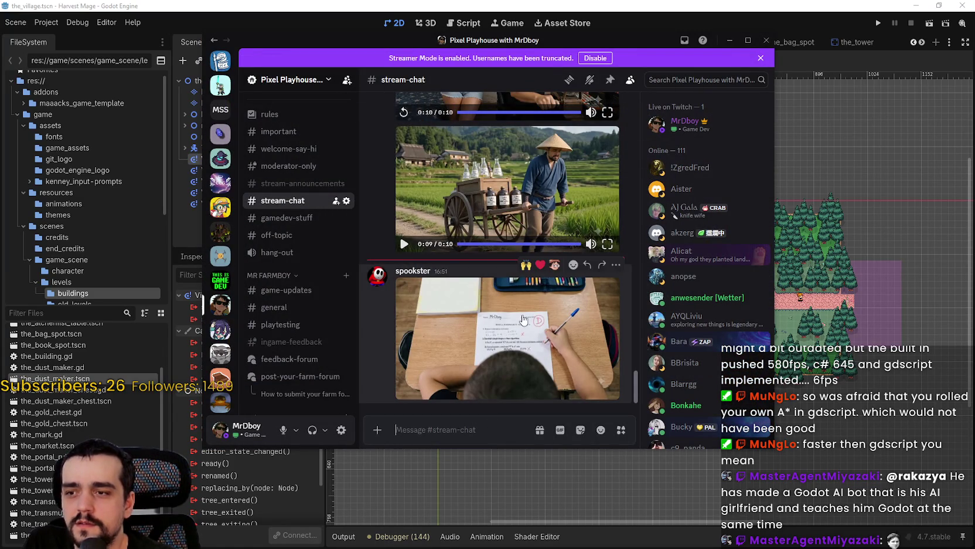
View the photo enlarged once more, close the viewer and switch back to Godot
{"action": "left_click", "coordinate": [487, 284]}
{"action": "left_click", "coordinate": [508, 286]}
{"action": "left_click", "coordinate": [508, 286]}
{"action": "left_click", "coordinate": [755, 69]}
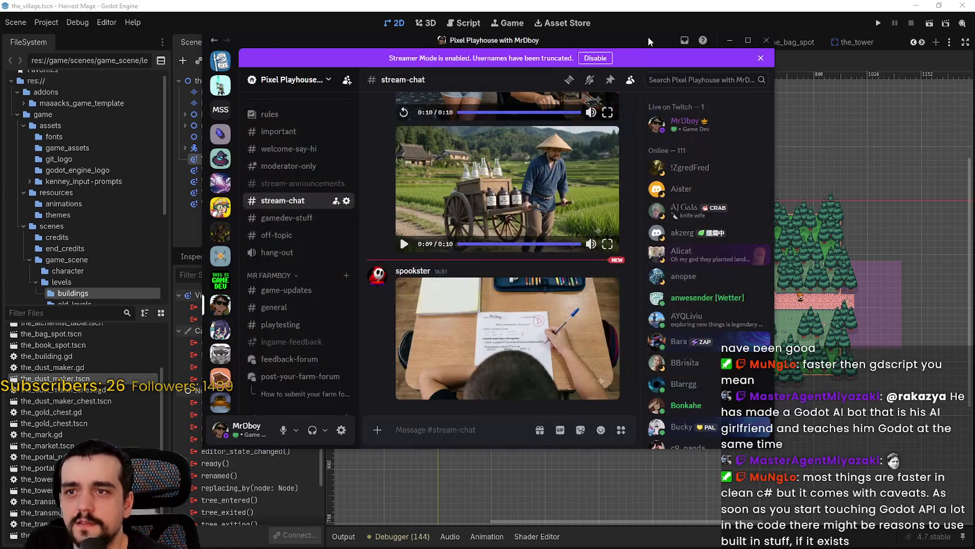
{"action": "key", "text": "alt+Tab"}
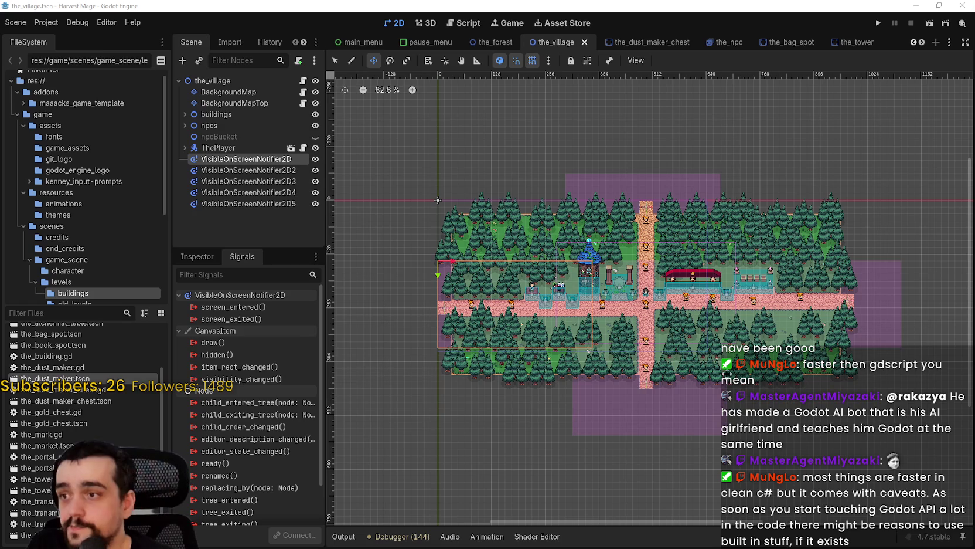
{"action": "scroll", "coordinate": [703, 239], "scroll_direction": "up", "scroll_amount": 3}
{"action": "scroll", "coordinate": [699, 240], "scroll_direction": "up", "scroll_amount": 1}
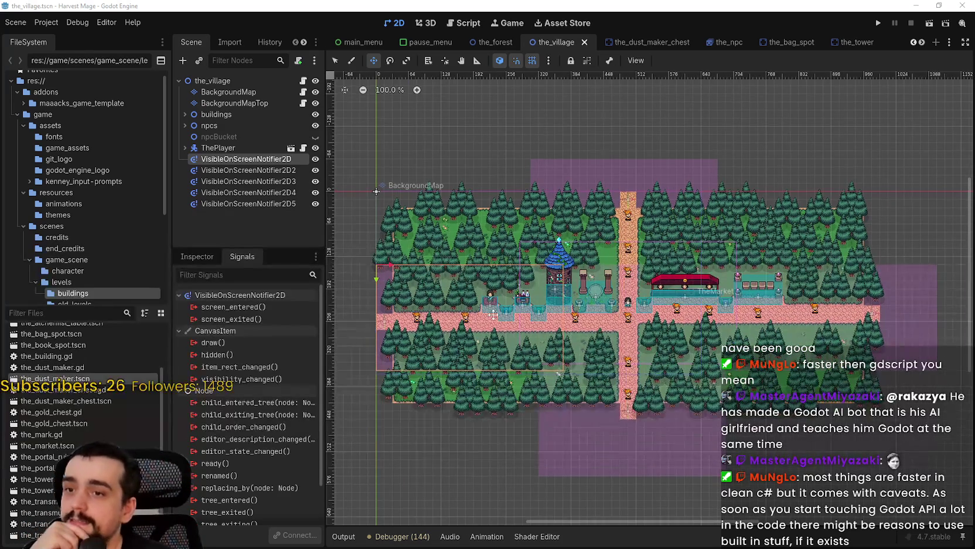
{"action": "scroll", "coordinate": [573, 326], "scroll_direction": "up", "scroll_amount": 5}
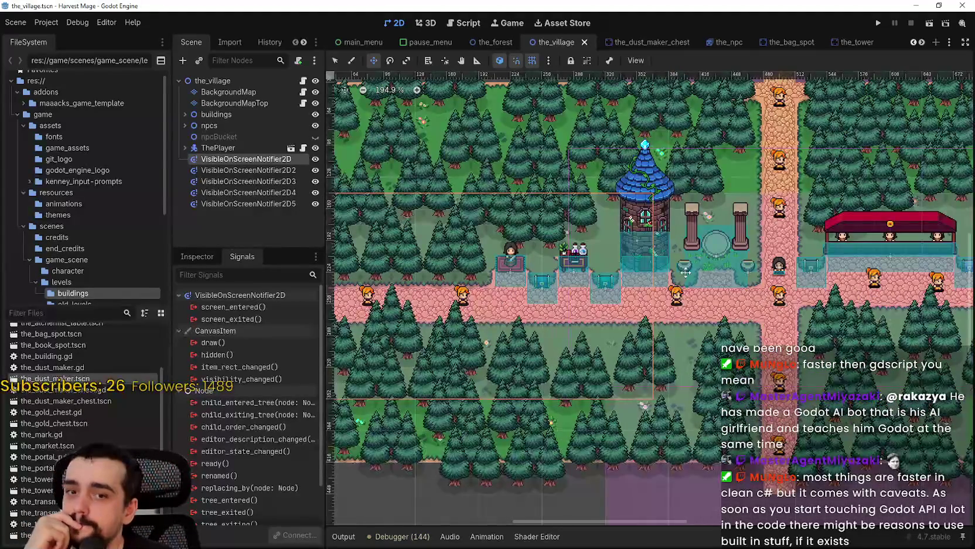
{"action": "scroll", "coordinate": [698, 276], "scroll_direction": "up", "scroll_amount": 1}
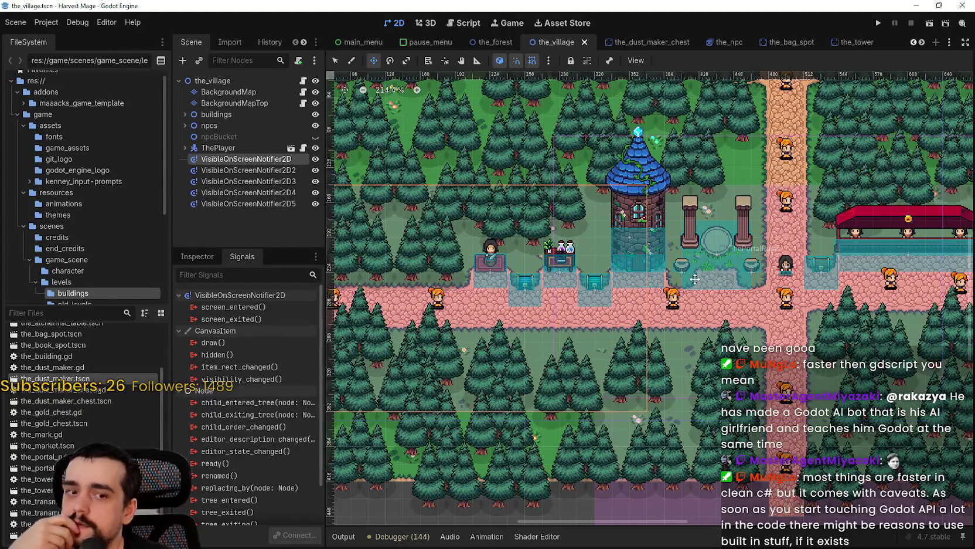
{"action": "left_click", "coordinate": [252, 203], "text": "ctrl"}
{"action": "left_click", "coordinate": [275, 170]}
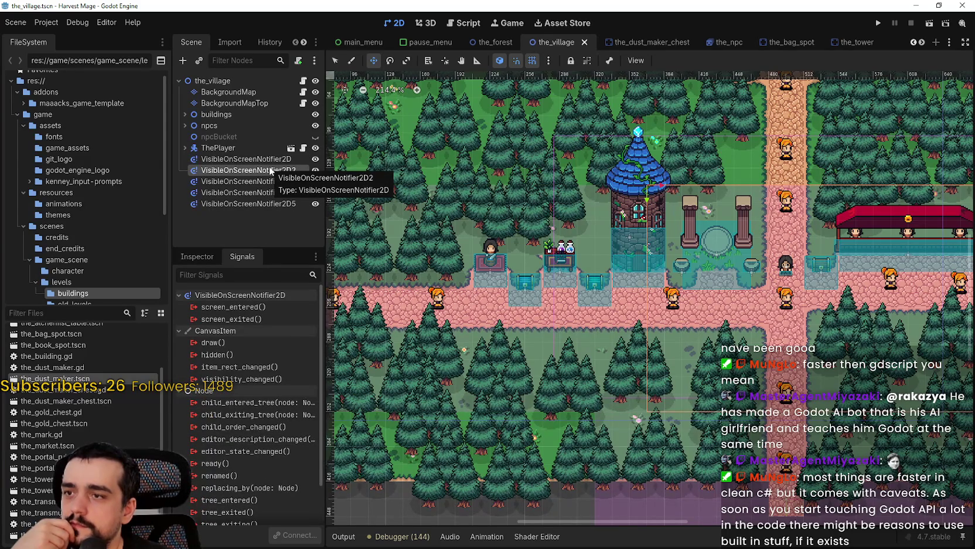
{"action": "left_click", "coordinate": [265, 152]}
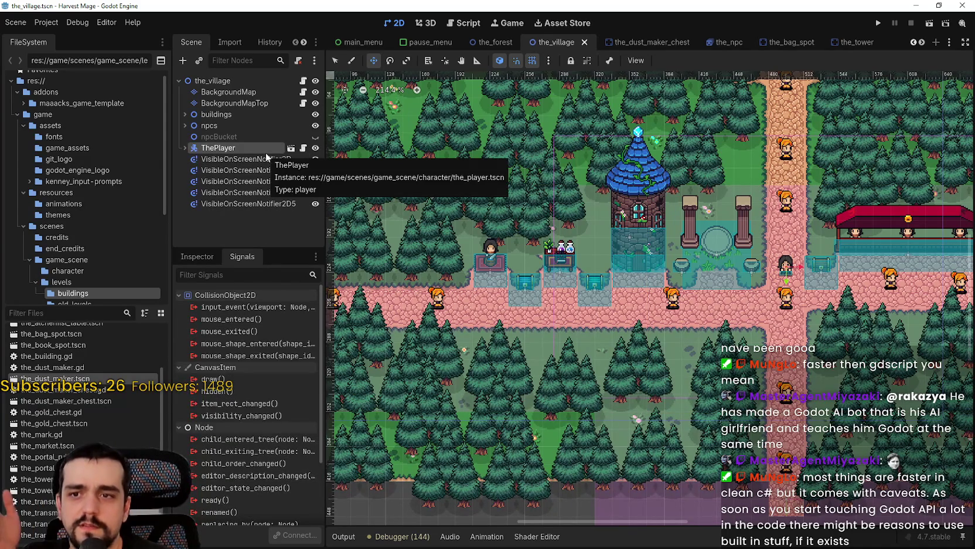
{"action": "left_click", "coordinate": [258, 164]}
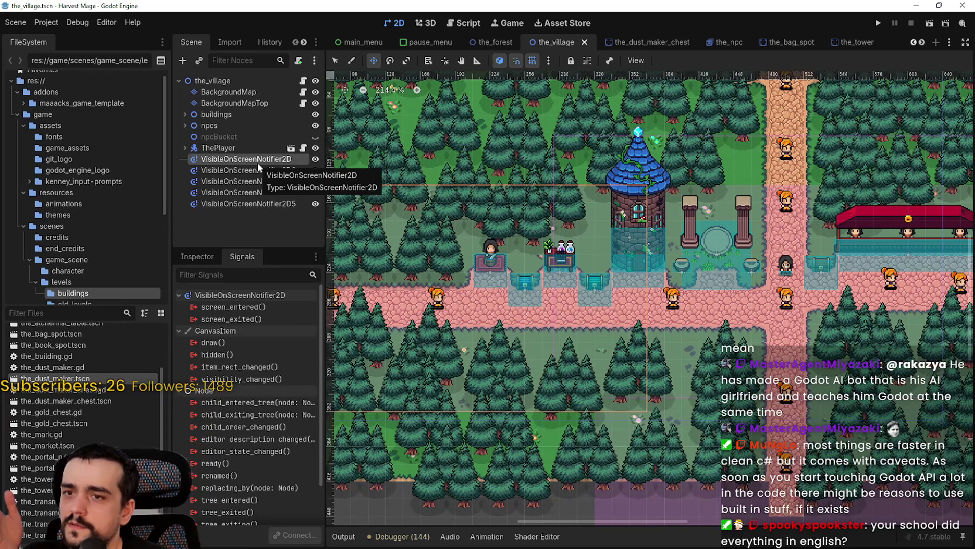
{"action": "scroll", "coordinate": [757, 310], "scroll_direction": "down", "scroll_amount": 4}
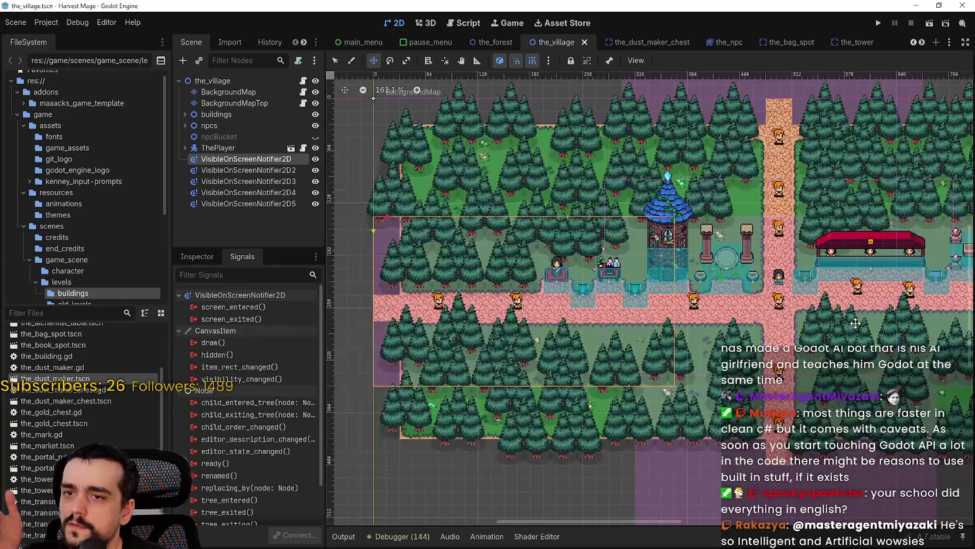
{"action": "scroll", "coordinate": [757, 302], "scroll_direction": "down", "scroll_amount": 1}
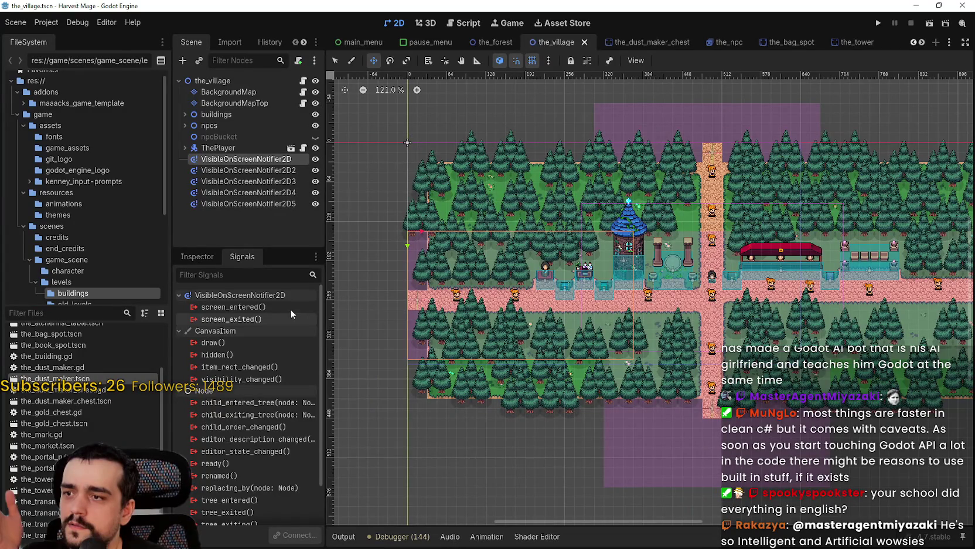
{"action": "mouse_move", "coordinate": [287, 308]}
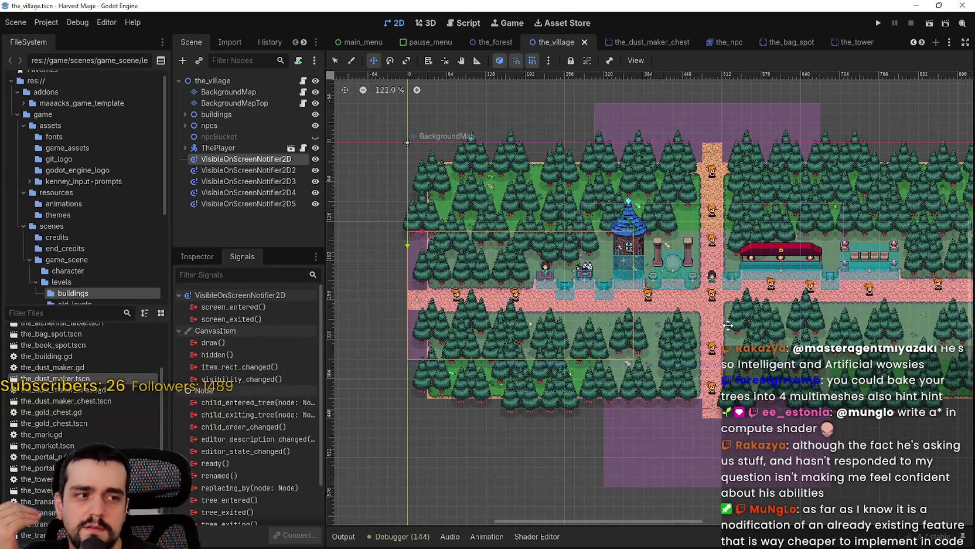
{"action": "scroll", "coordinate": [728, 325], "scroll_direction": "up", "scroll_amount": 3}
{"action": "scroll", "coordinate": [728, 325], "scroll_direction": "down", "scroll_amount": 5}
{"action": "scroll", "coordinate": [773, 333], "scroll_direction": "up", "scroll_amount": 3}
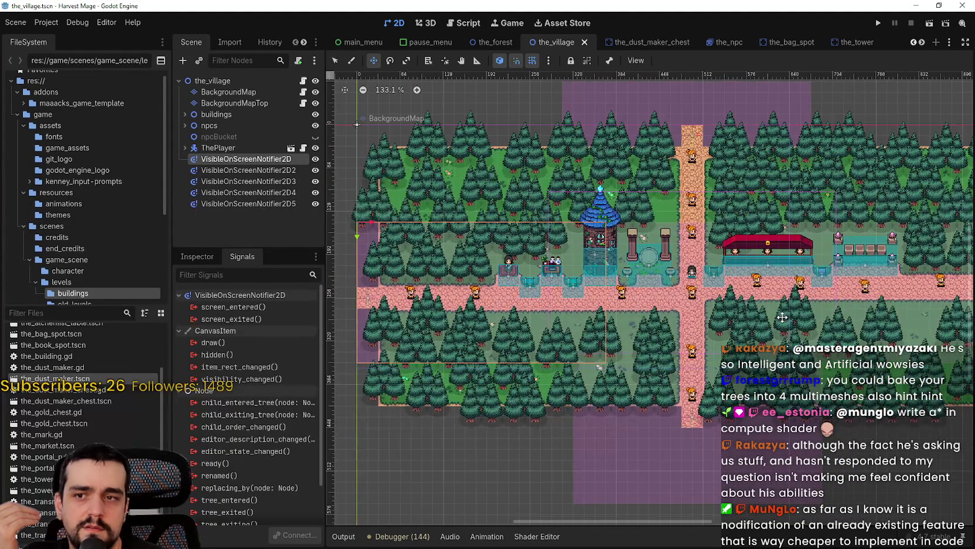
{"action": "scroll", "coordinate": [775, 319], "scroll_direction": "down", "scroll_amount": 4}
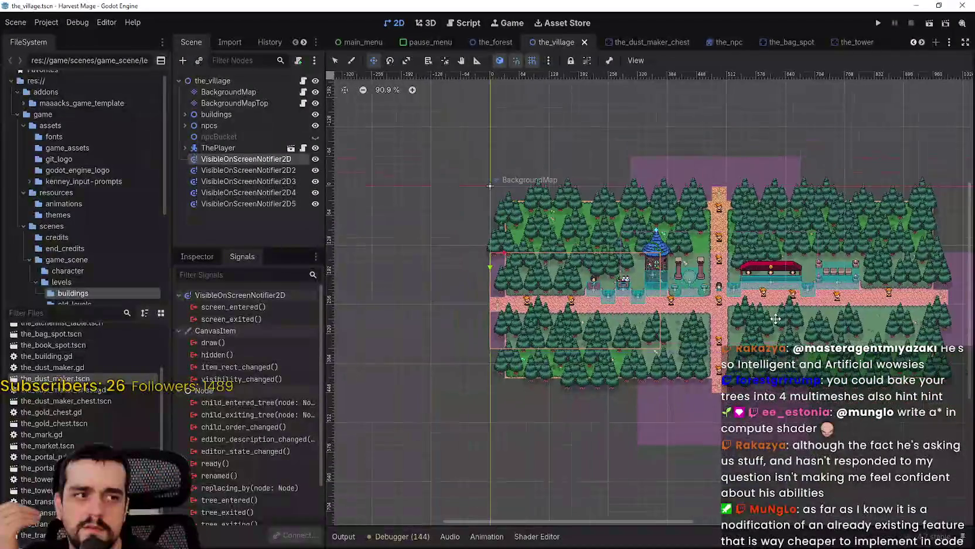
{"action": "scroll", "coordinate": [775, 318], "scroll_direction": "up", "scroll_amount": 2}
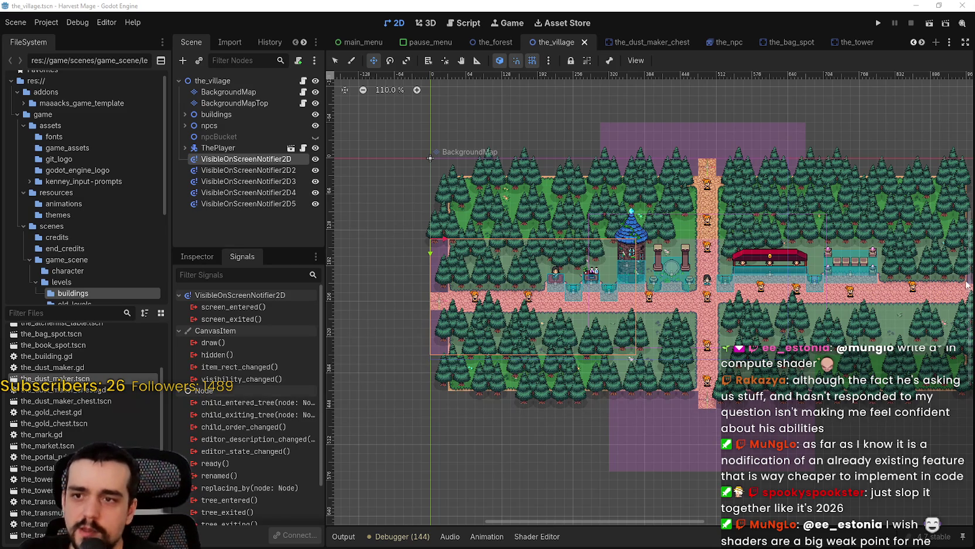
{"action": "scroll", "coordinate": [643, 348], "scroll_direction": "up", "scroll_amount": 2}
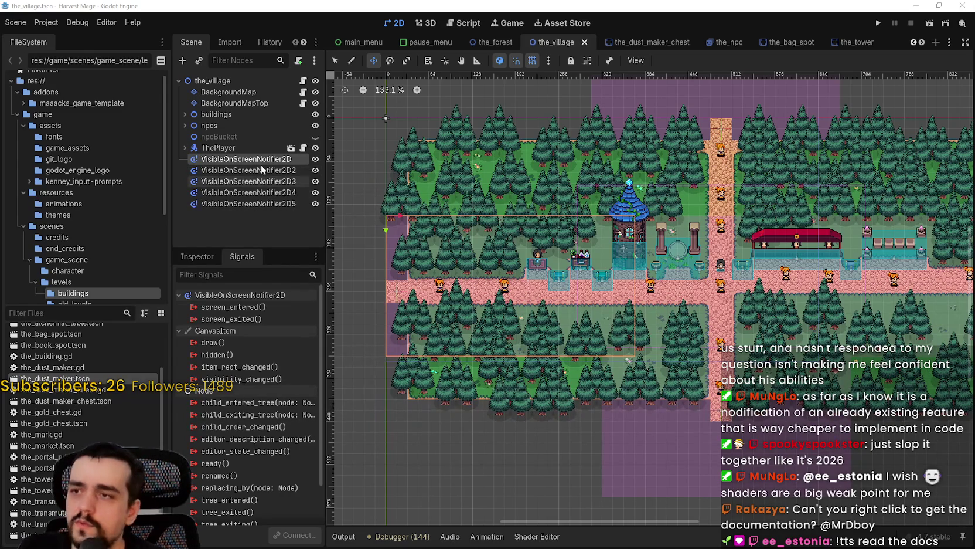
{"action": "left_click", "coordinate": [223, 147]}
{"action": "right_click", "coordinate": [236, 158]}
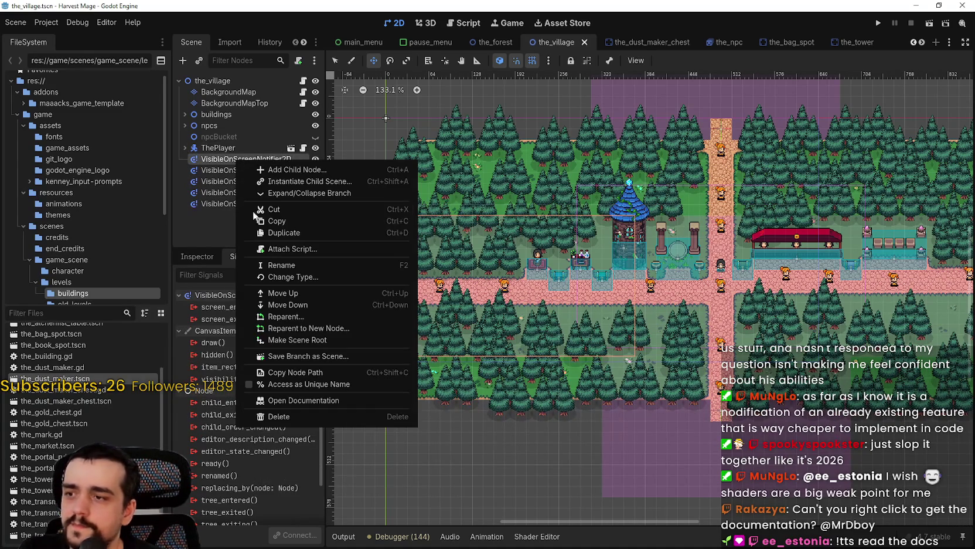
{"action": "left_click", "coordinate": [351, 400]}
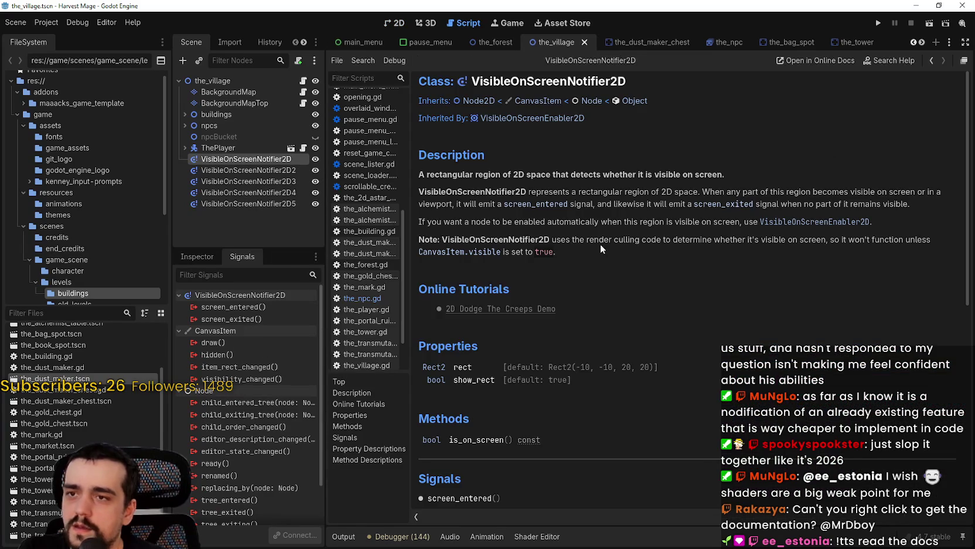
{"action": "scroll", "coordinate": [570, 249], "scroll_direction": "down", "scroll_amount": 3}
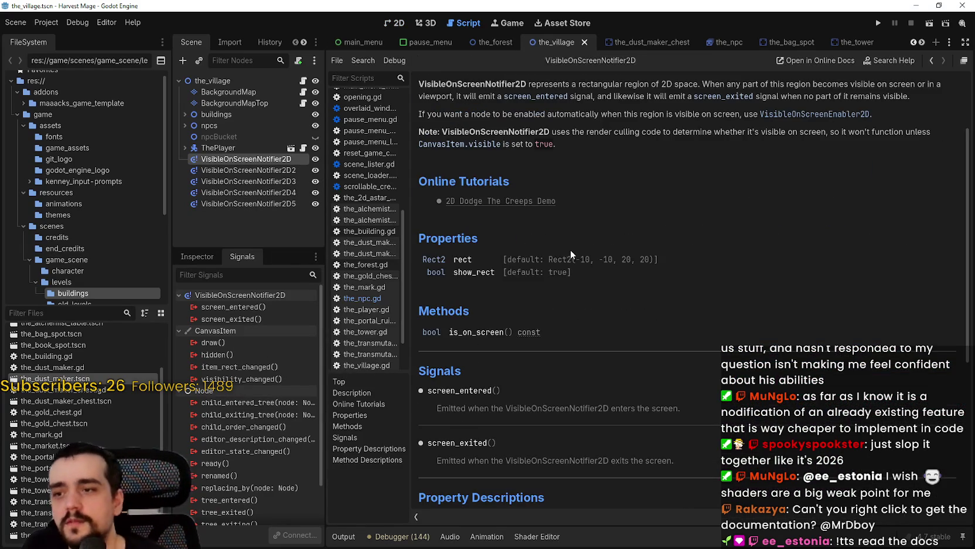
{"action": "scroll", "coordinate": [693, 331], "scroll_direction": "up", "scroll_amount": 3}
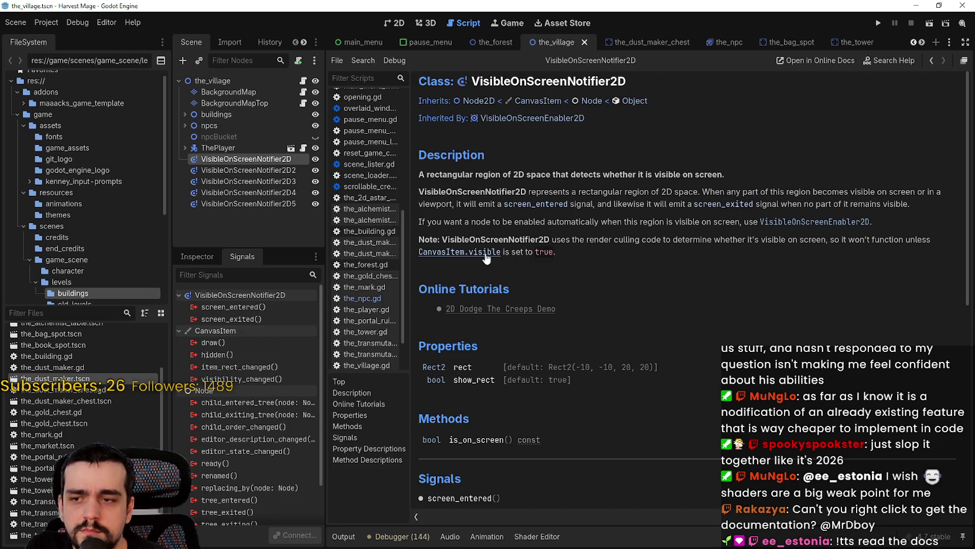
{"action": "scroll", "coordinate": [571, 286], "scroll_direction": "down", "scroll_amount": 5}
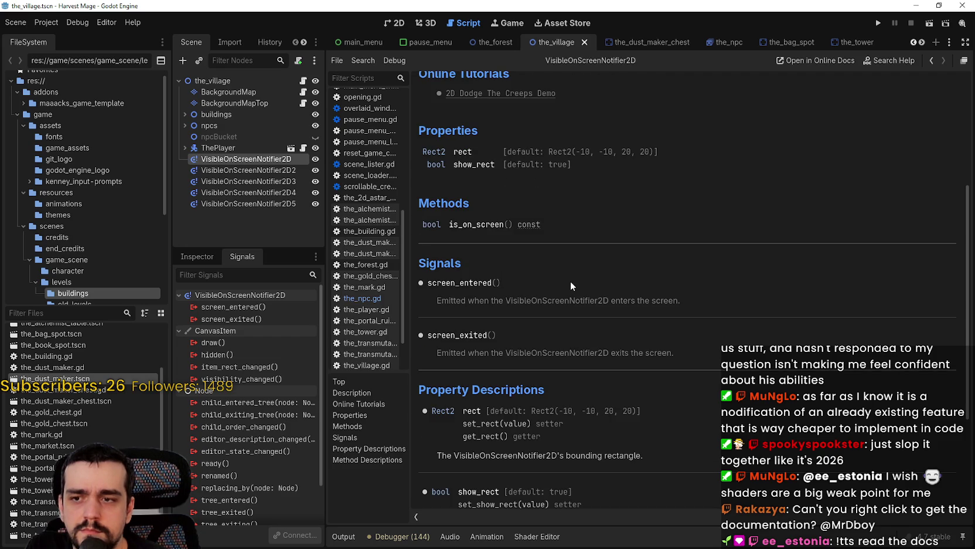
{"action": "scroll", "coordinate": [570, 282], "scroll_direction": "up", "scroll_amount": 5}
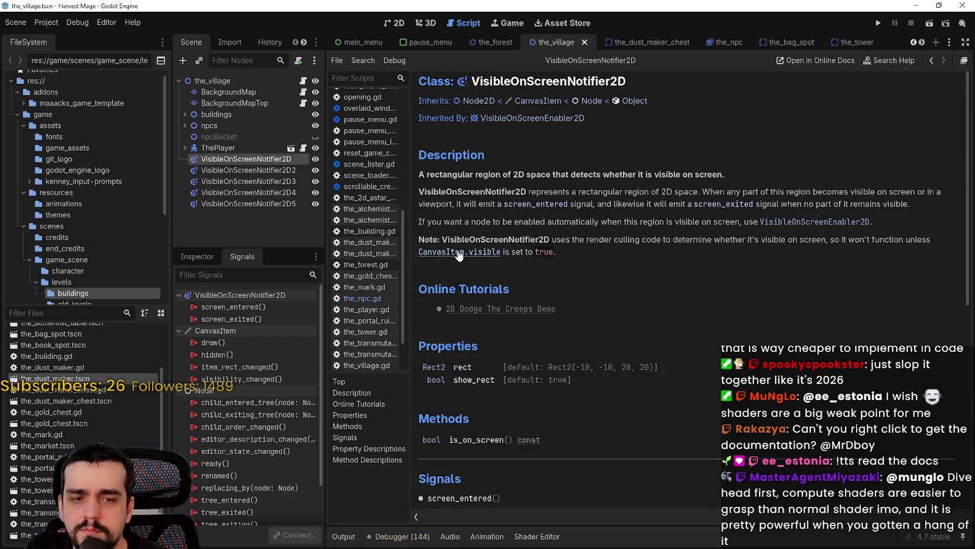
{"action": "scroll", "coordinate": [674, 265], "scroll_direction": "down", "scroll_amount": 5}
{"action": "scroll", "coordinate": [653, 262], "scroll_direction": "up", "scroll_amount": 5}
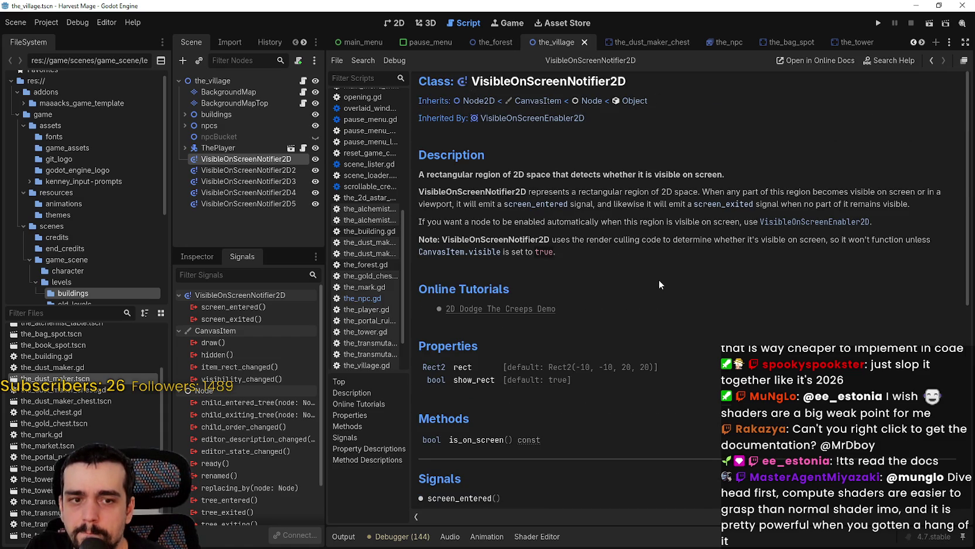
{"action": "scroll", "coordinate": [658, 281], "scroll_direction": "down", "scroll_amount": 7}
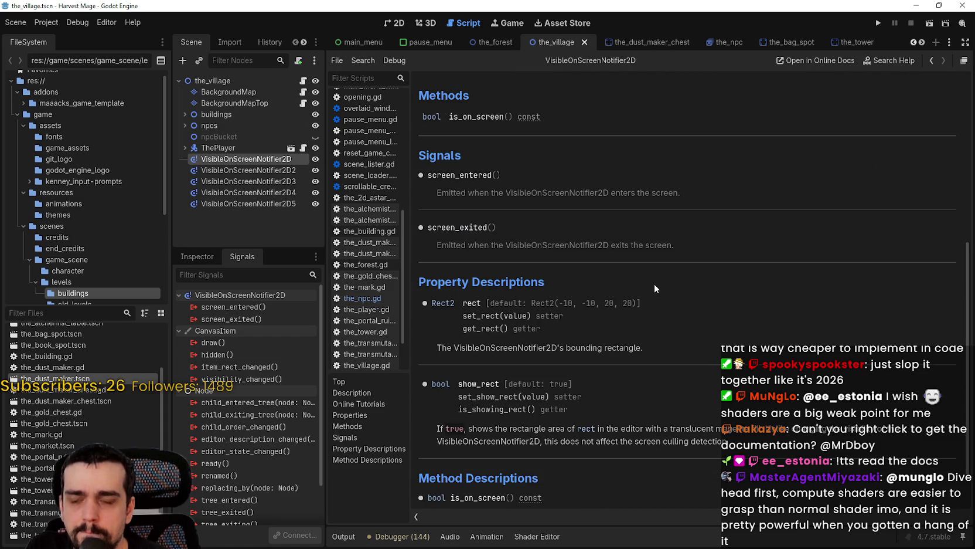
{"action": "scroll", "coordinate": [640, 304], "scroll_direction": "down", "scroll_amount": 1}
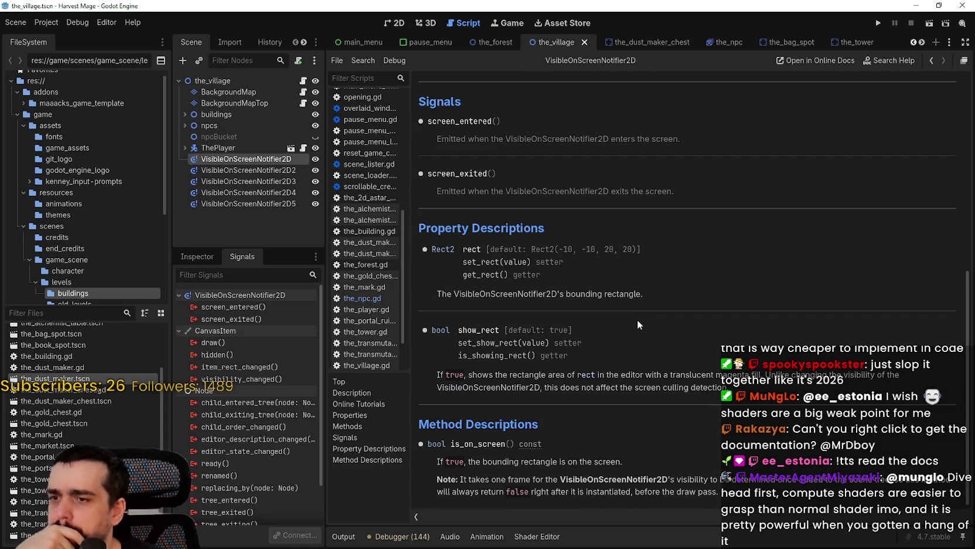
{"action": "scroll", "coordinate": [659, 383], "scroll_direction": "down", "scroll_amount": 1}
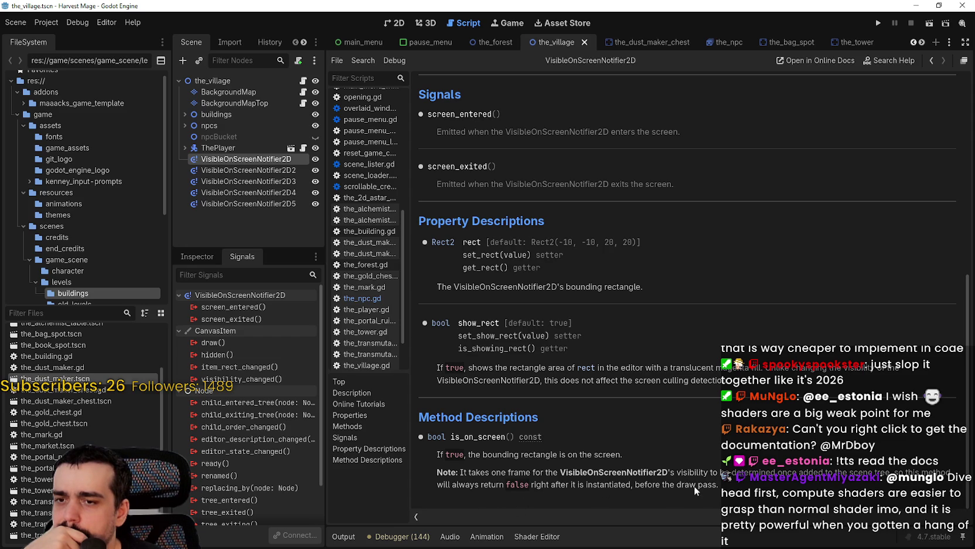
{"action": "scroll", "coordinate": [695, 422], "scroll_direction": "up", "scroll_amount": 3}
{"action": "scroll", "coordinate": [696, 421], "scroll_direction": "up", "scroll_amount": 3}
{"action": "scroll", "coordinate": [689, 415], "scroll_direction": "down", "scroll_amount": 4}
{"action": "scroll", "coordinate": [689, 415], "scroll_direction": "up", "scroll_amount": 4}
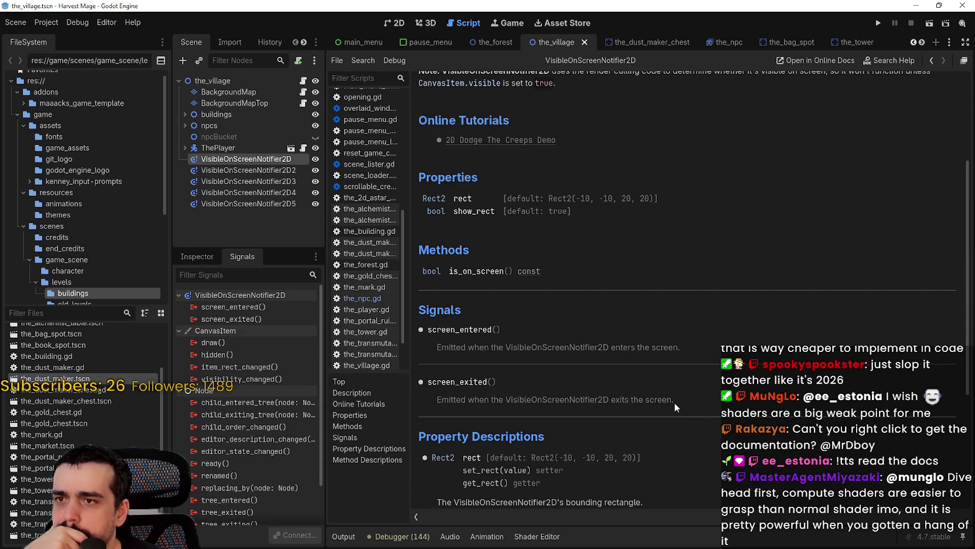
{"action": "left_click", "coordinate": [398, 24]}
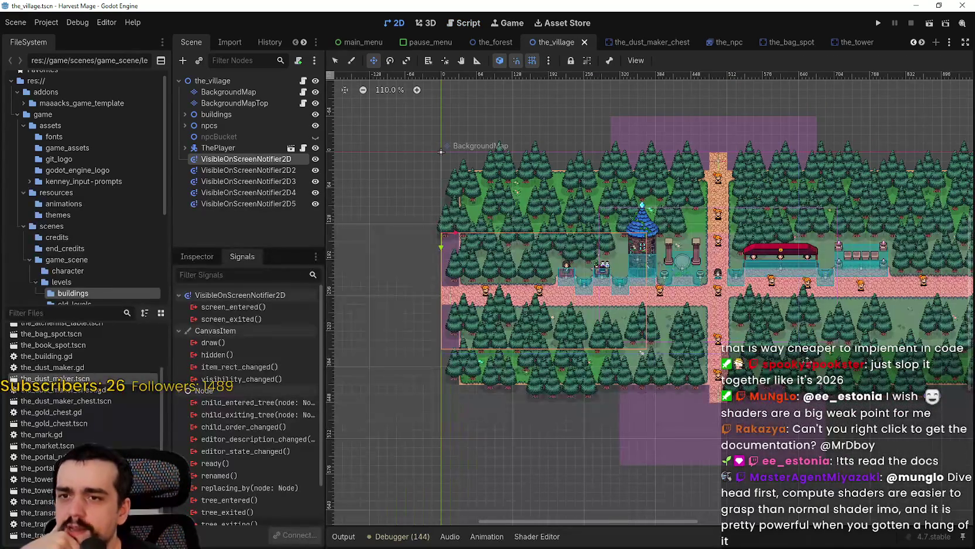
Show the first notifier's properties in the Inspector and briefly expand its Transform section
{"action": "scroll", "coordinate": [838, 340], "scroll_direction": "up", "scroll_amount": 3}
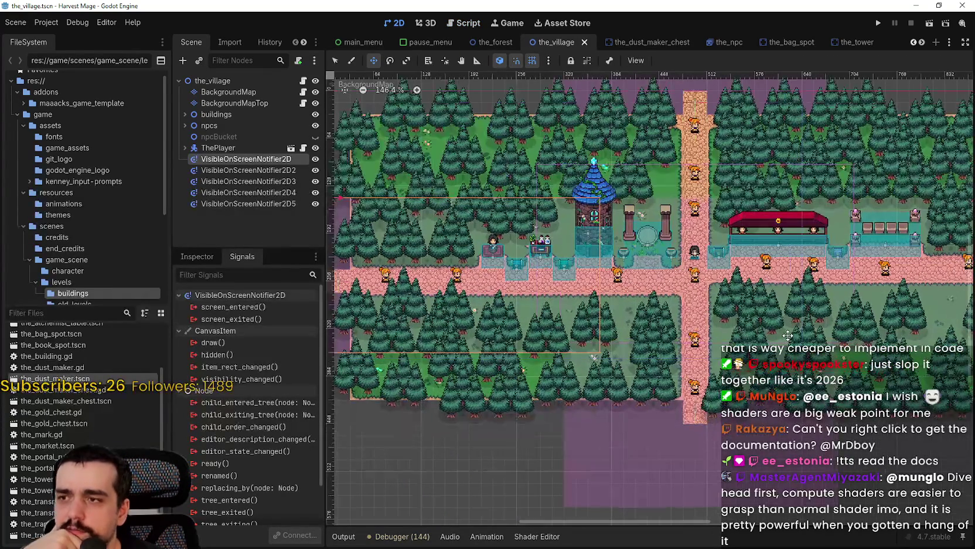
{"action": "left_click", "coordinate": [201, 257]}
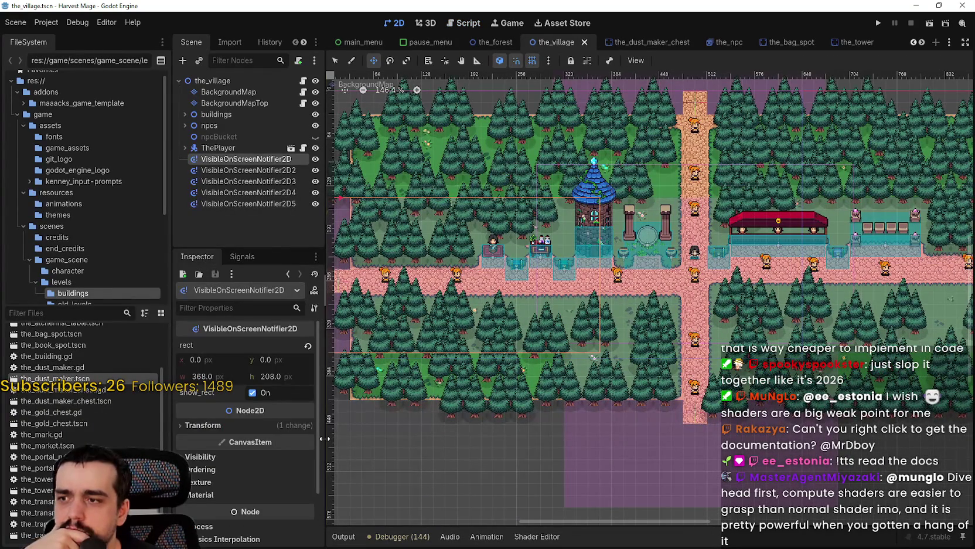
{"action": "left_click", "coordinate": [286, 425]}
{"action": "left_click", "coordinate": [286, 422]}
Look around the village map, then toggle npcBucket's visibility in the scene tree
{"action": "scroll", "coordinate": [682, 275], "scroll_direction": "down", "scroll_amount": 1}
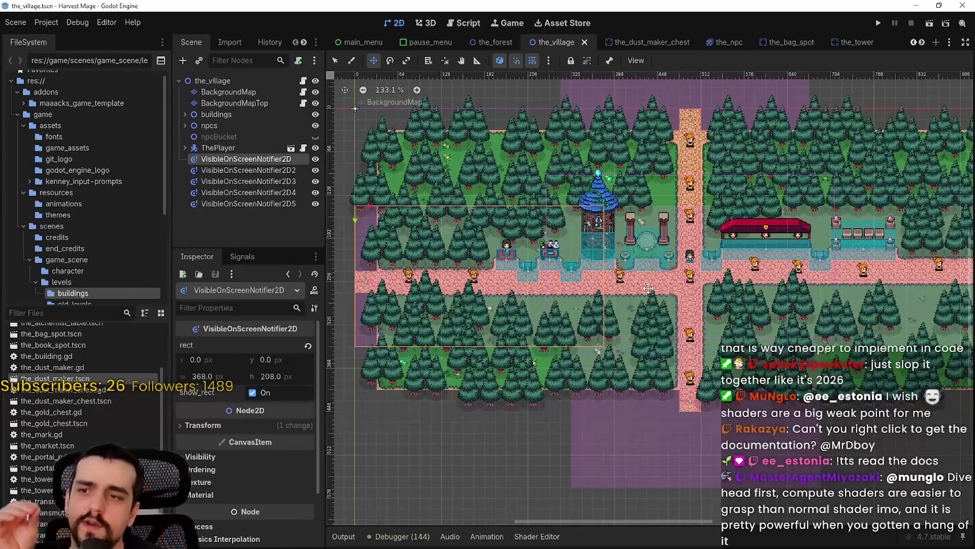
{"action": "scroll", "coordinate": [647, 287], "scroll_direction": "up", "scroll_amount": 2}
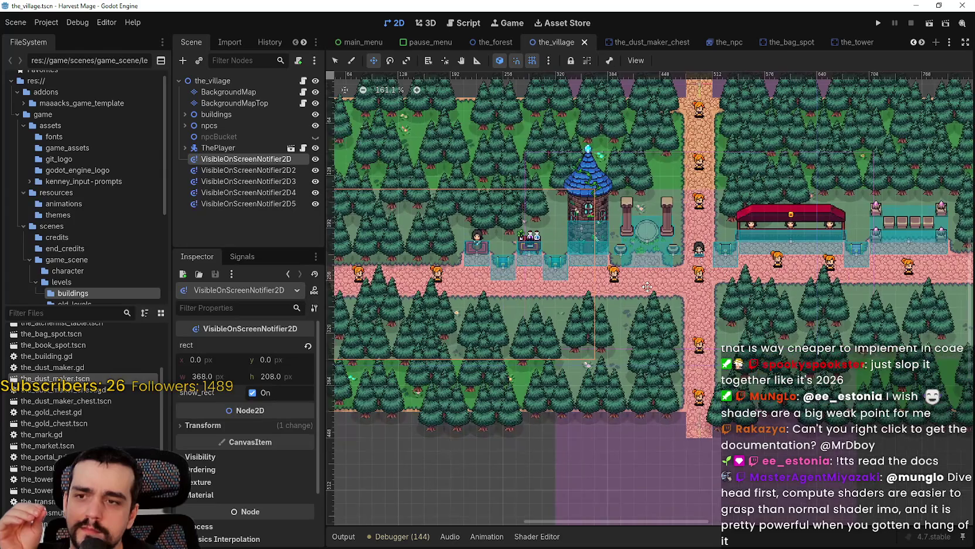
{"action": "scroll", "coordinate": [647, 287], "scroll_direction": "down", "scroll_amount": 2}
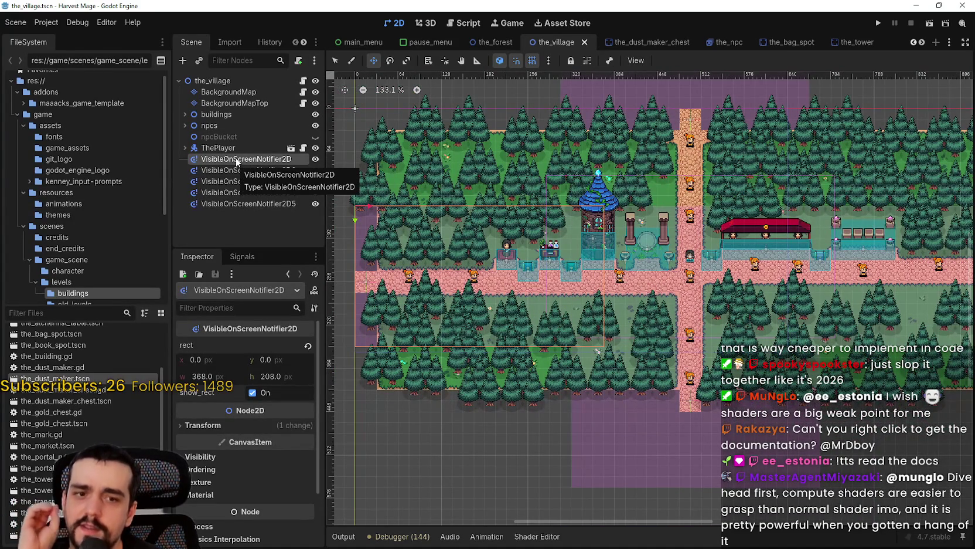
{"action": "scroll", "coordinate": [601, 174], "scroll_direction": "down", "scroll_amount": 2}
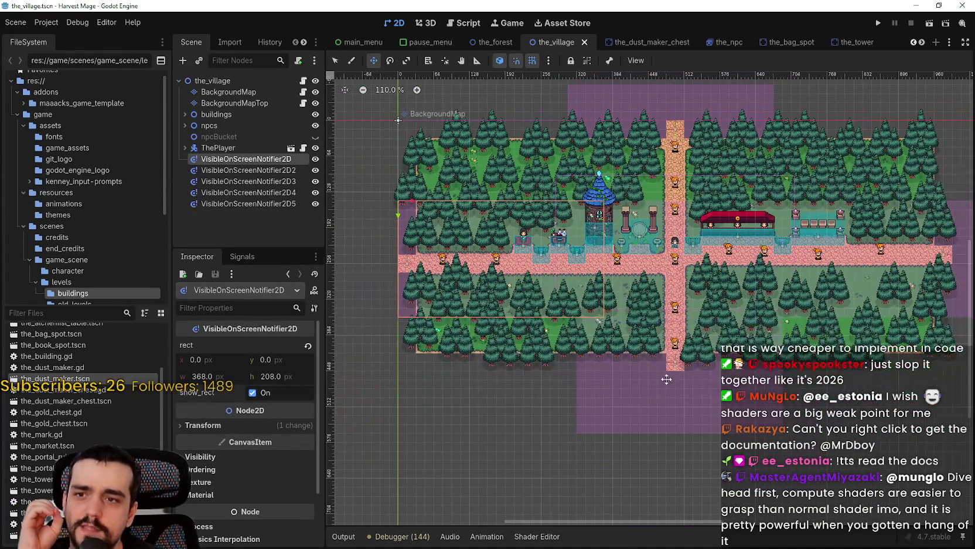
{"action": "scroll", "coordinate": [501, 365], "scroll_direction": "up", "scroll_amount": 4}
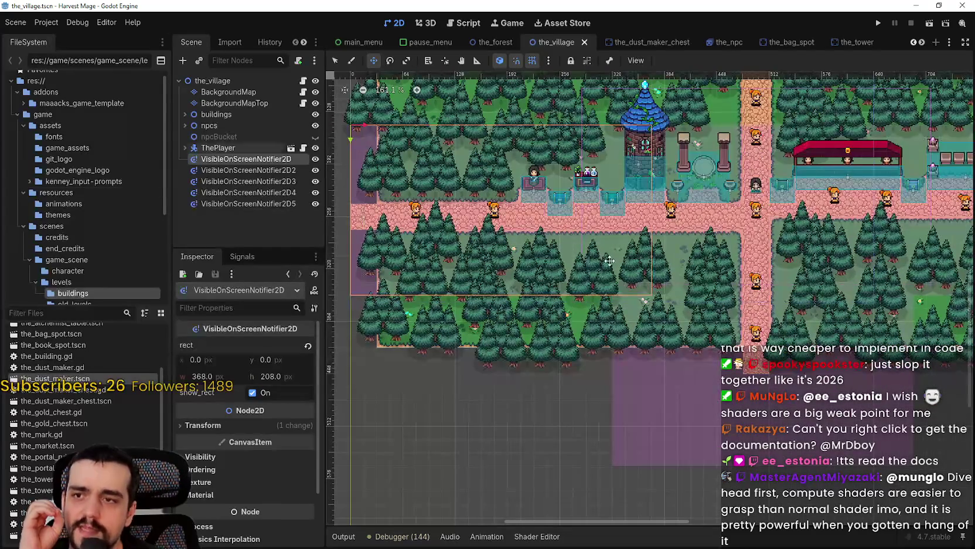
{"action": "scroll", "coordinate": [532, 290], "scroll_direction": "down", "scroll_amount": 3}
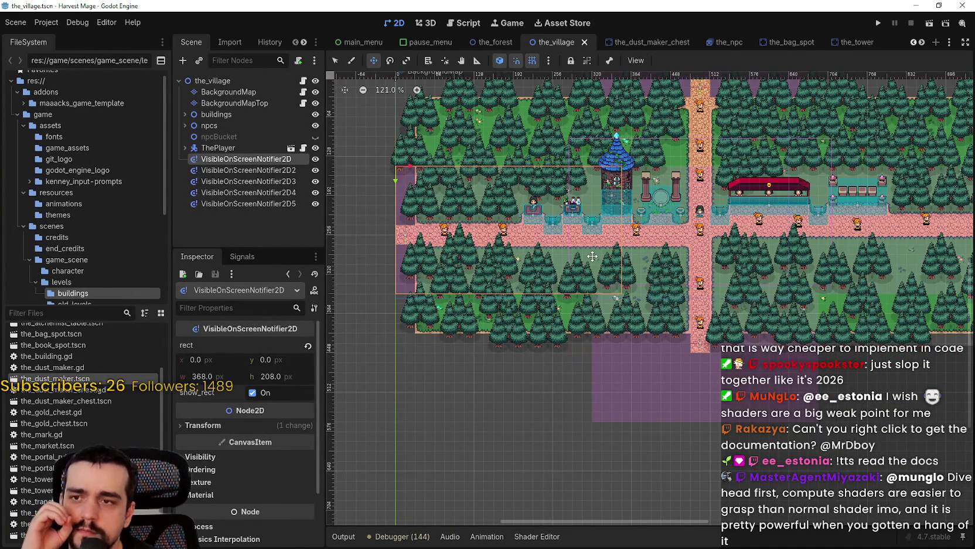
{"action": "scroll", "coordinate": [593, 256], "scroll_direction": "up", "scroll_amount": 2}
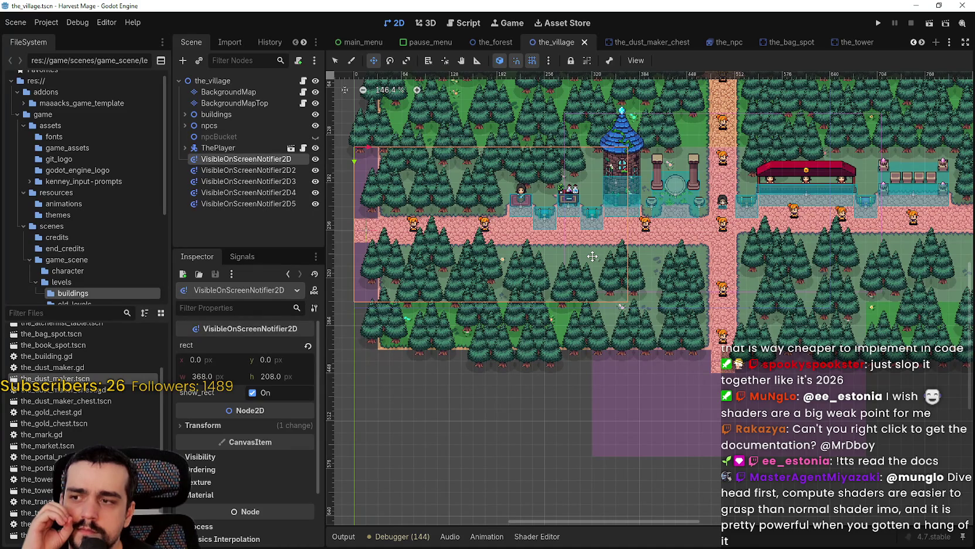
{"action": "scroll", "coordinate": [592, 256], "scroll_direction": "down", "scroll_amount": 1}
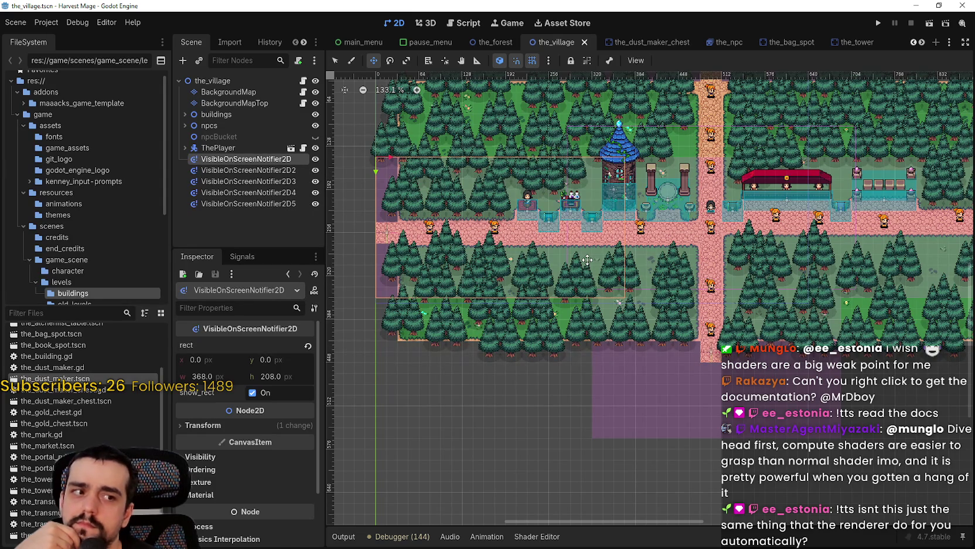
{"action": "scroll", "coordinate": [587, 260], "scroll_direction": "up", "scroll_amount": 2}
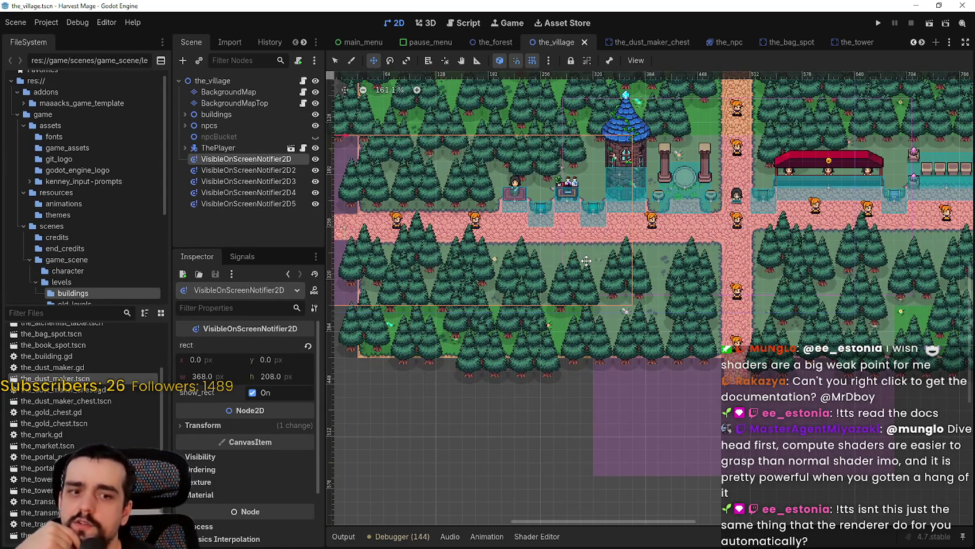
{"action": "scroll", "coordinate": [586, 260], "scroll_direction": "right", "scroll_amount": 3}
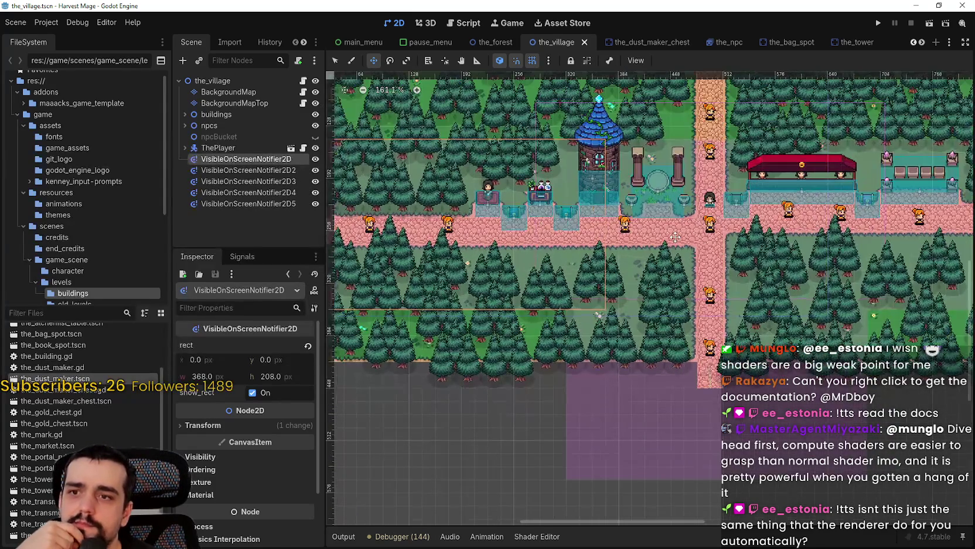
{"action": "scroll", "coordinate": [676, 237], "scroll_direction": "up", "scroll_amount": 1}
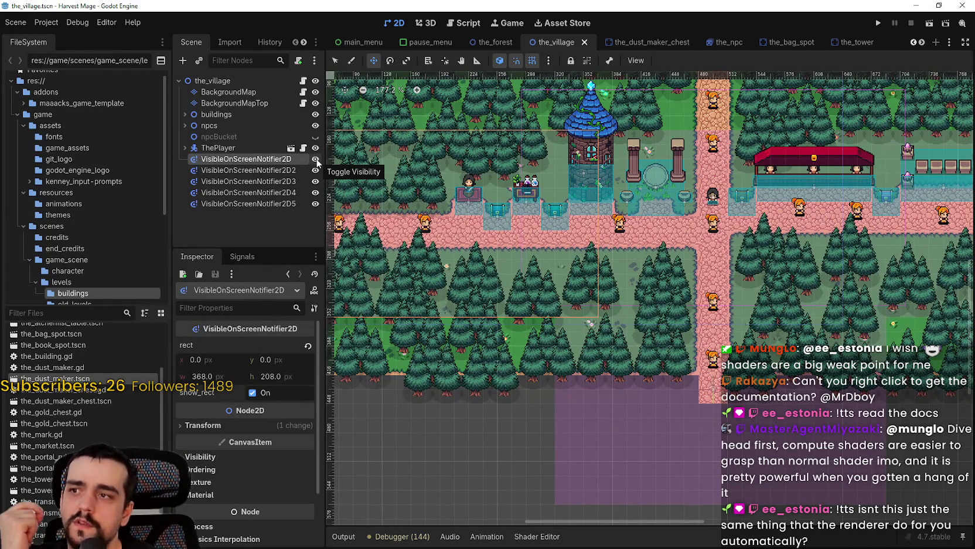
{"action": "left_click", "coordinate": [318, 138]}
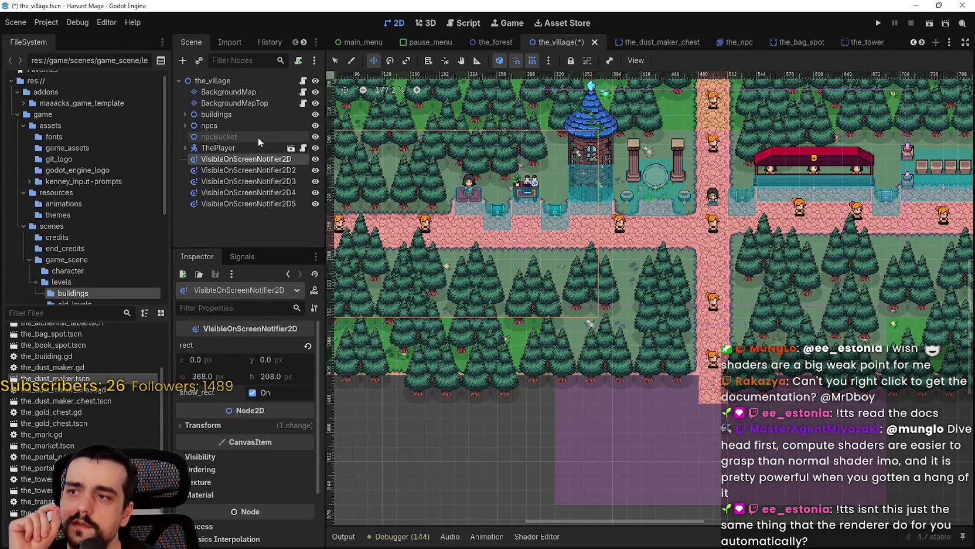
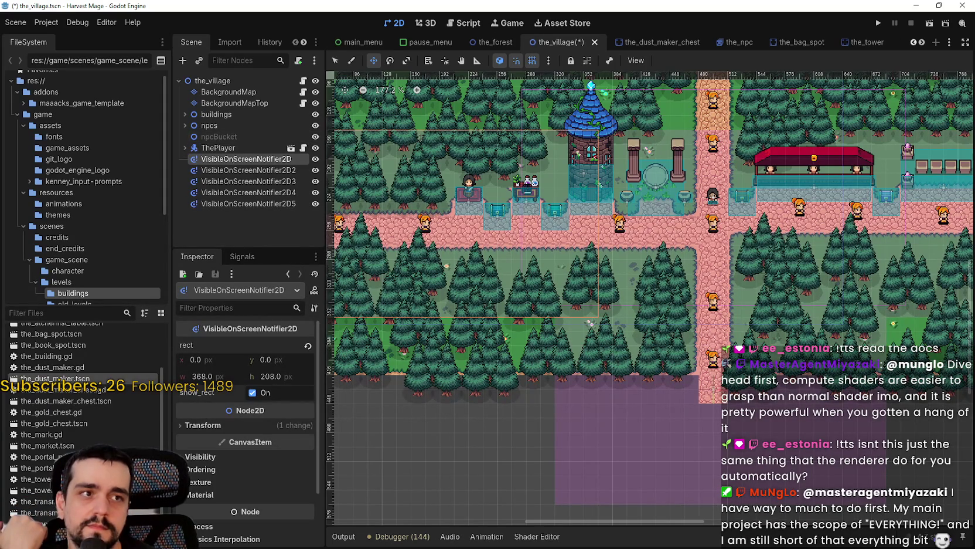
Open the VisibleOnScreenNotifier2D class documentation and follow its '2D Dodge The Creeps Demo' tutorial link
{"action": "left_click", "coordinate": [33, 23]}
{"action": "right_click", "coordinate": [246, 164]}
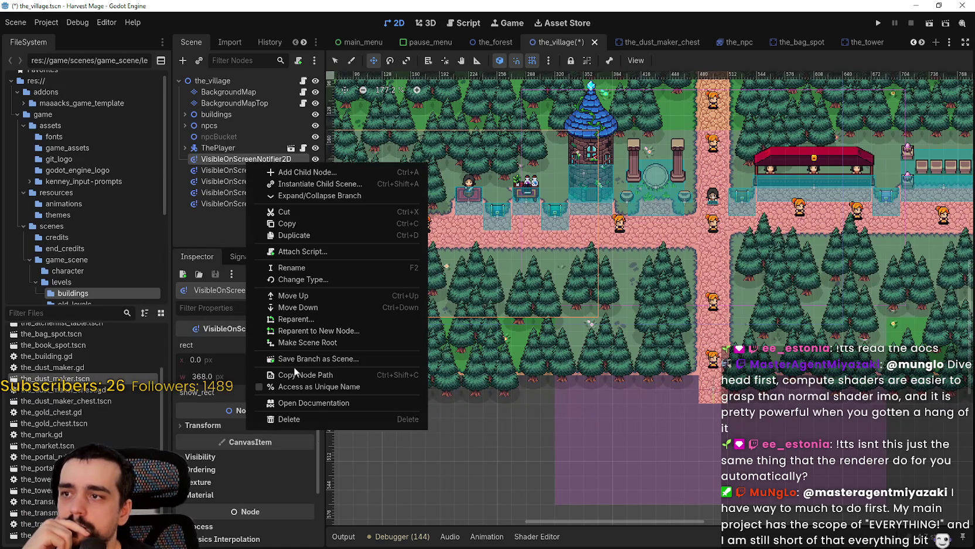
{"action": "left_click", "coordinate": [331, 402]}
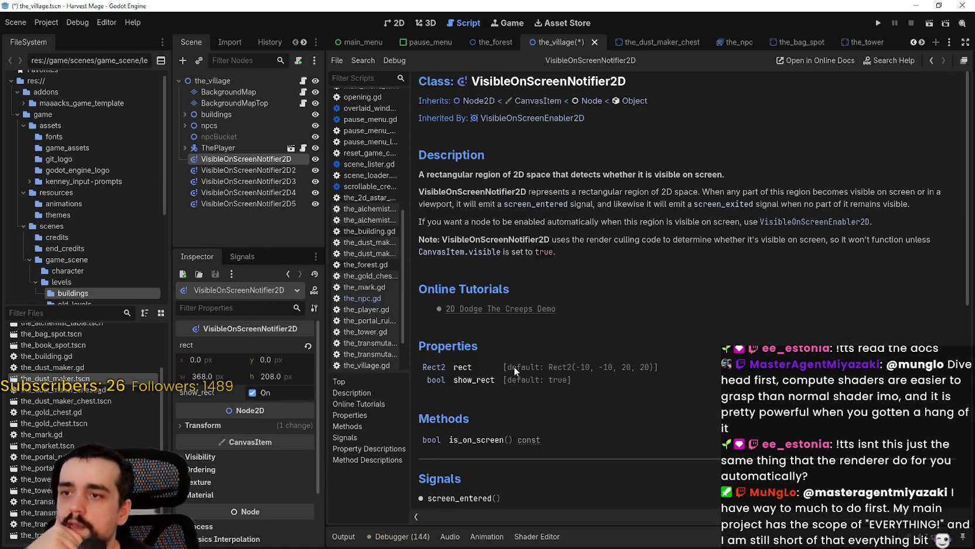
{"action": "left_click", "coordinate": [504, 312]}
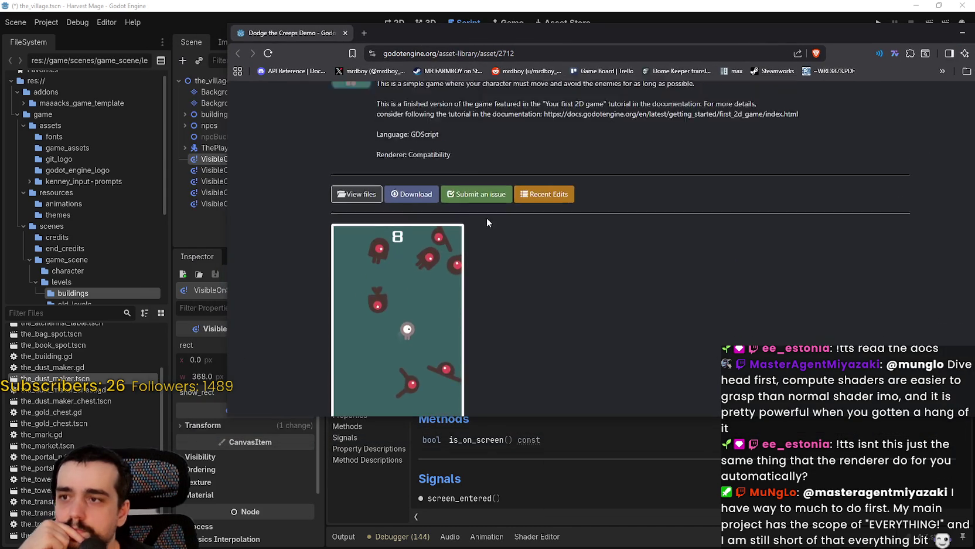
Select and read the demo's description on the asset library page
{"action": "left_click_drag", "start_coordinate": [384, 153], "coordinate": [708, 154]}
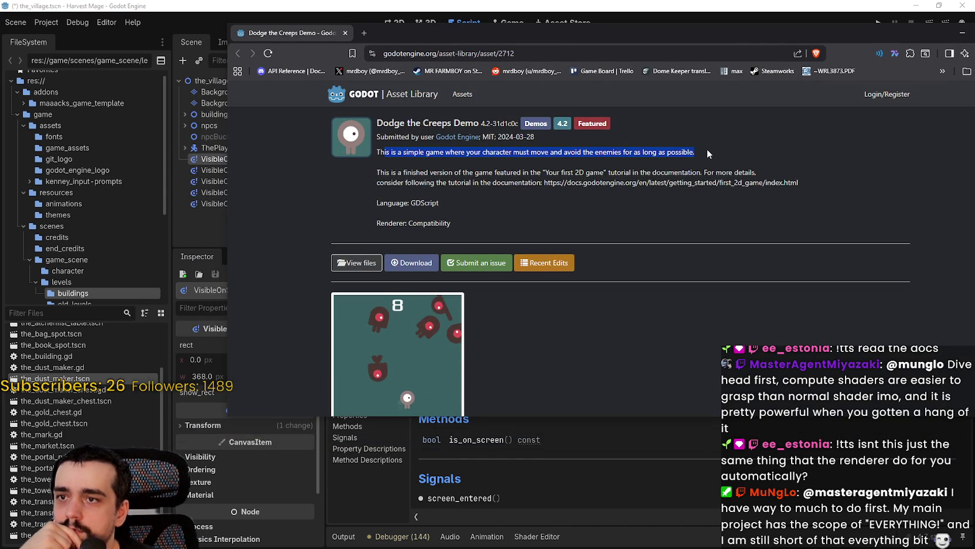
{"action": "mouse_move", "coordinate": [707, 153]}
{"action": "left_mouse_down"}
{"action": "mouse_move", "coordinate": [712, 173]}
{"action": "mouse_move", "coordinate": [812, 196]}
{"action": "left_mouse_up"}
{"action": "scroll", "coordinate": [398, 179], "scroll_direction": "down", "scroll_amount": 1}
{"action": "scroll", "coordinate": [398, 179], "scroll_direction": "down", "scroll_amount": 2}
Open the demo's source files on GitHub and read through Player.gd
{"action": "left_click", "coordinate": [430, 192]}
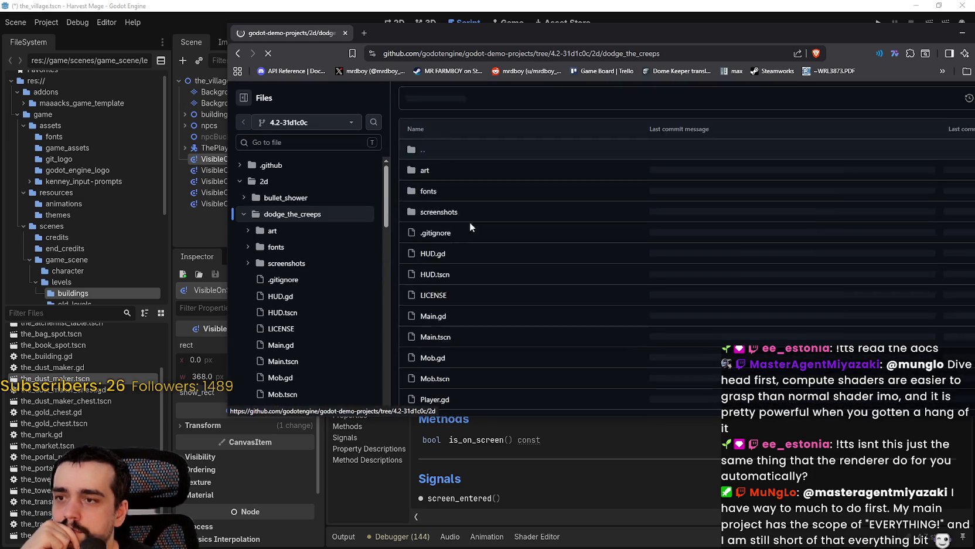
{"action": "scroll", "coordinate": [572, 282], "scroll_direction": "down", "scroll_amount": 2}
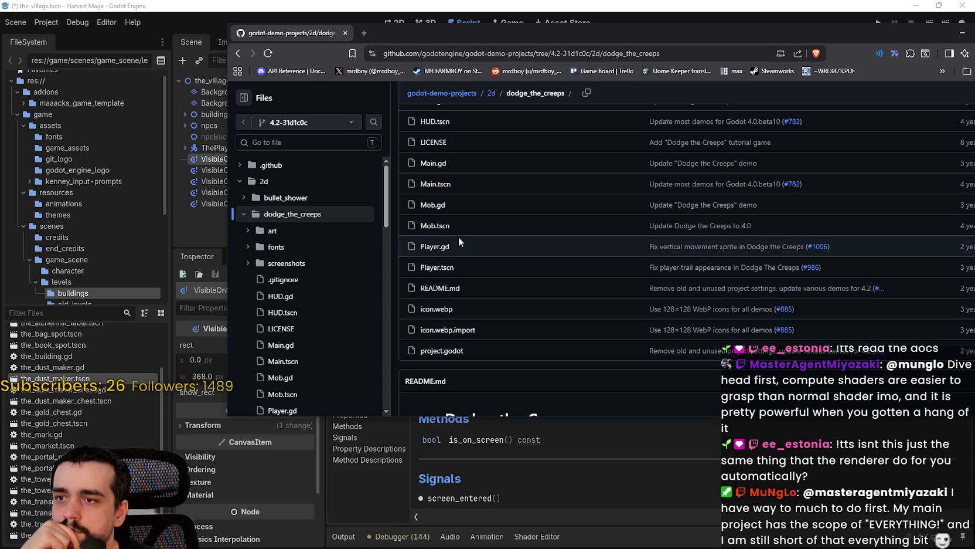
{"action": "left_click", "coordinate": [427, 247]}
{"action": "scroll", "coordinate": [585, 280], "scroll_direction": "down", "scroll_amount": 3}
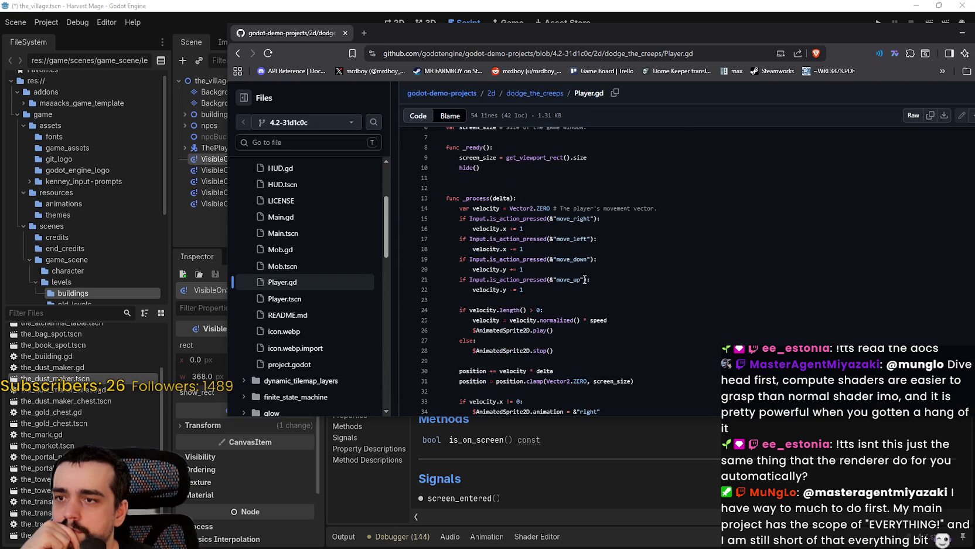
{"action": "scroll", "coordinate": [585, 279], "scroll_direction": "up", "scroll_amount": 1}
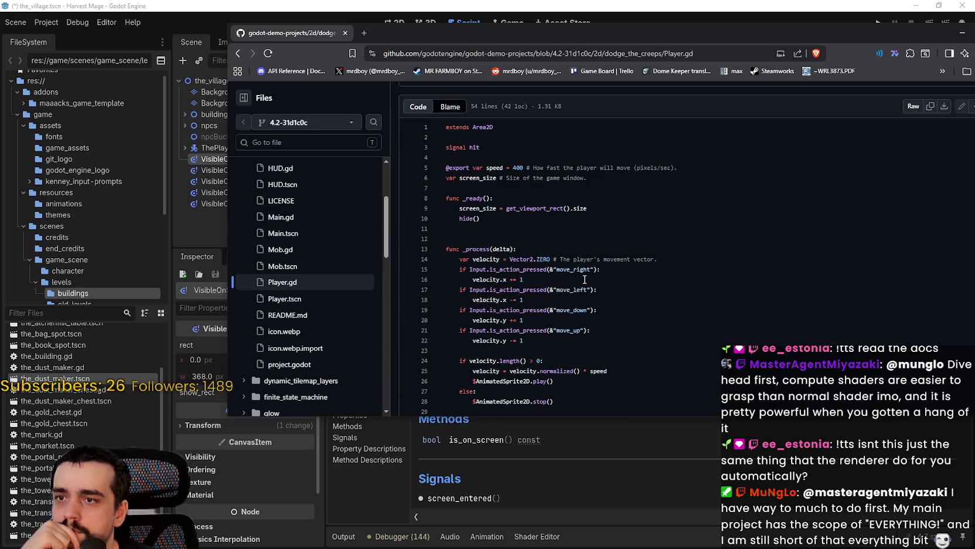
{"action": "scroll", "coordinate": [584, 280], "scroll_direction": "down", "scroll_amount": 5}
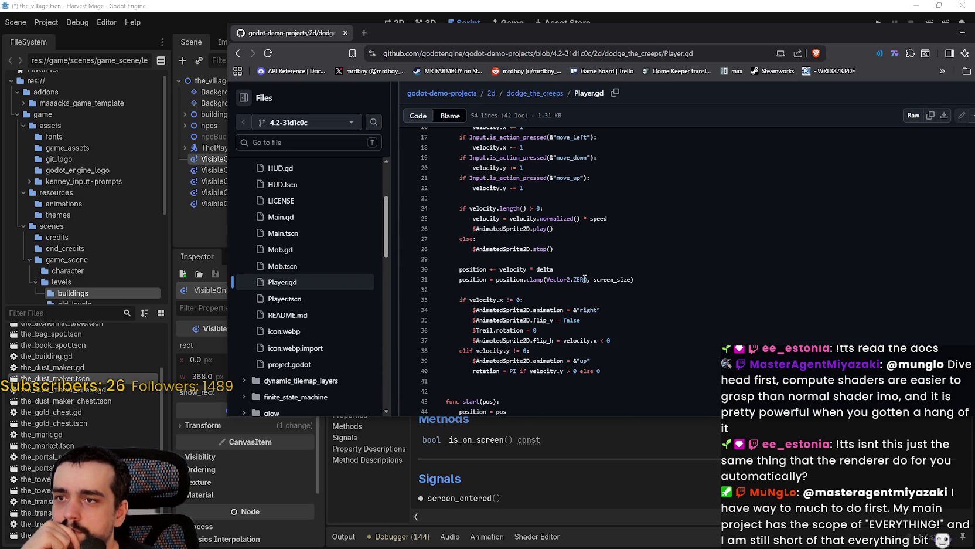
{"action": "scroll", "coordinate": [584, 279], "scroll_direction": "down", "scroll_amount": 4}
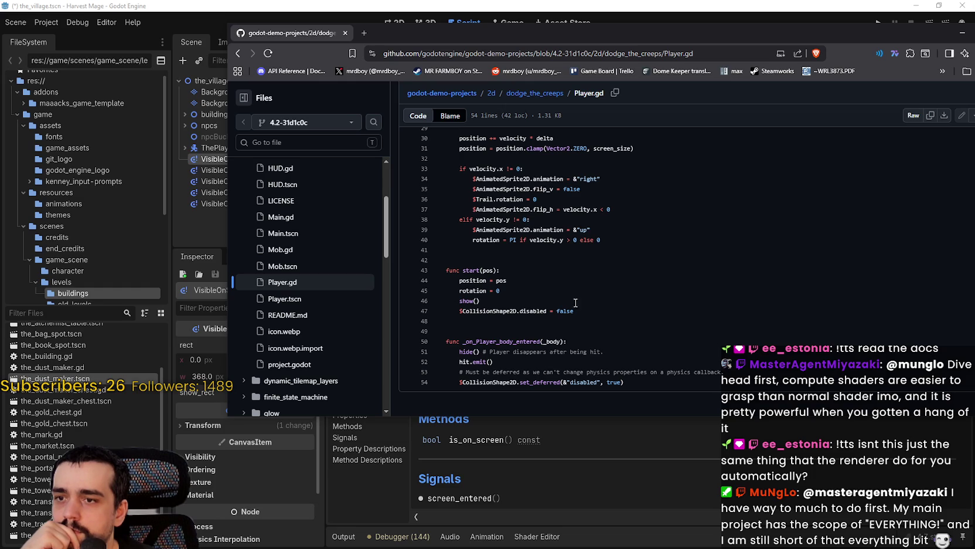
Return to the dodge_the_creeps folder listing and scroll through it
{"action": "left_click", "coordinate": [236, 53]}
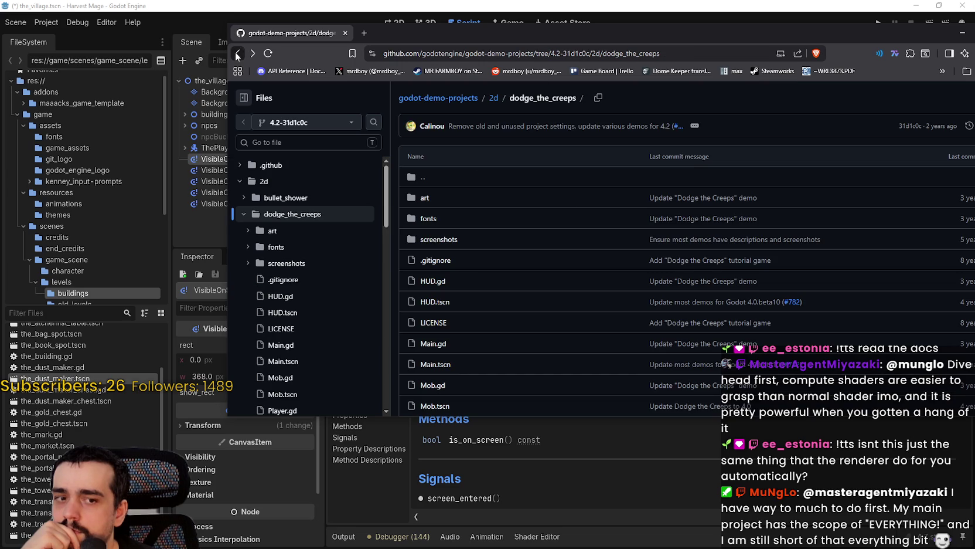
{"action": "scroll", "coordinate": [469, 263], "scroll_direction": "down", "scroll_amount": 1}
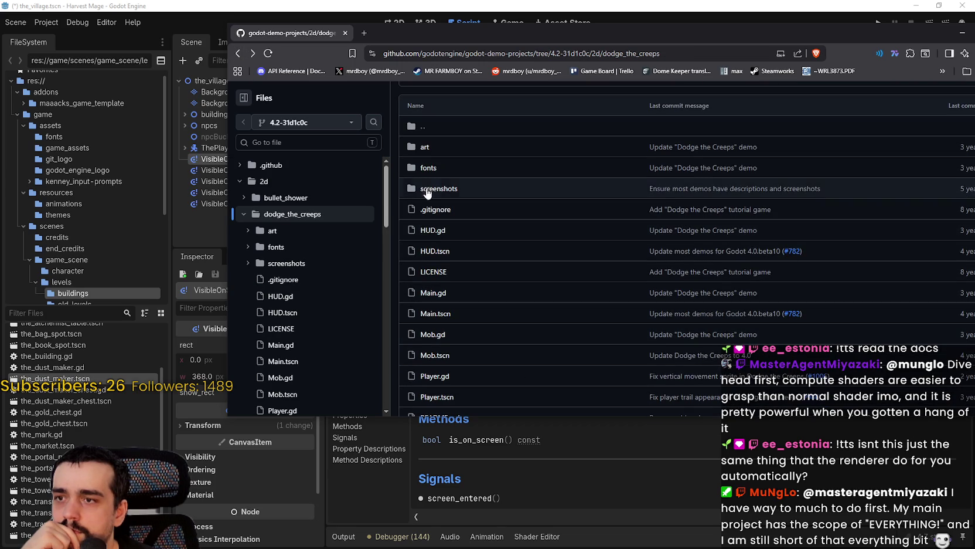
{"action": "scroll", "coordinate": [422, 223], "scroll_direction": "down", "scroll_amount": 1}
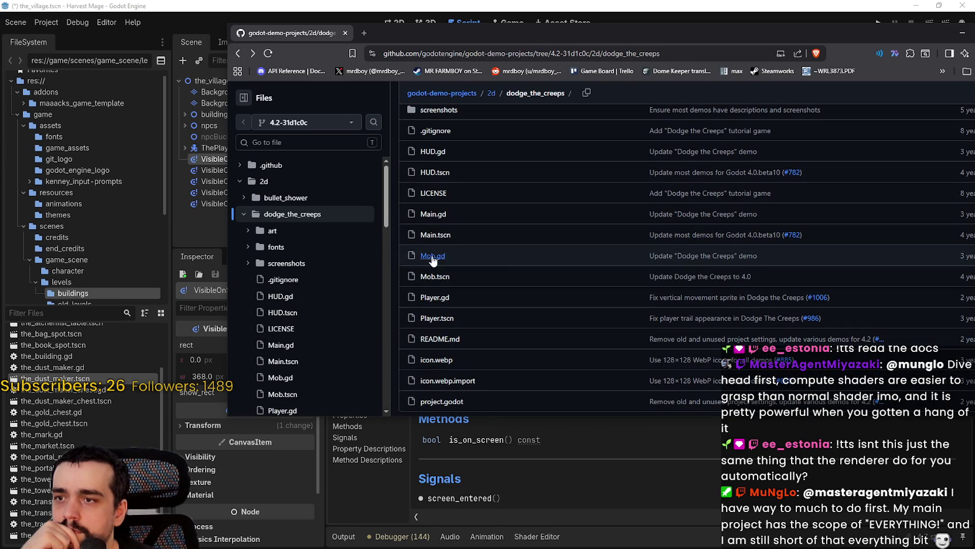
{"action": "left_click", "coordinate": [433, 258]}
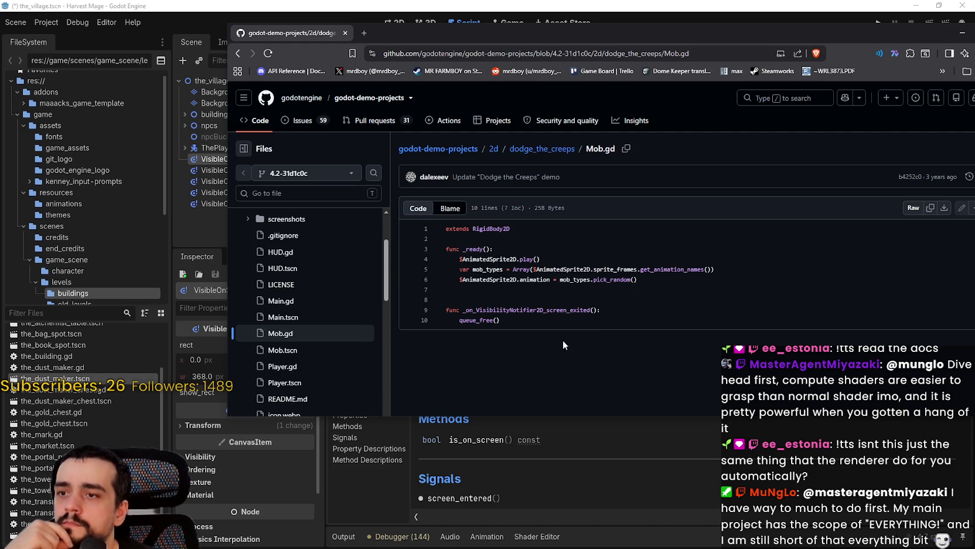
{"action": "mouse_move", "coordinate": [587, 321]}
{"action": "left_mouse_down"}
{"action": "mouse_move", "coordinate": [437, 320]}
{"action": "mouse_move", "coordinate": [432, 310]}
{"action": "mouse_move", "coordinate": [473, 311]}
{"action": "mouse_move", "coordinate": [445, 313]}
{"action": "left_mouse_up"}
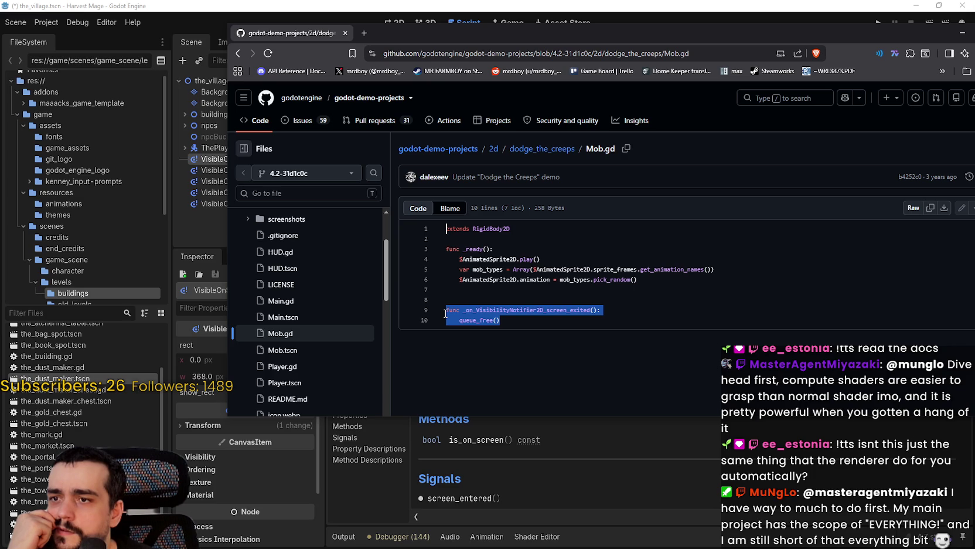
{"action": "mouse_move", "coordinate": [445, 314]}
{"action": "left_mouse_down"}
{"action": "mouse_move", "coordinate": [445, 229]}
{"action": "mouse_move", "coordinate": [446, 311]}
{"action": "left_mouse_up"}
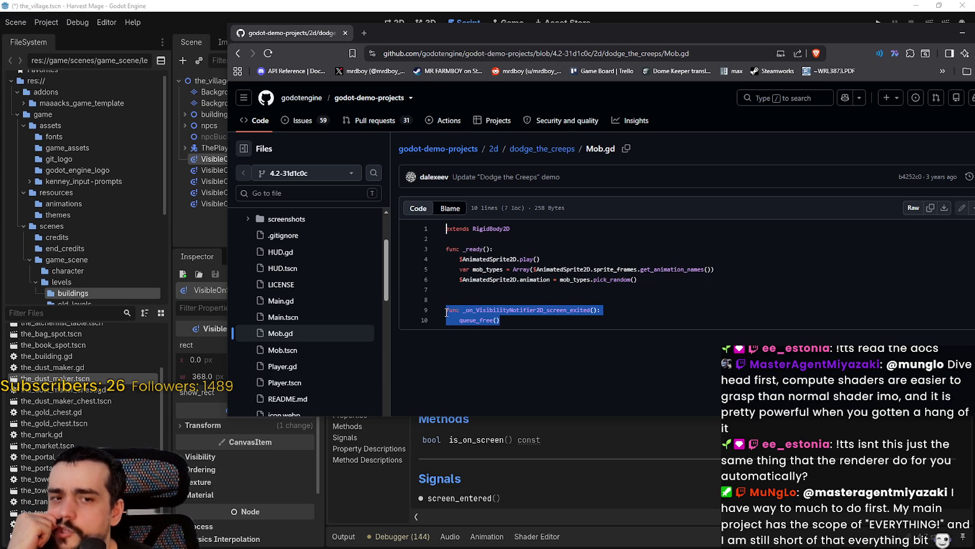
{"action": "left_click", "coordinate": [235, 54]}
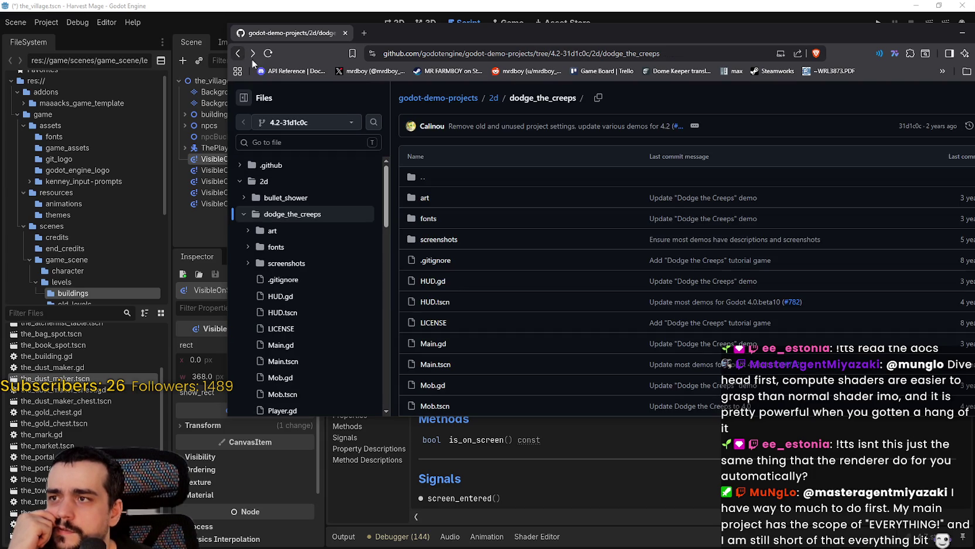
{"action": "scroll", "coordinate": [495, 336], "scroll_direction": "down", "scroll_amount": 1}
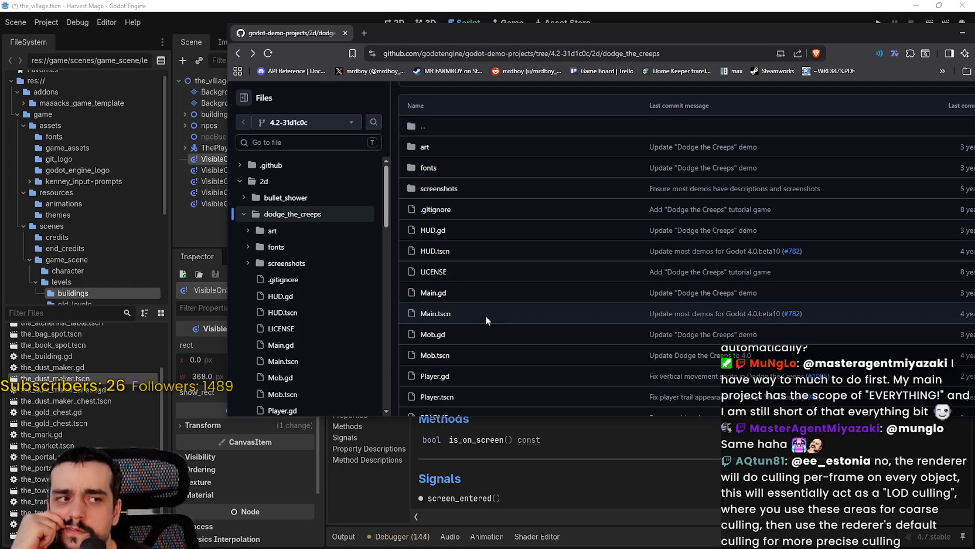
{"action": "scroll", "coordinate": [485, 316], "scroll_direction": "down", "scroll_amount": 1}
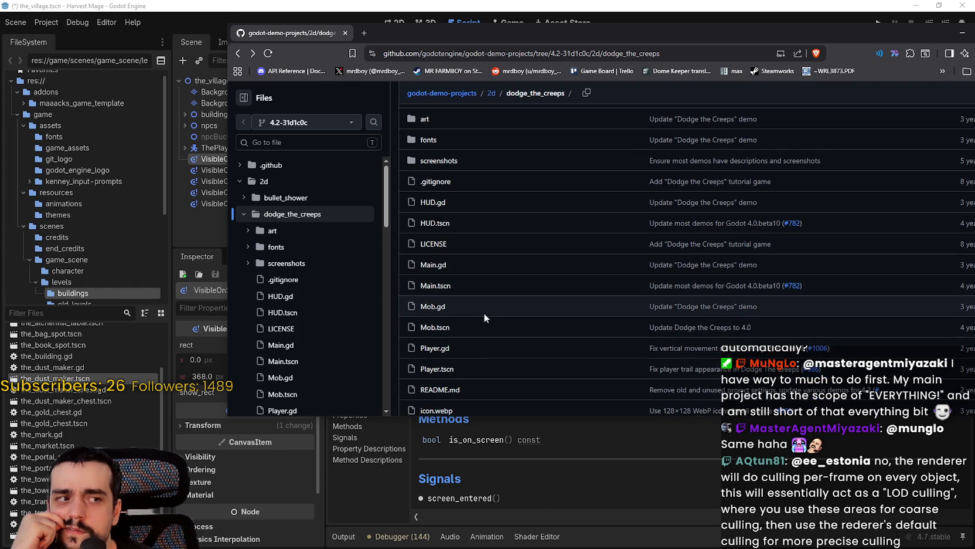
{"action": "scroll", "coordinate": [472, 283], "scroll_direction": "up", "scroll_amount": 2}
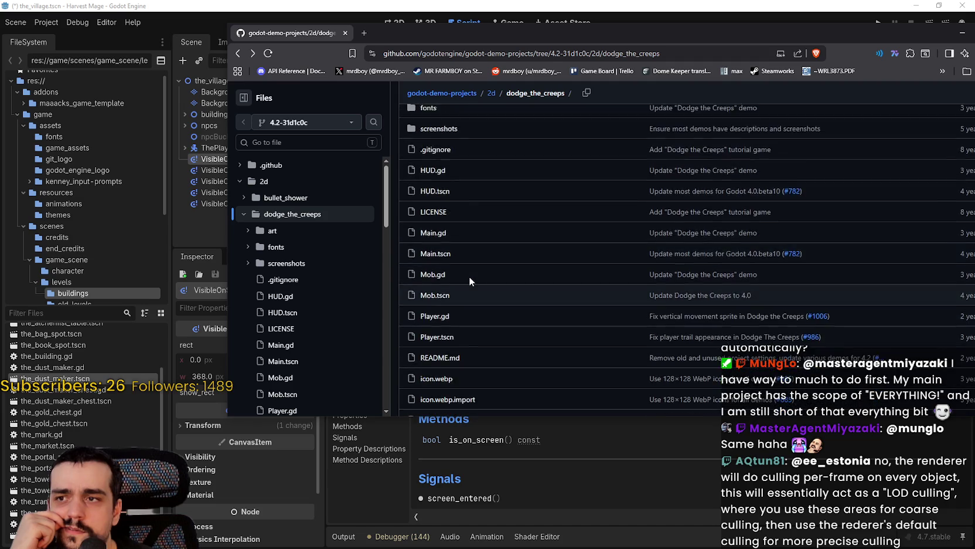
{"action": "scroll", "coordinate": [448, 230], "scroll_direction": "down", "scroll_amount": 5}
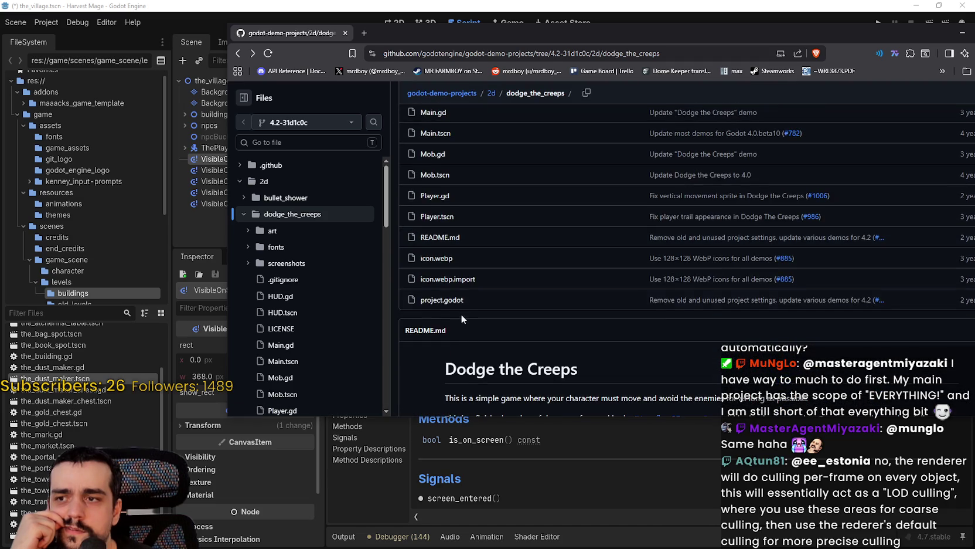
{"action": "scroll", "coordinate": [443, 296], "scroll_direction": "up", "scroll_amount": 3}
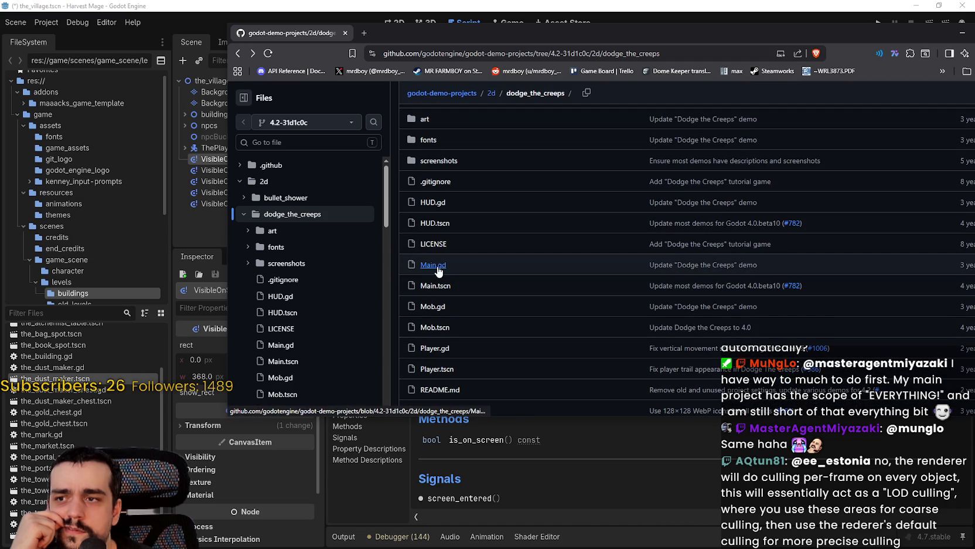
Open Main.gd from the dodge_the_creeps folder and read through it
{"action": "left_click", "coordinate": [504, 264]}
{"action": "scroll", "coordinate": [574, 274], "scroll_direction": "down", "scroll_amount": 3}
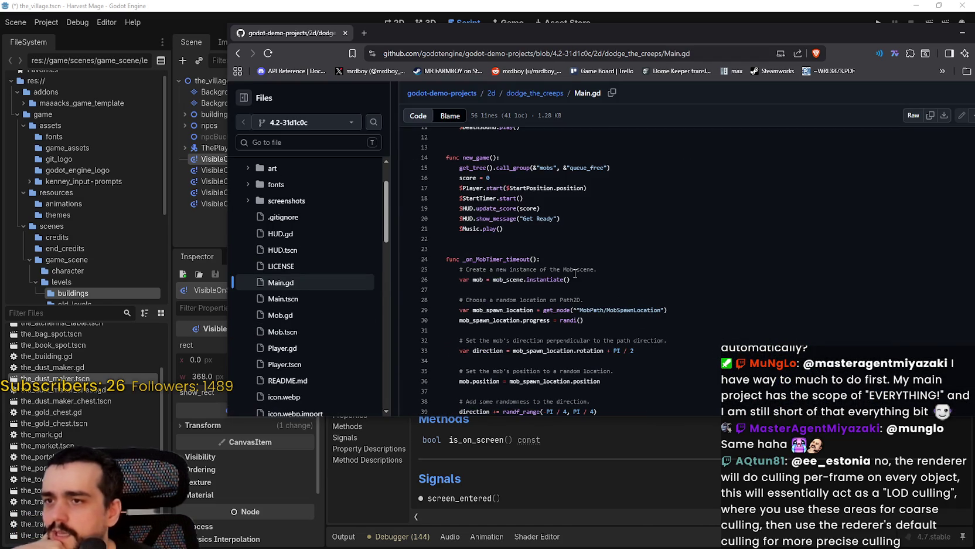
{"action": "scroll", "coordinate": [573, 273], "scroll_direction": "down", "scroll_amount": 3}
{"action": "scroll", "coordinate": [647, 311], "scroll_direction": "up", "scroll_amount": 2}
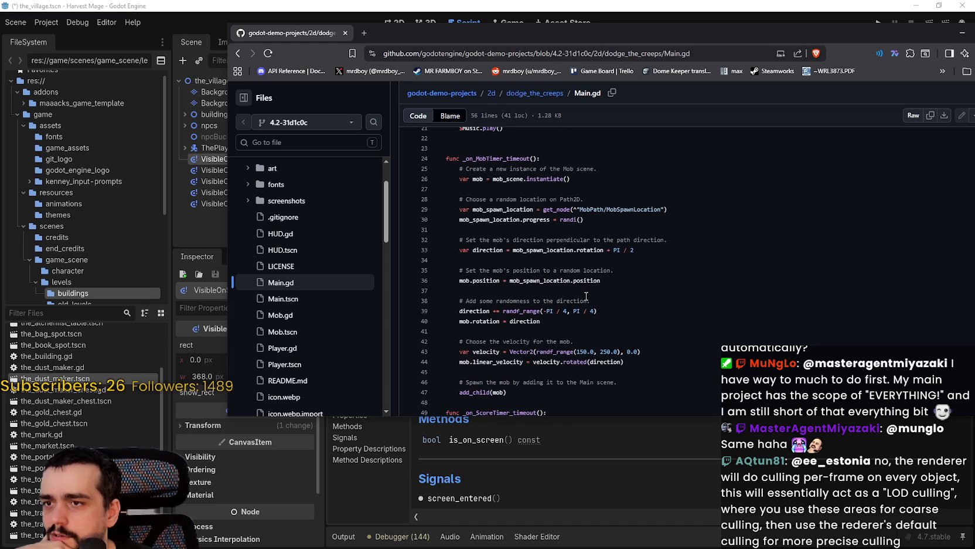
{"action": "scroll", "coordinate": [669, 317], "scroll_direction": "down", "scroll_amount": 3}
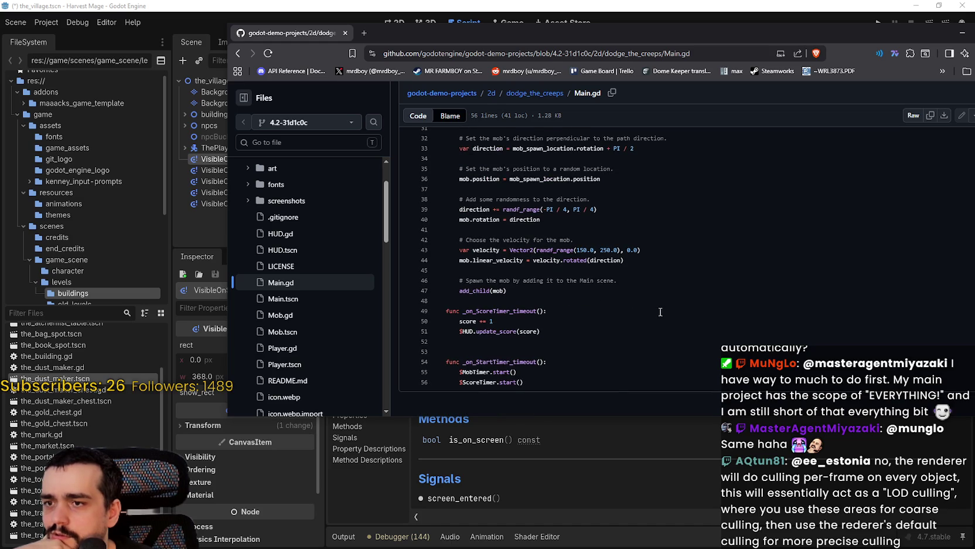
Go back to the folder, open Mob.gd and select its _on_VisibilityNotifier2D_screen_exited handler name
{"action": "left_click", "coordinate": [238, 53]}
{"action": "scroll", "coordinate": [506, 317], "scroll_direction": "down", "scroll_amount": 4}
{"action": "scroll", "coordinate": [505, 316], "scroll_direction": "down", "scroll_amount": 3}
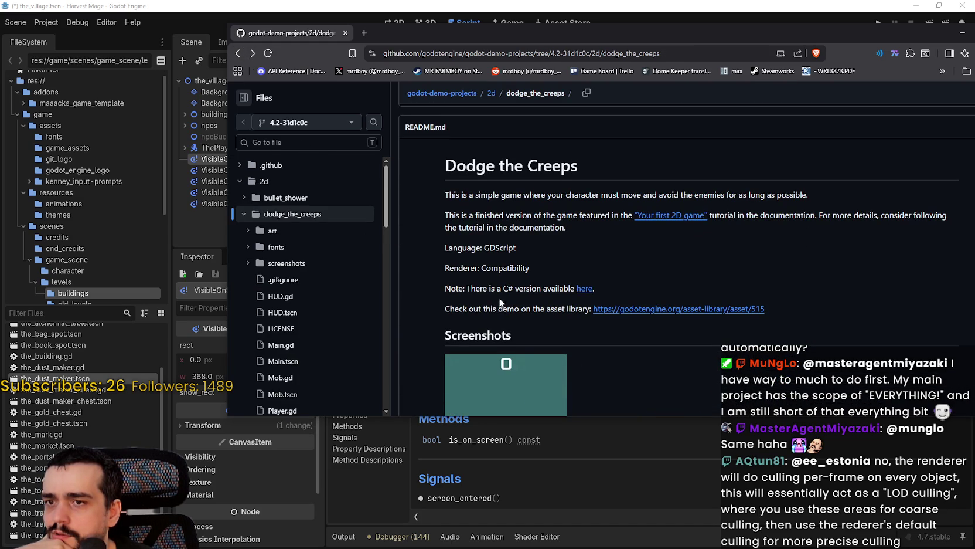
{"action": "scroll", "coordinate": [500, 302], "scroll_direction": "down", "scroll_amount": 5}
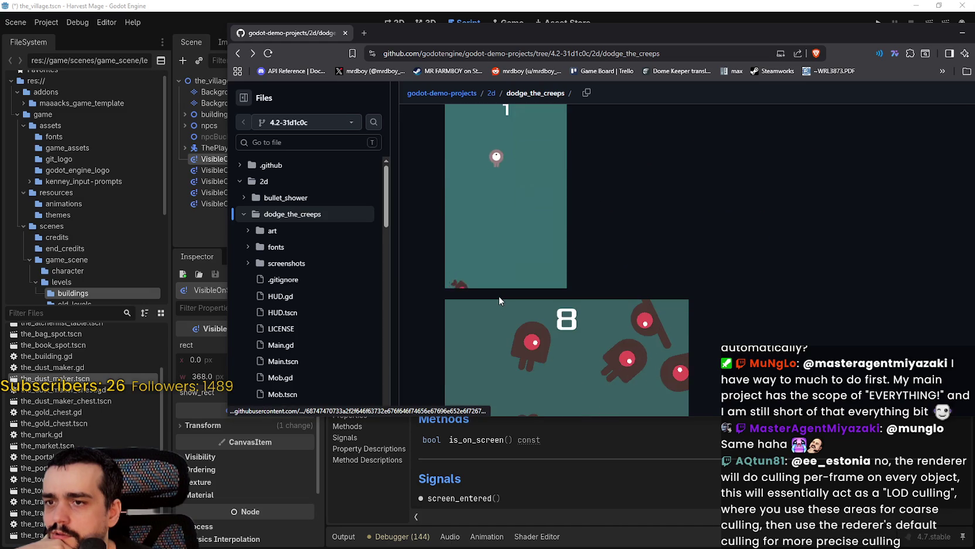
{"action": "scroll", "coordinate": [500, 296], "scroll_direction": "up", "scroll_amount": 2}
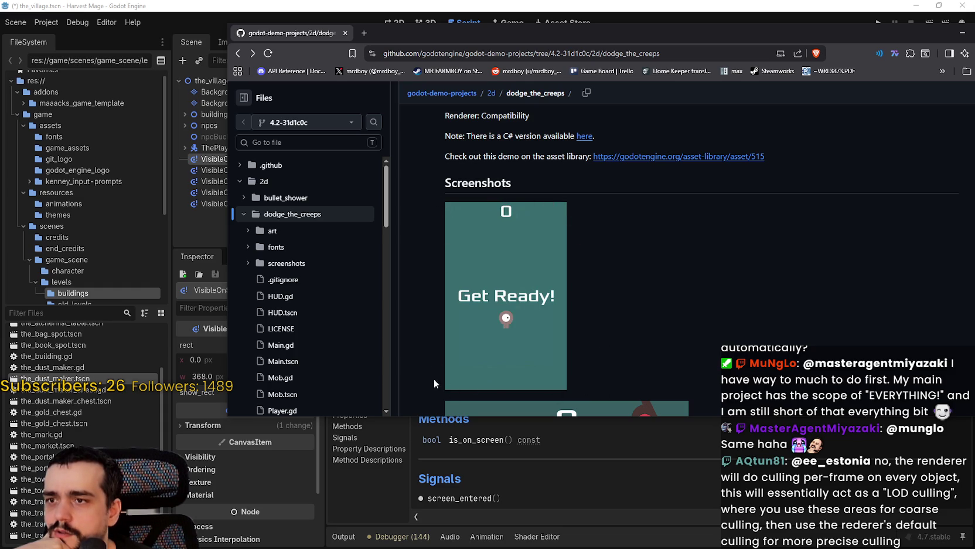
{"action": "scroll", "coordinate": [576, 275], "scroll_direction": "up", "scroll_amount": 10}
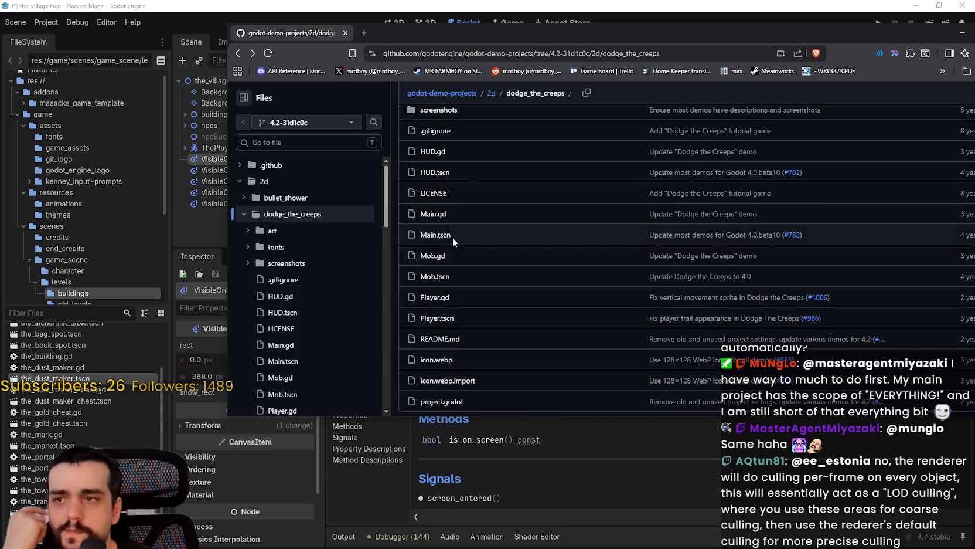
{"action": "left_click", "coordinate": [434, 256]}
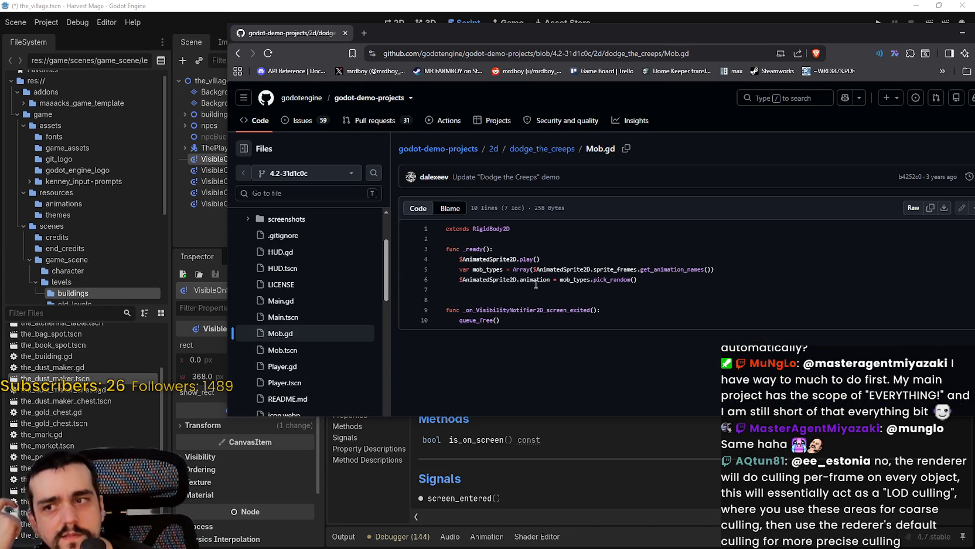
{"action": "double_click", "coordinate": [496, 311]}
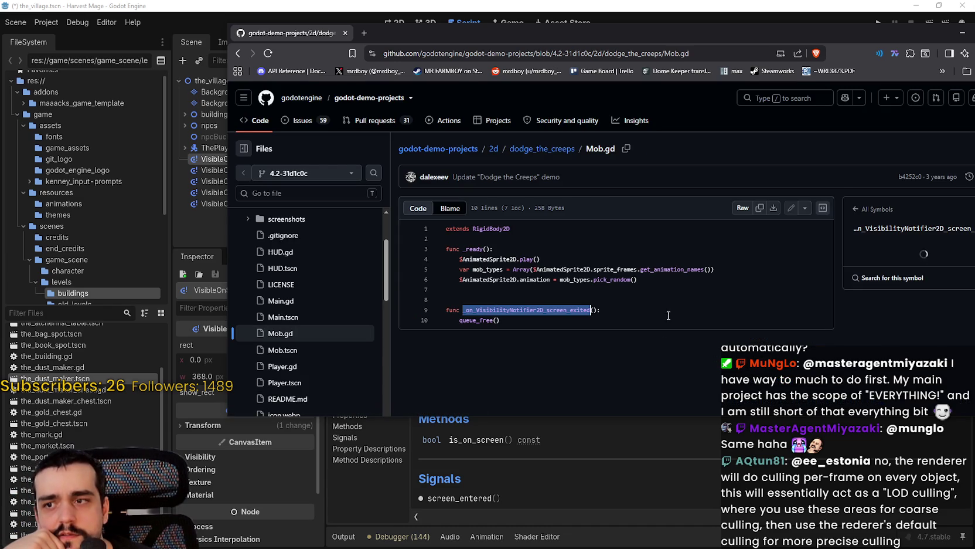
{"action": "key", "text": "alt+Tab"}
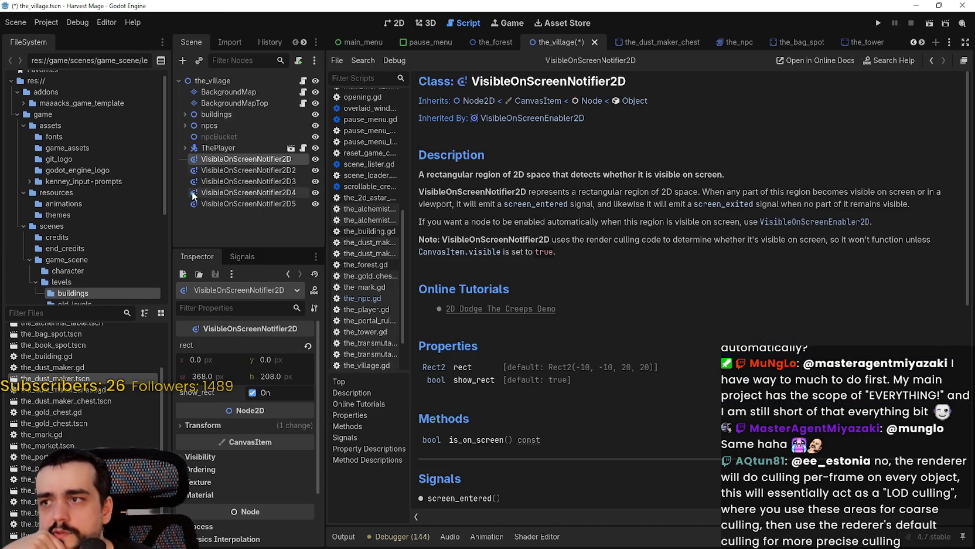
Connect the first VisibleOnScreenNotifier2D's screen_exited() signal to npc1, creating its handler in the_npc.gd
{"action": "left_click", "coordinate": [223, 159]}
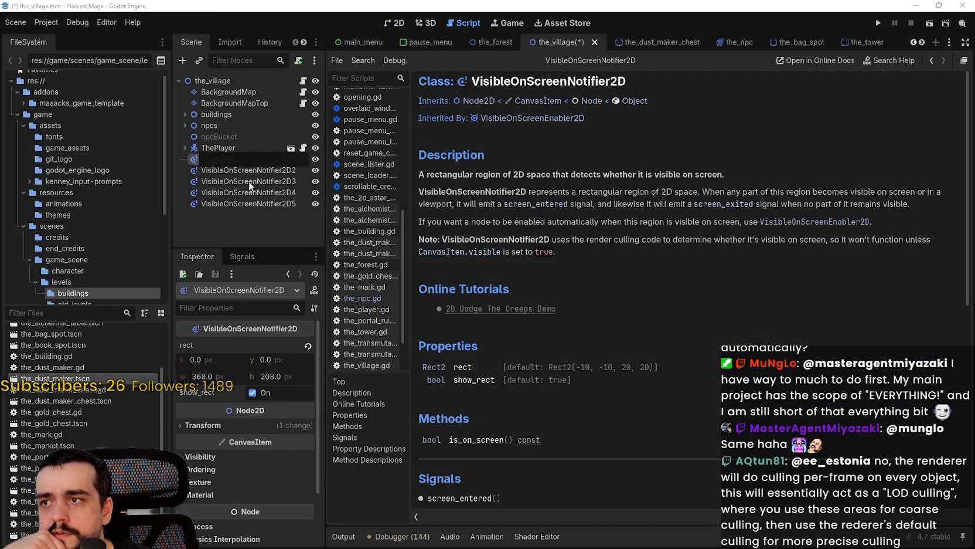
{"action": "left_click", "coordinate": [185, 125]}
{"action": "scroll", "coordinate": [242, 189], "scroll_direction": "down", "scroll_amount": 3}
{"action": "scroll", "coordinate": [242, 189], "scroll_direction": "down", "scroll_amount": 2}
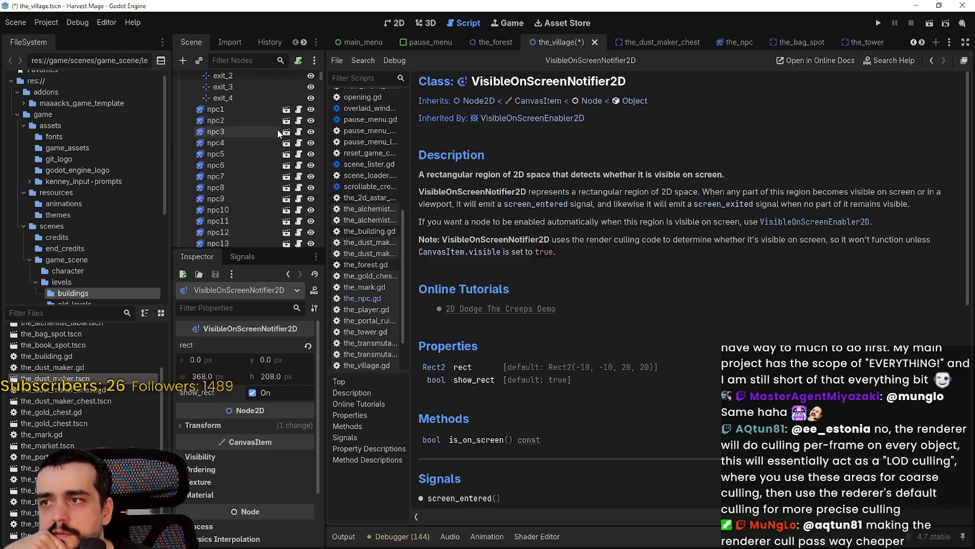
{"action": "scroll", "coordinate": [246, 166], "scroll_direction": "up", "scroll_amount": 5}
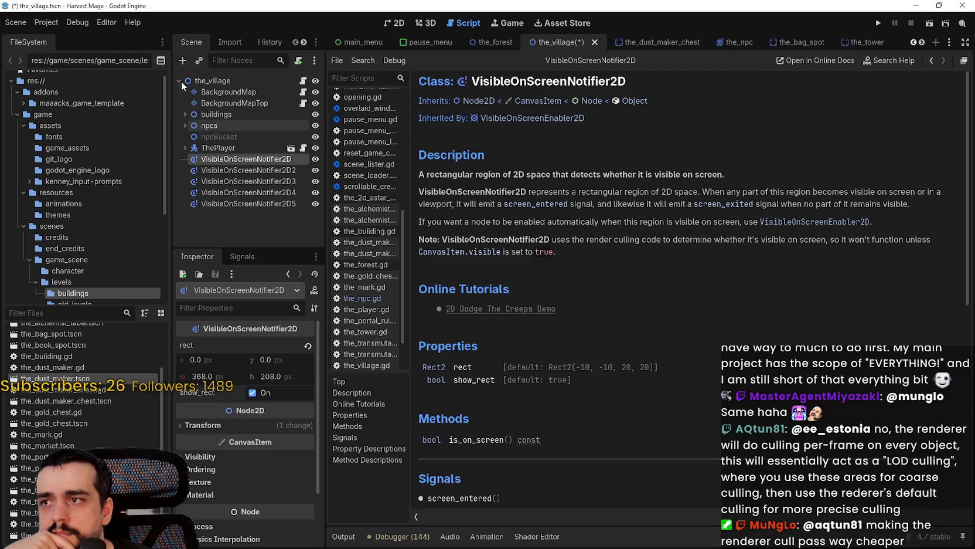
{"action": "left_click", "coordinate": [233, 261]}
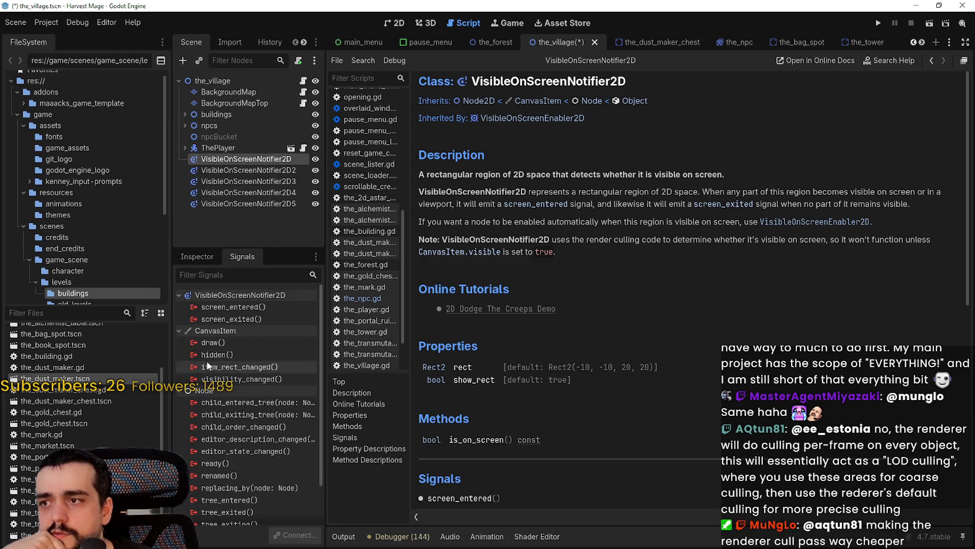
{"action": "double_click", "coordinate": [243, 320]}
{"action": "scroll", "coordinate": [520, 272], "scroll_direction": "down", "scroll_amount": 5}
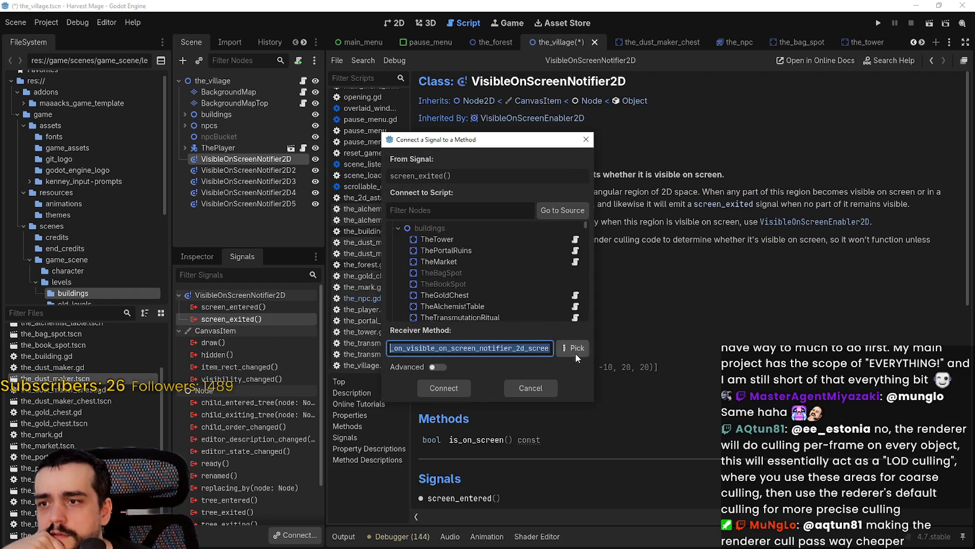
{"action": "scroll", "coordinate": [531, 293], "scroll_direction": "down", "scroll_amount": 5}
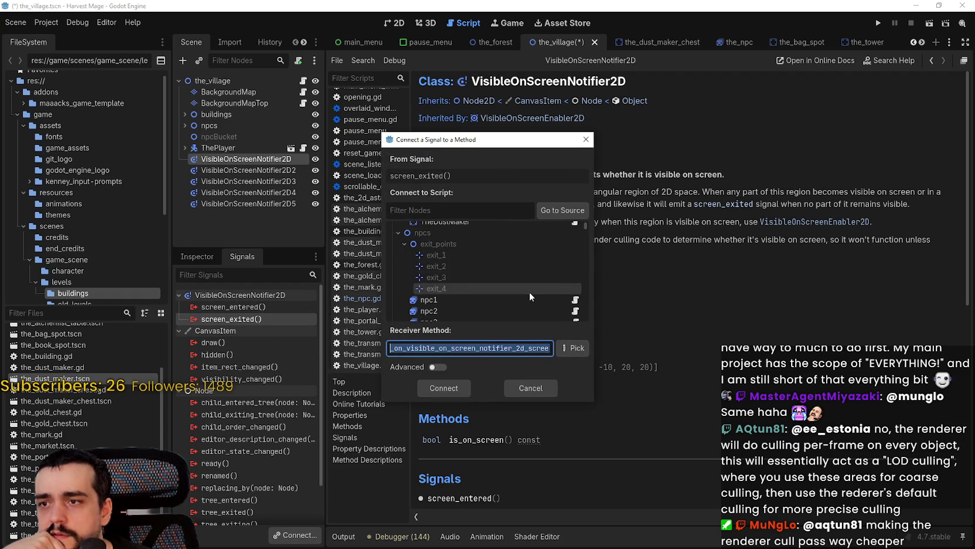
{"action": "left_click", "coordinate": [482, 263]}
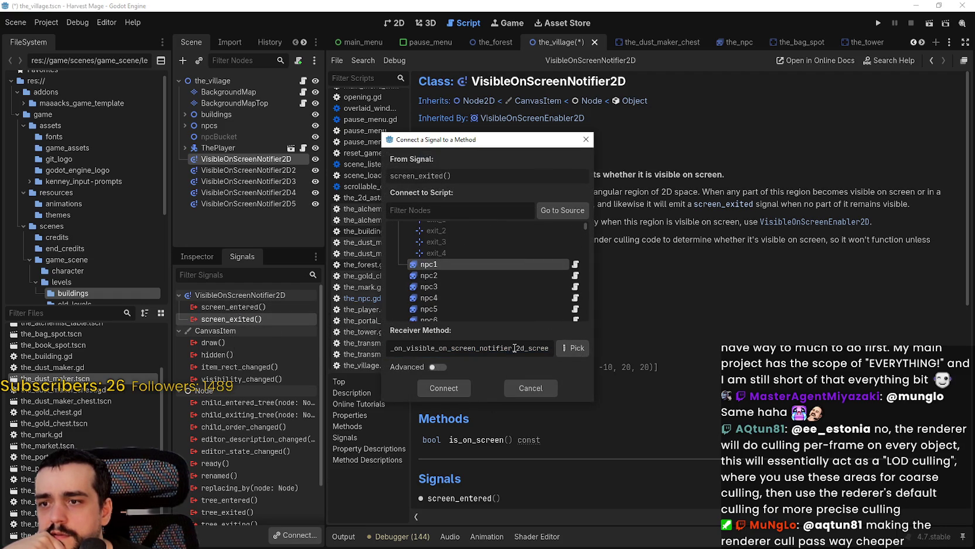
{"action": "left_click", "coordinate": [441, 390]}
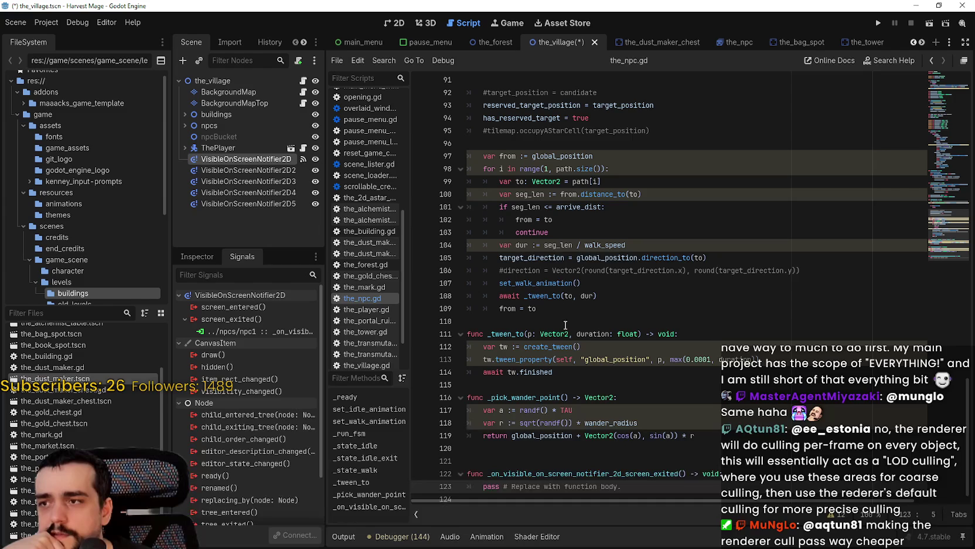
Compare the new handler against GitHub's Mob.gd, then open Project > Project Settings
{"action": "left_click", "coordinate": [629, 481]}
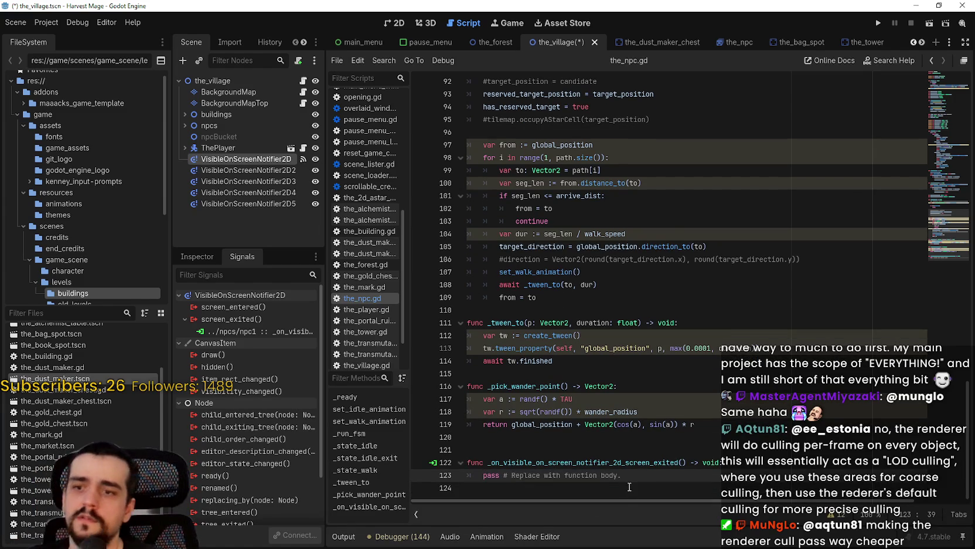
{"action": "key", "text": "alt+Tab"}
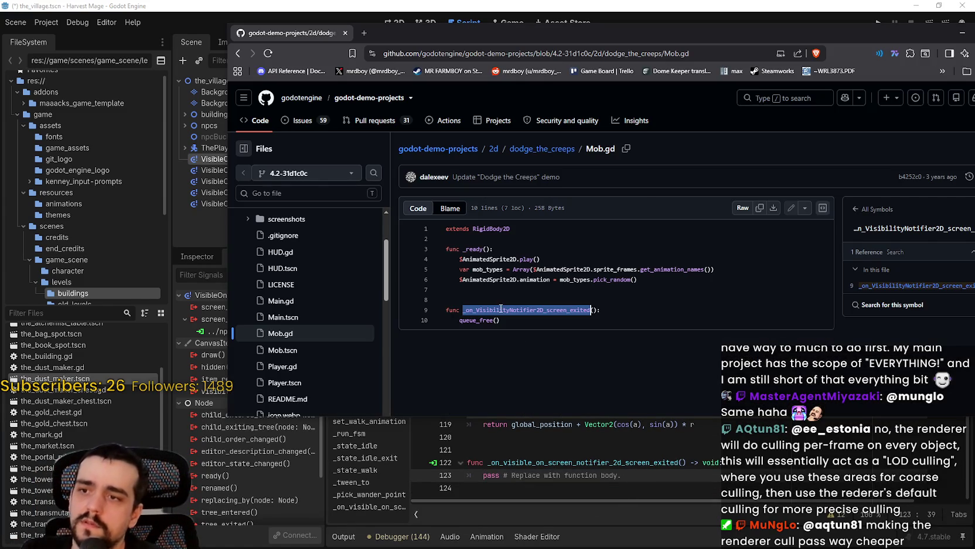
{"action": "mouse_move", "coordinate": [599, 33]}
{"action": "left_mouse_down"}
{"action": "mouse_move", "coordinate": [639, 12]}
{"action": "mouse_move", "coordinate": [630, 9]}
{"action": "left_mouse_up"}
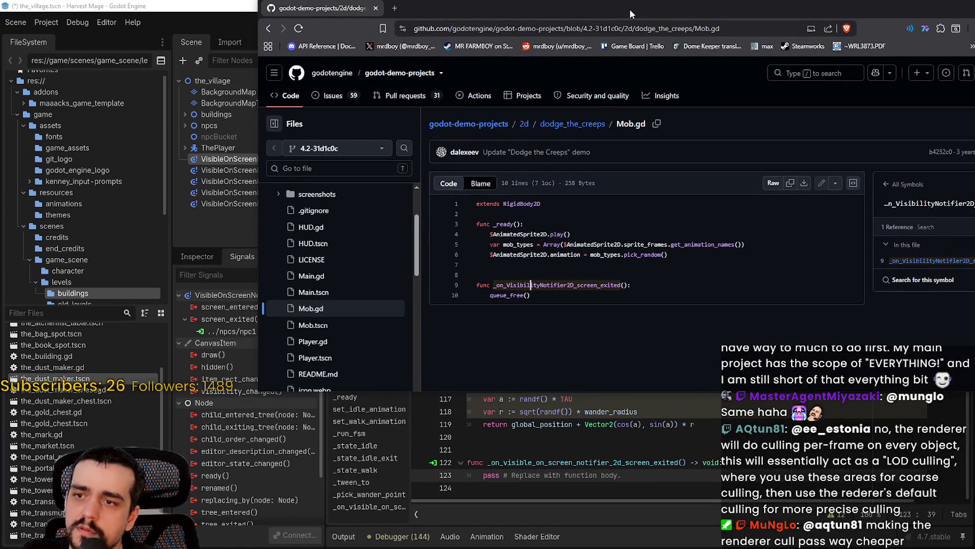
{"action": "left_click_drag", "start_coordinate": [629, 10], "coordinate": [595, 8]}
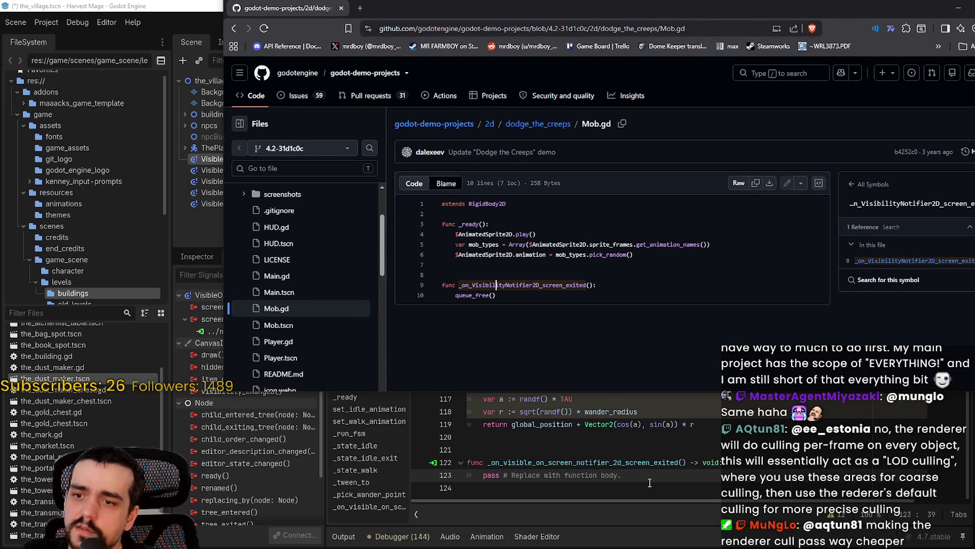
{"action": "left_click", "coordinate": [644, 478]}
{"action": "left_click", "coordinate": [46, 22]}
{"action": "left_click", "coordinate": [74, 37]}
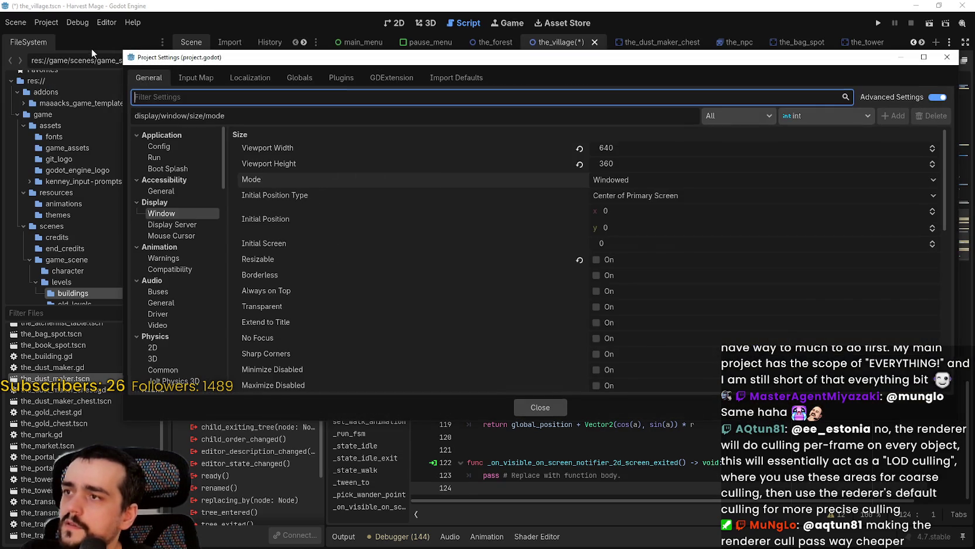
Close Project Settings and search 'visibil' in the_village's Add Child Node dialog, then cancel
{"action": "left_click", "coordinate": [541, 409]}
{"action": "right_click", "coordinate": [280, 170]}
{"action": "left_click", "coordinate": [231, 82]}
{"action": "right_click", "coordinate": [231, 82]}
{"action": "left_click", "coordinate": [267, 106]}
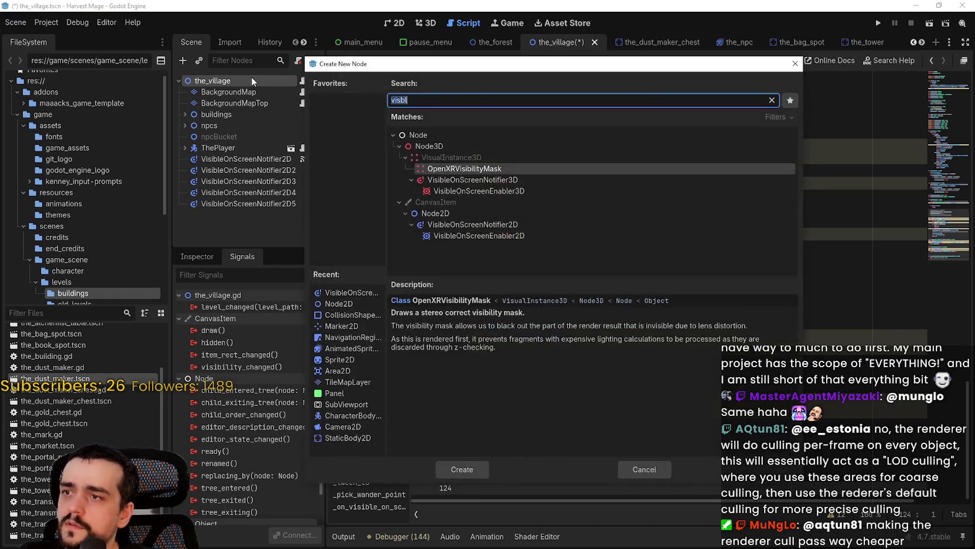
{"action": "key", "text": "Down"}
{"action": "key", "text": "Down"}
{"action": "key", "text": "Down"}
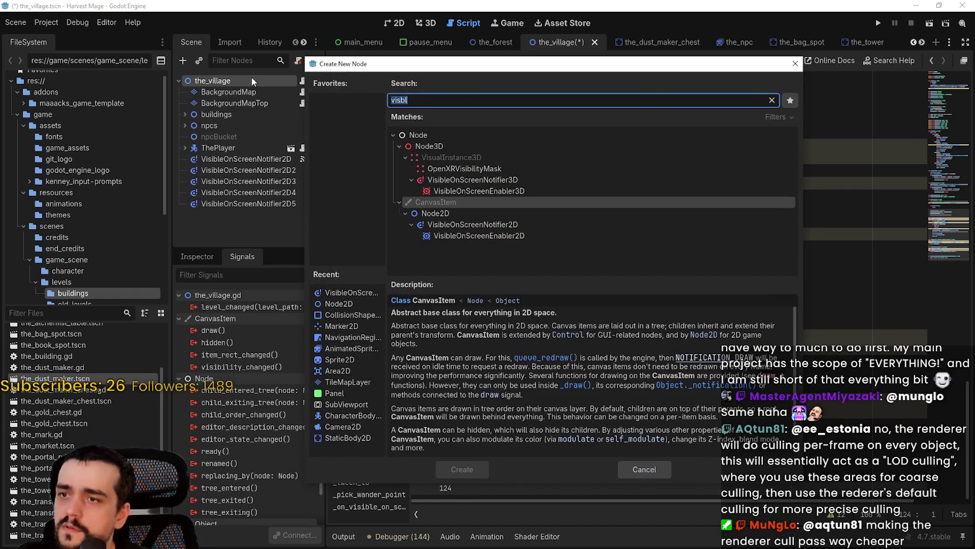
{"action": "key", "text": "Down"}
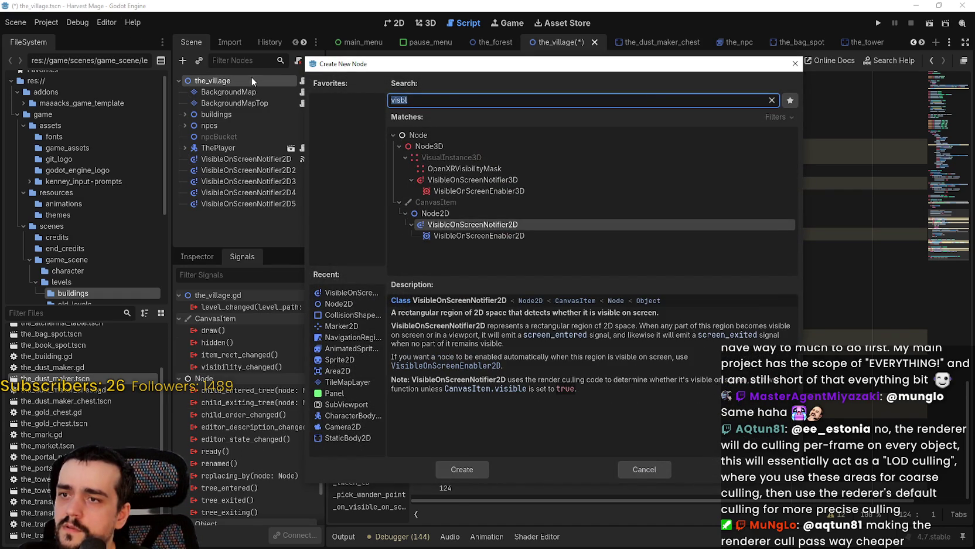
{"action": "type", "text": "visibil"}
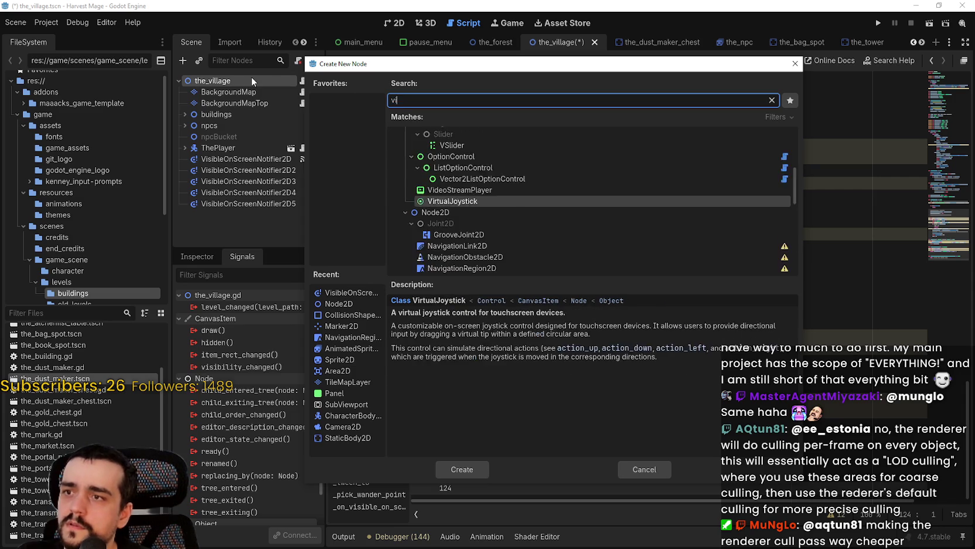
{"action": "key", "text": "BackSpace"}
{"action": "key", "text": "BackSpace"}
{"action": "key", "text": "BackSpace"}
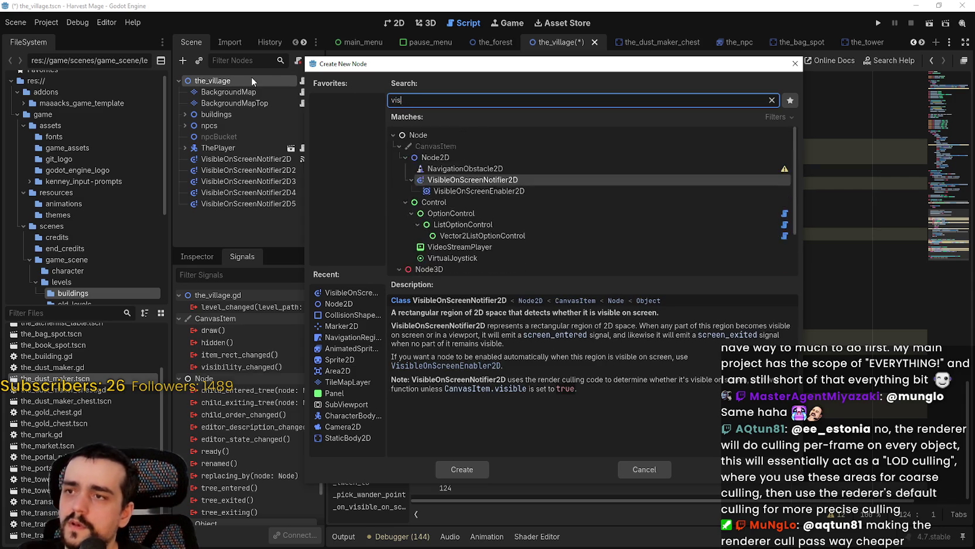
{"action": "left_click", "coordinate": [644, 468]}
{"action": "key", "text": "alt+Tab"}
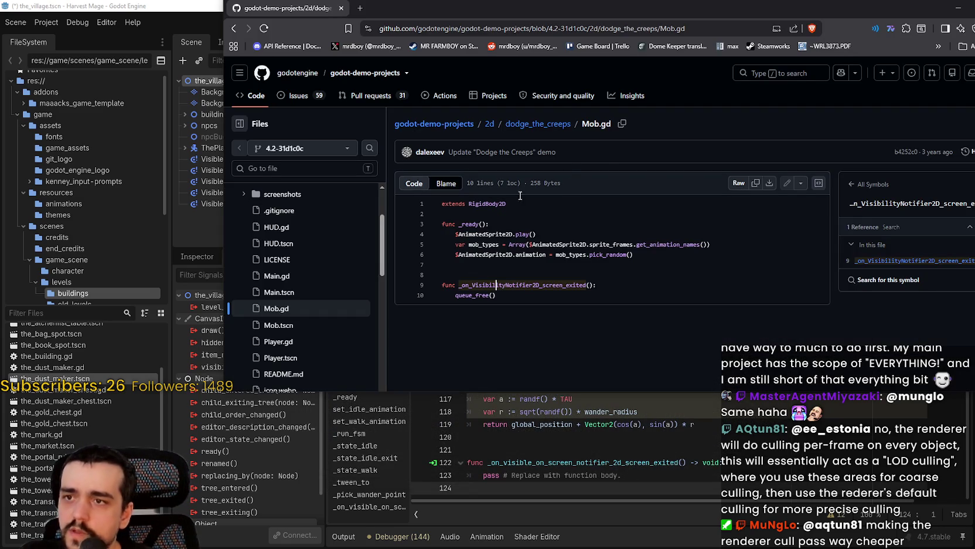
Browse the dodge_the_creeps folder listing and look through another of its files
{"action": "left_click", "coordinate": [234, 28]}
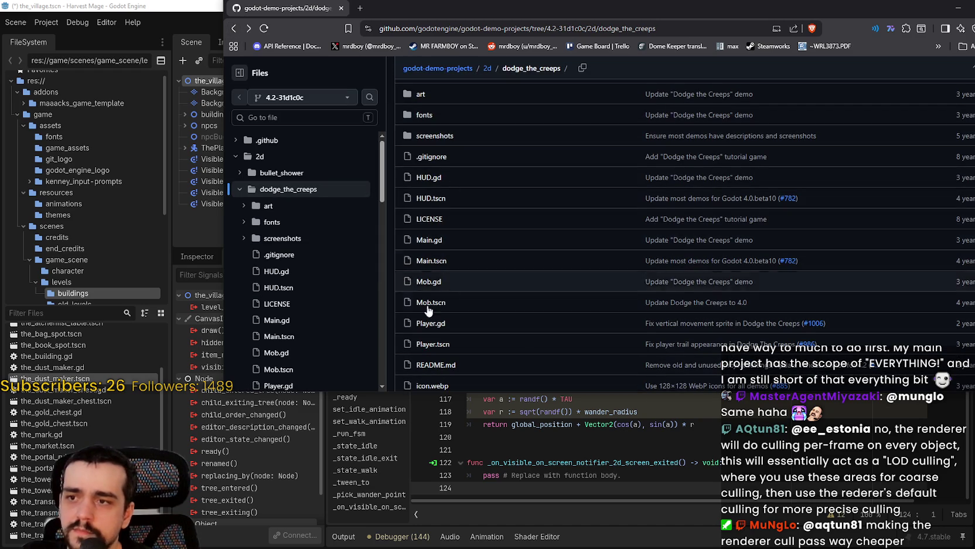
{"action": "scroll", "coordinate": [463, 299], "scroll_direction": "down", "scroll_amount": 2}
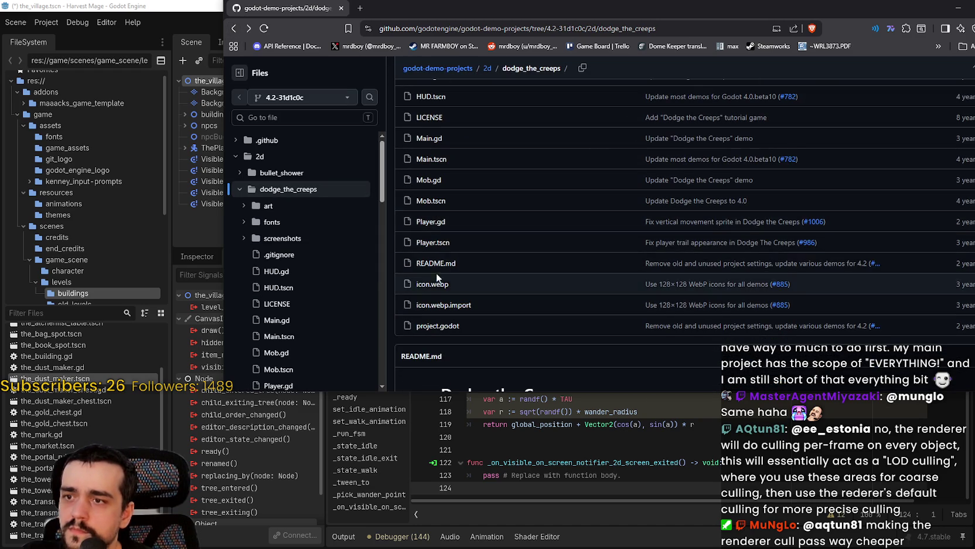
{"action": "scroll", "coordinate": [432, 231], "scroll_direction": "up", "scroll_amount": 1}
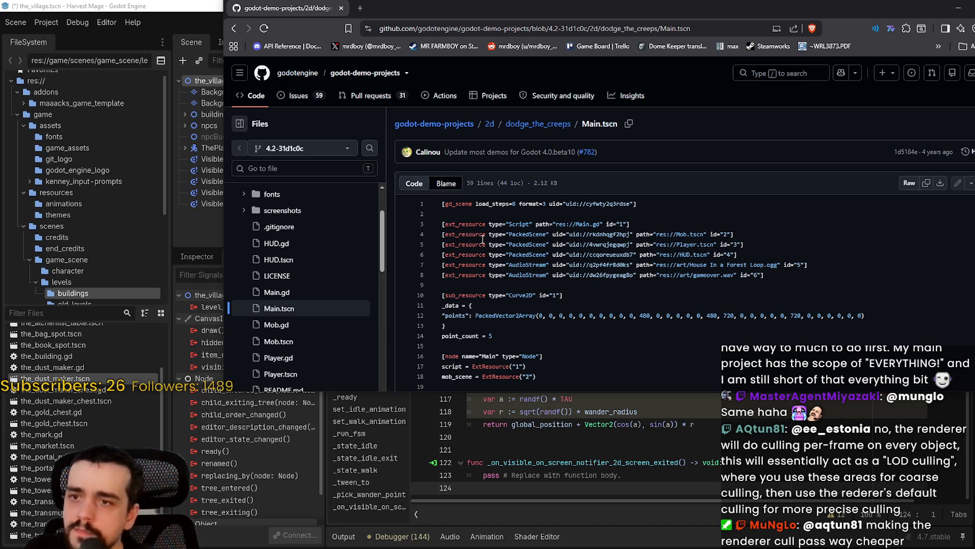
{"action": "left_click", "coordinate": [684, 234]}
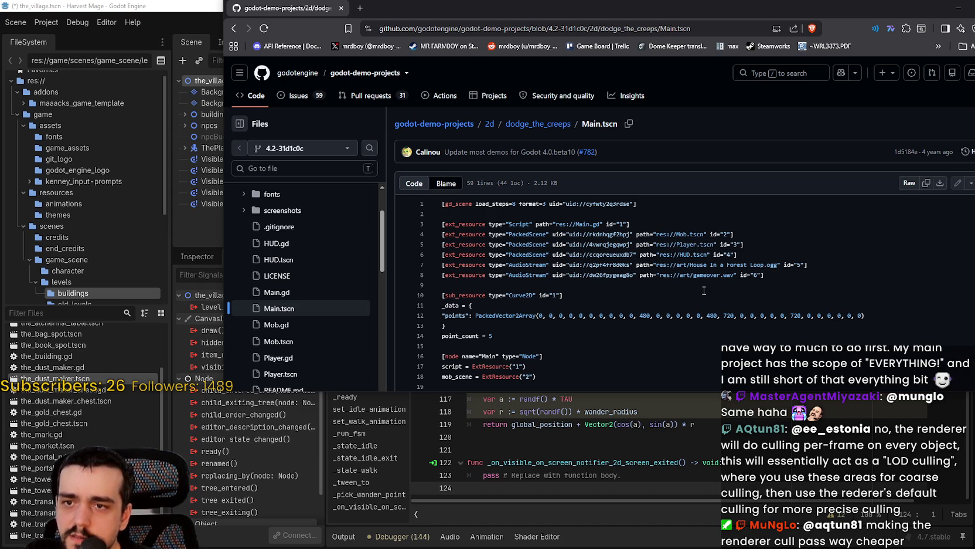
{"action": "scroll", "coordinate": [695, 280], "scroll_direction": "down", "scroll_amount": 6}
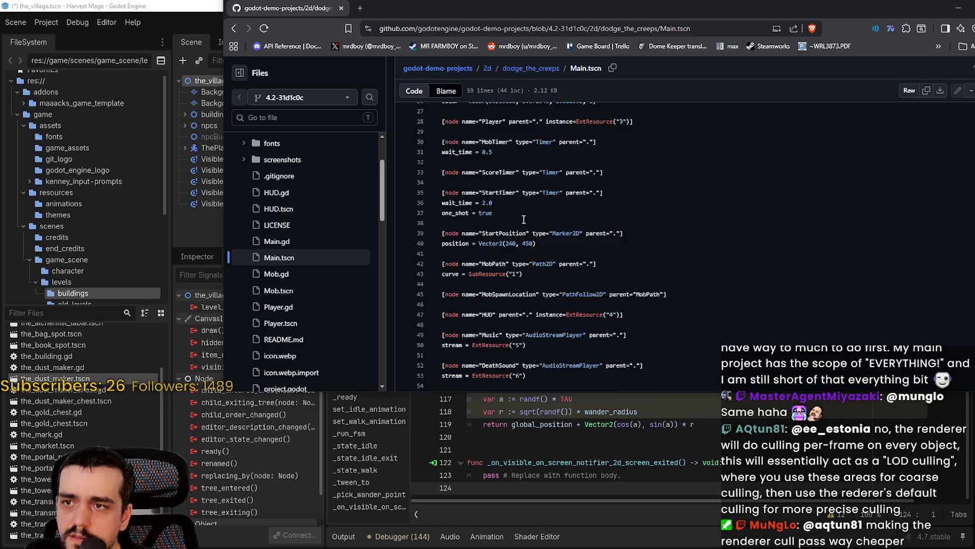
{"action": "scroll", "coordinate": [524, 220], "scroll_direction": "down", "scroll_amount": 2}
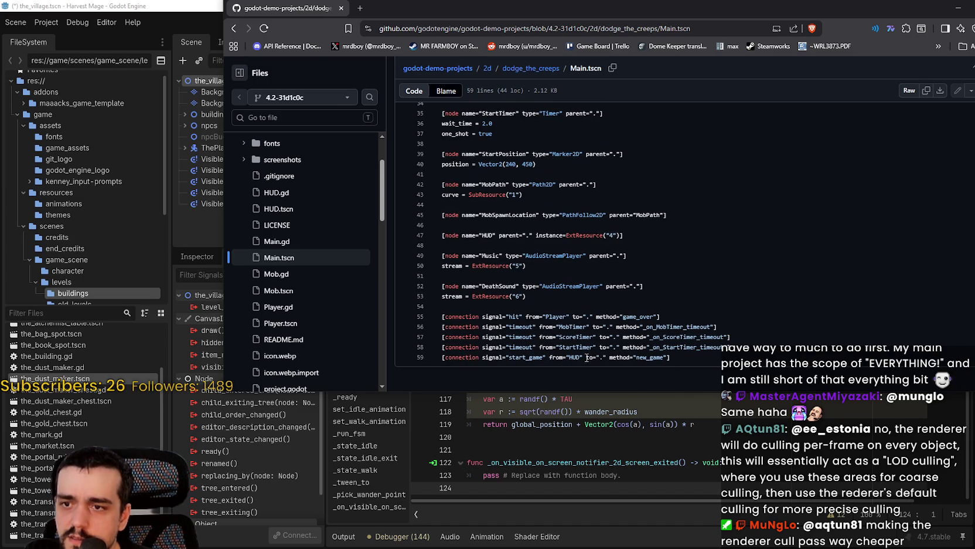
{"action": "scroll", "coordinate": [594, 354], "scroll_direction": "up", "scroll_amount": 3}
{"action": "left_click", "coordinate": [234, 28]}
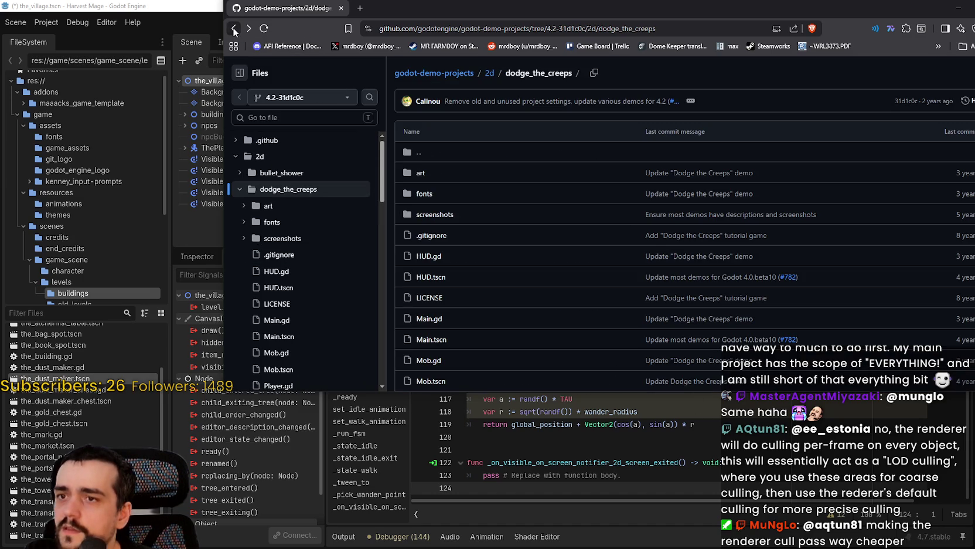
{"action": "scroll", "coordinate": [443, 257], "scroll_direction": "down", "scroll_amount": 1}
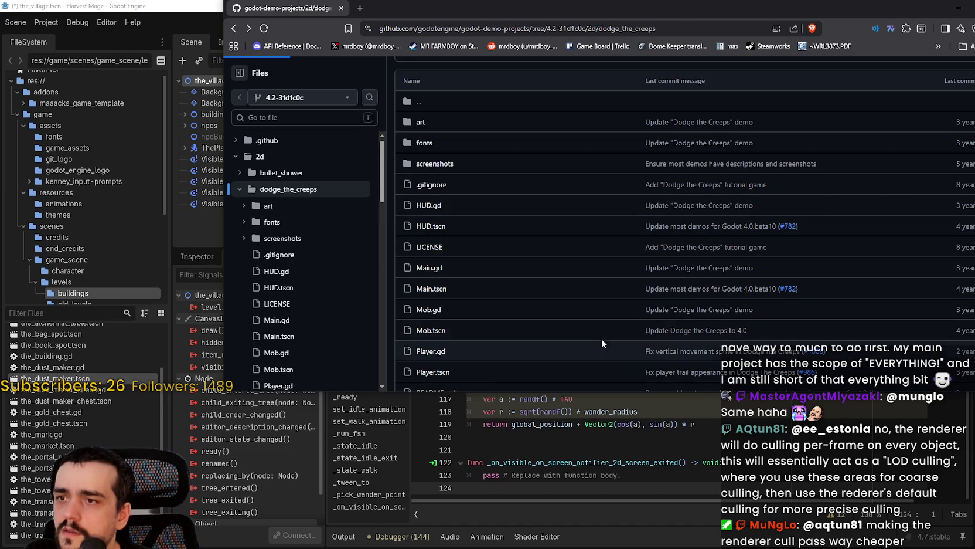
Read the HUD.tscn scene file and then the HUD.gd script
{"action": "left_click", "coordinate": [431, 225]}
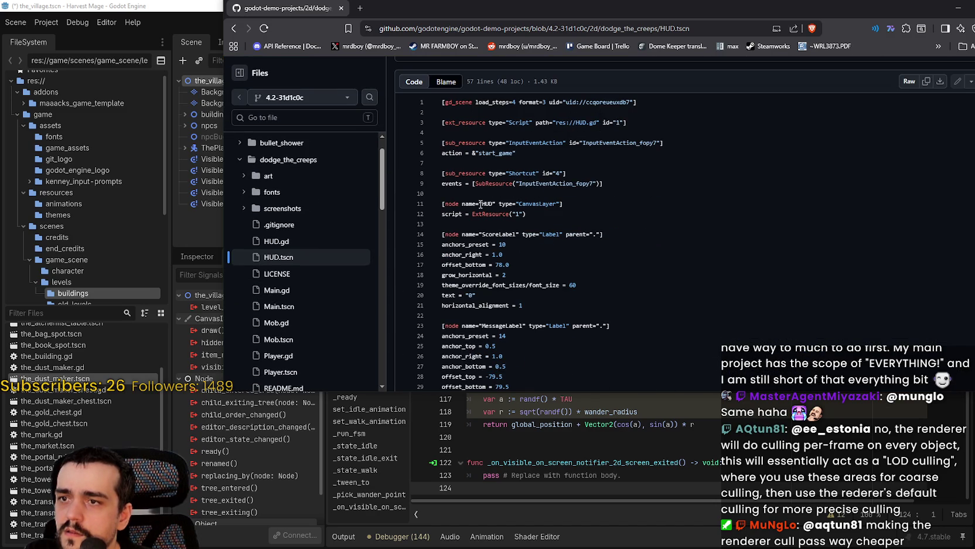
{"action": "scroll", "coordinate": [499, 237], "scroll_direction": "down", "scroll_amount": 5}
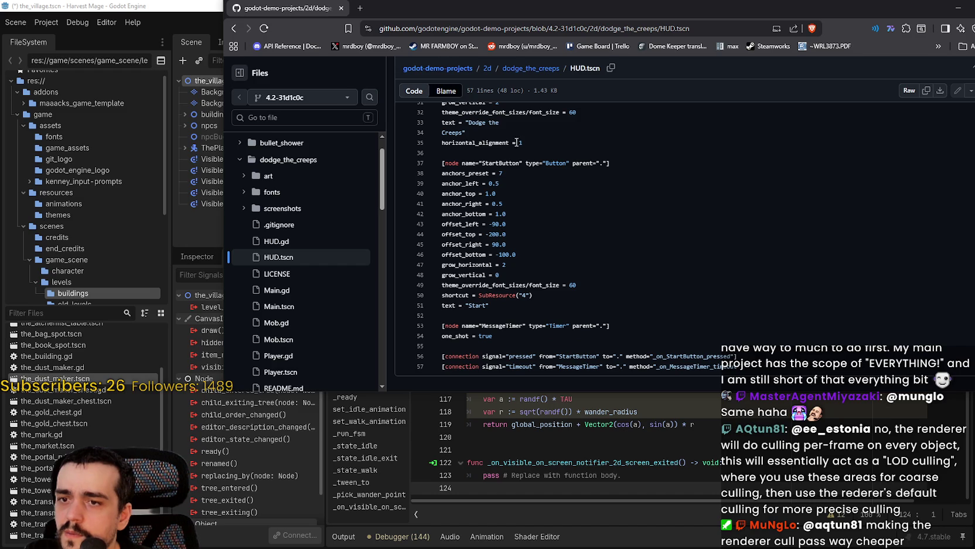
{"action": "left_click", "coordinate": [233, 27]}
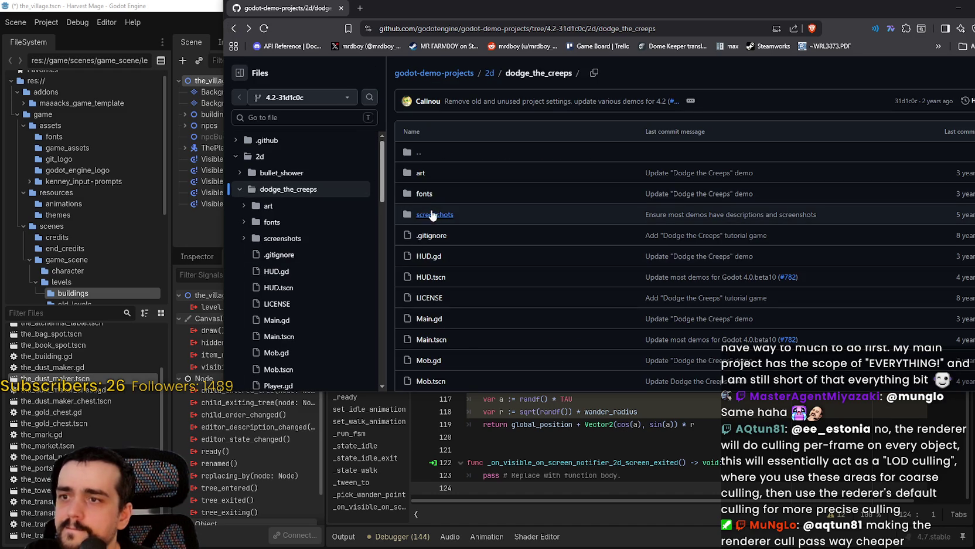
{"action": "scroll", "coordinate": [410, 173], "scroll_direction": "down", "scroll_amount": 2}
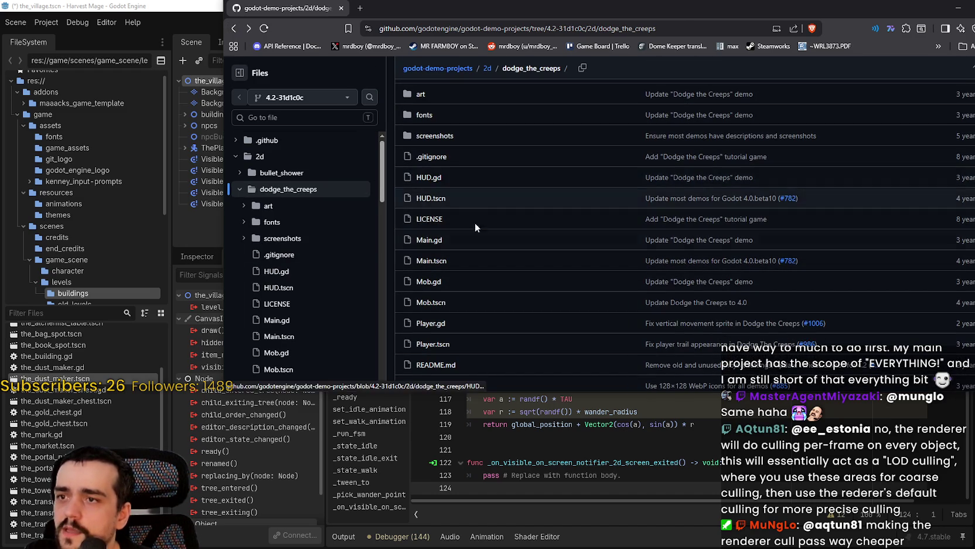
{"action": "left_click", "coordinate": [428, 177]}
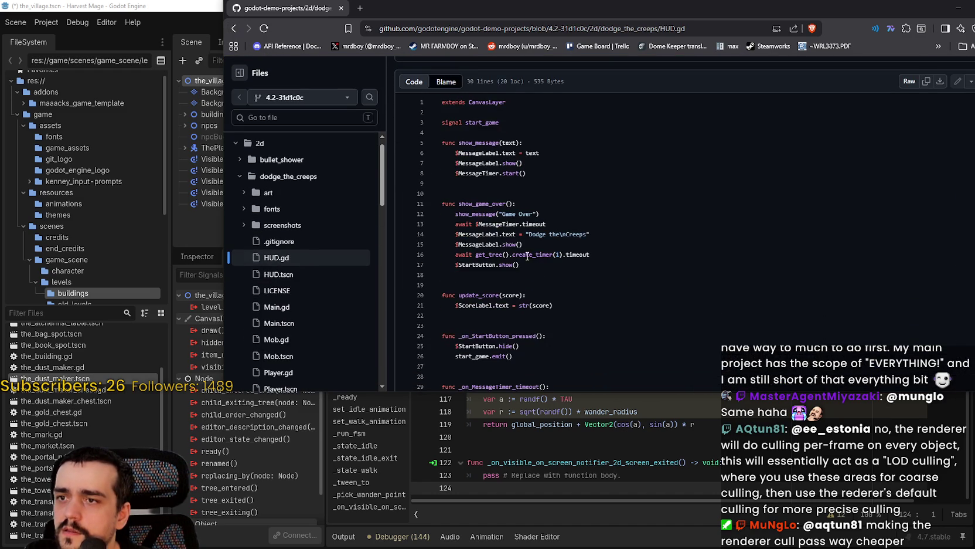
{"action": "scroll", "coordinate": [540, 268], "scroll_direction": "down", "scroll_amount": 2}
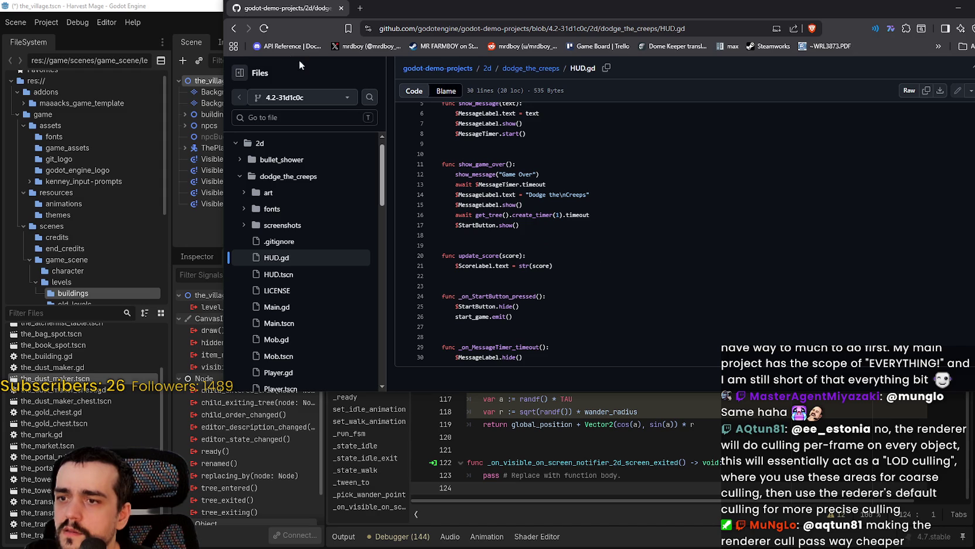
Go back to the dodge_the_creeps listing and open the Mob.tscn scene file
{"action": "left_click", "coordinate": [234, 28]}
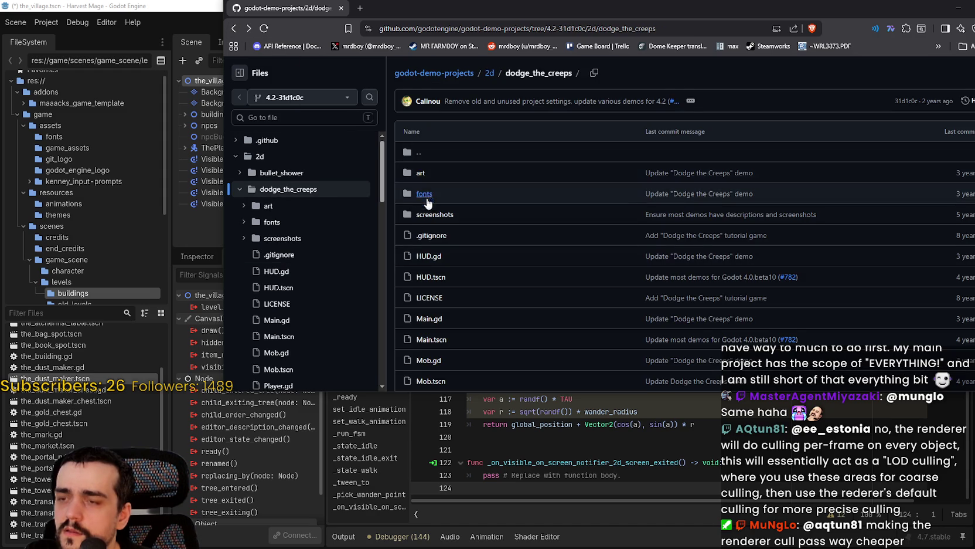
{"action": "scroll", "coordinate": [428, 199], "scroll_direction": "down", "scroll_amount": 2}
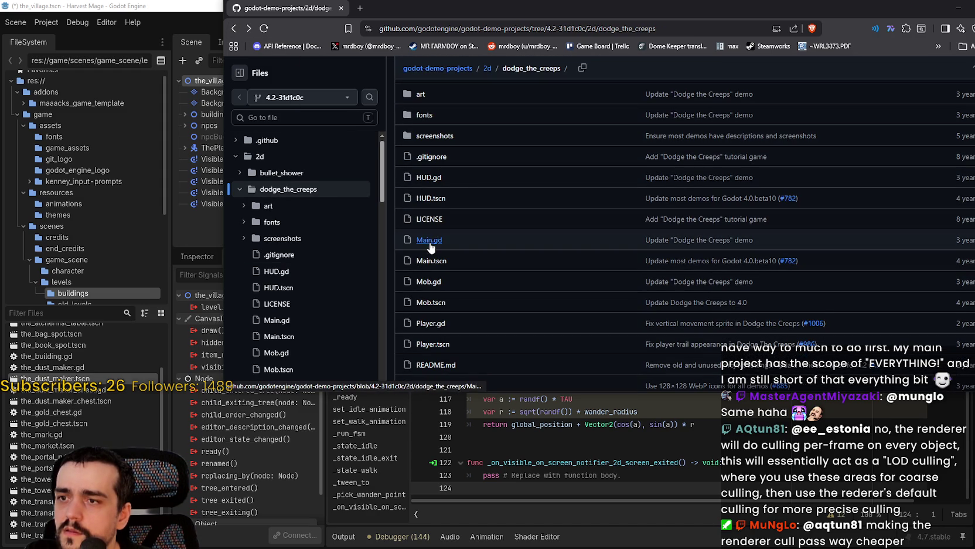
{"action": "scroll", "coordinate": [446, 246], "scroll_direction": "down", "scroll_amount": 3}
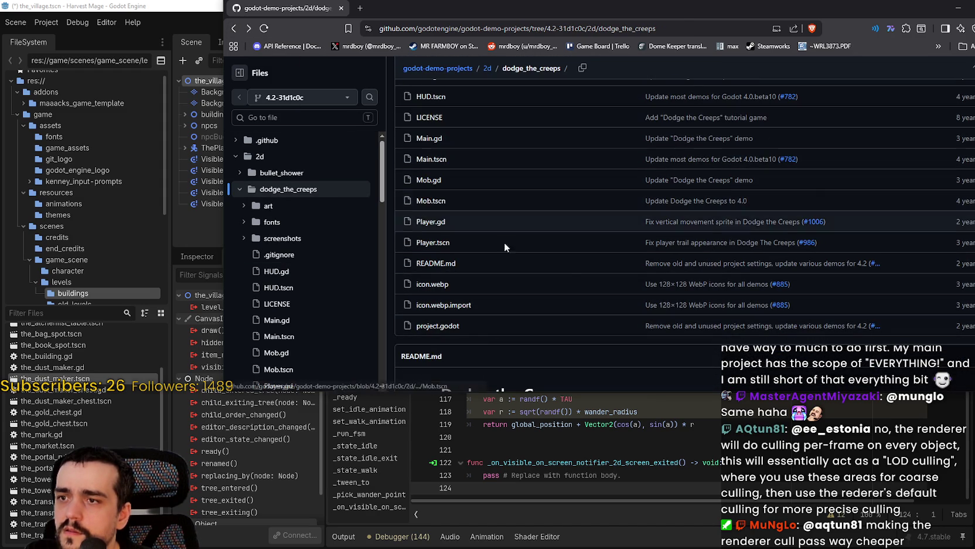
{"action": "left_click", "coordinate": [433, 200]}
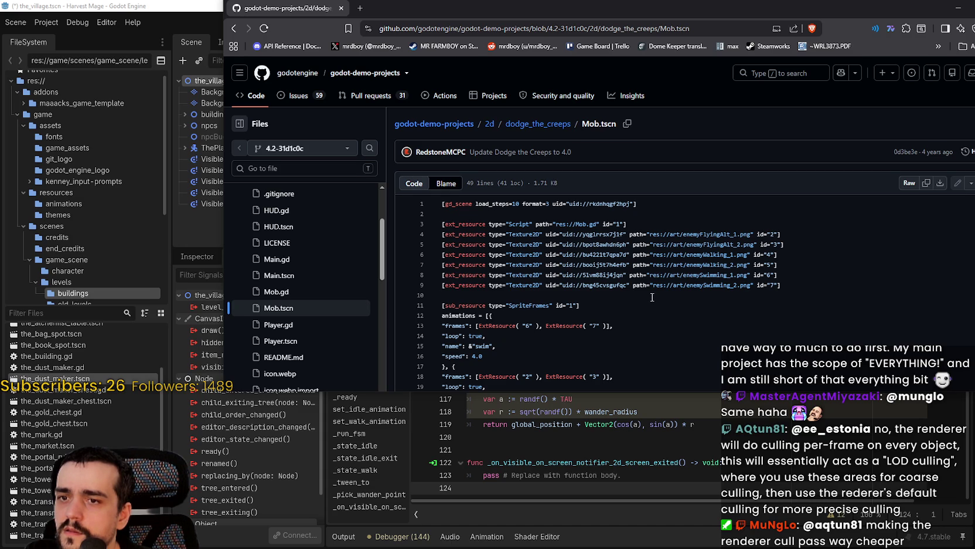
Scroll to the end of Mob.tscn and select line 47, the VisibleOnScreenNotifier2D node definition
{"action": "scroll", "coordinate": [653, 297], "scroll_direction": "down", "scroll_amount": 5}
{"action": "scroll", "coordinate": [652, 297], "scroll_direction": "down", "scroll_amount": 3}
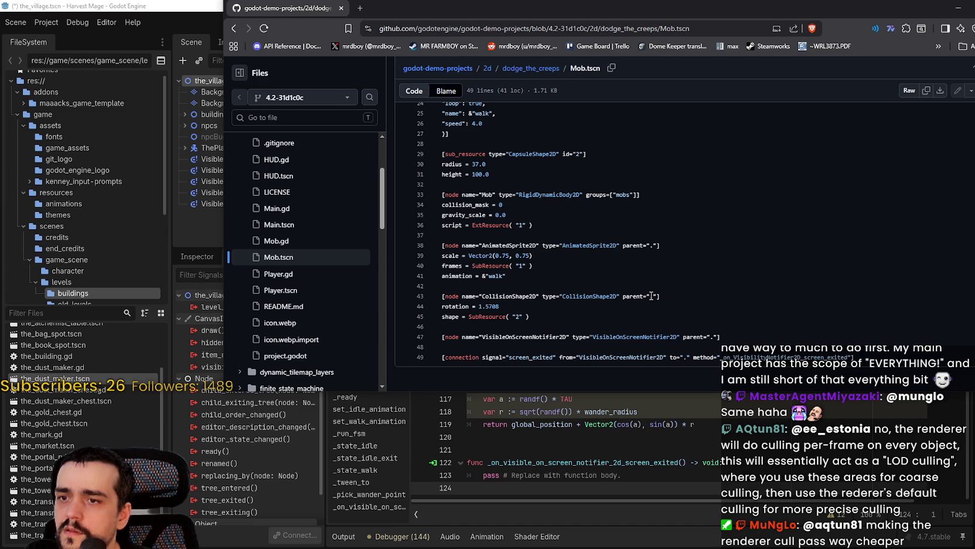
{"action": "left_click_drag", "start_coordinate": [720, 337], "coordinate": [426, 341]}
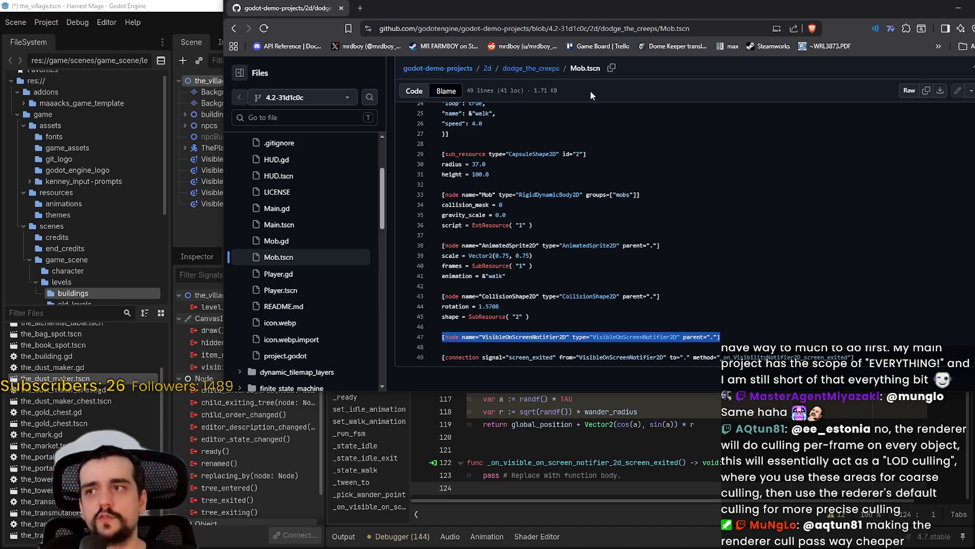
{"action": "left_click", "coordinate": [170, 6]}
Delete the five VisibleOnScreenNotifier2D nodes from the_village in the 2D view
{"action": "left_click", "coordinate": [646, 259]}
{"action": "left_click", "coordinate": [655, 247]}
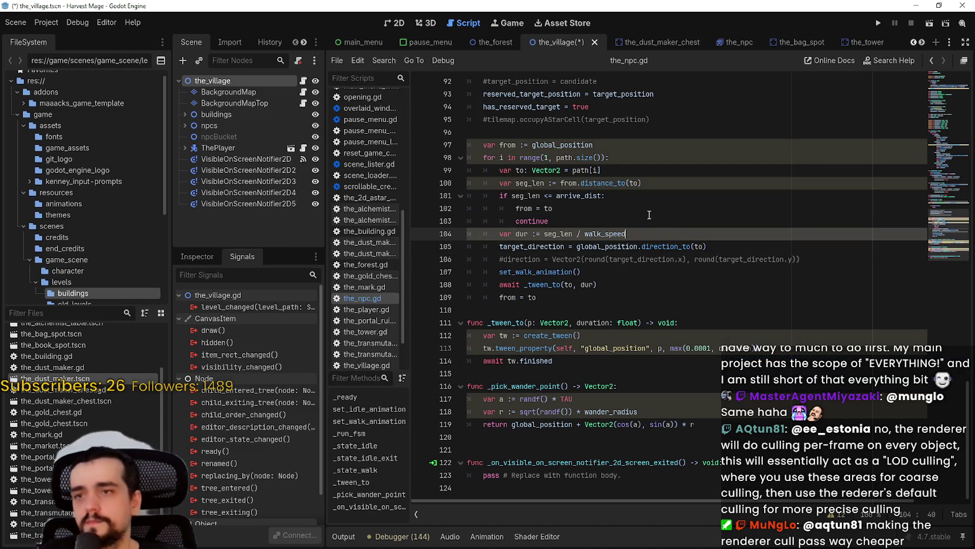
{"action": "left_click", "coordinate": [649, 209]}
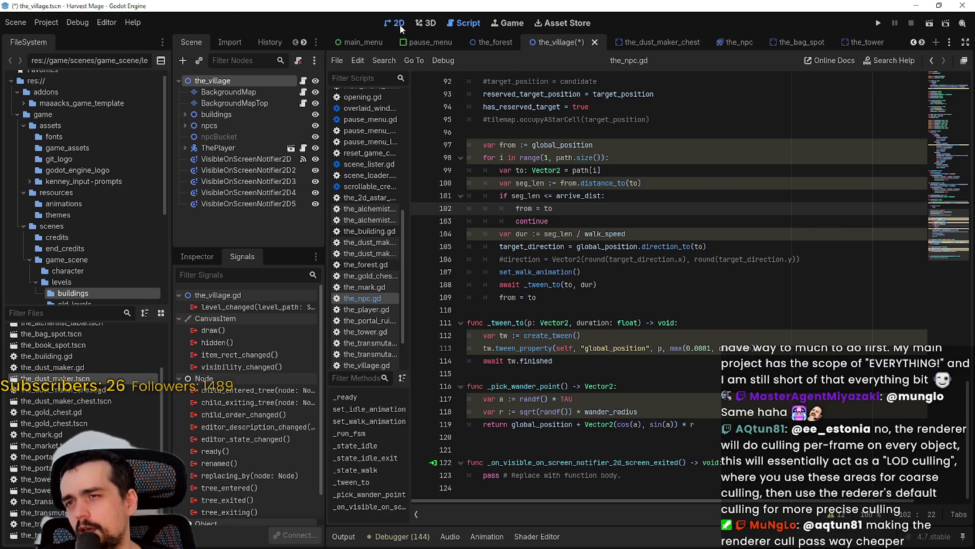
{"action": "left_click", "coordinate": [398, 26]}
{"action": "left_click", "coordinate": [265, 159]}
{"action": "left_click", "coordinate": [264, 204], "text": "shift"}
{"action": "key", "text": "Delete"}
{"action": "key", "text": "Return"}
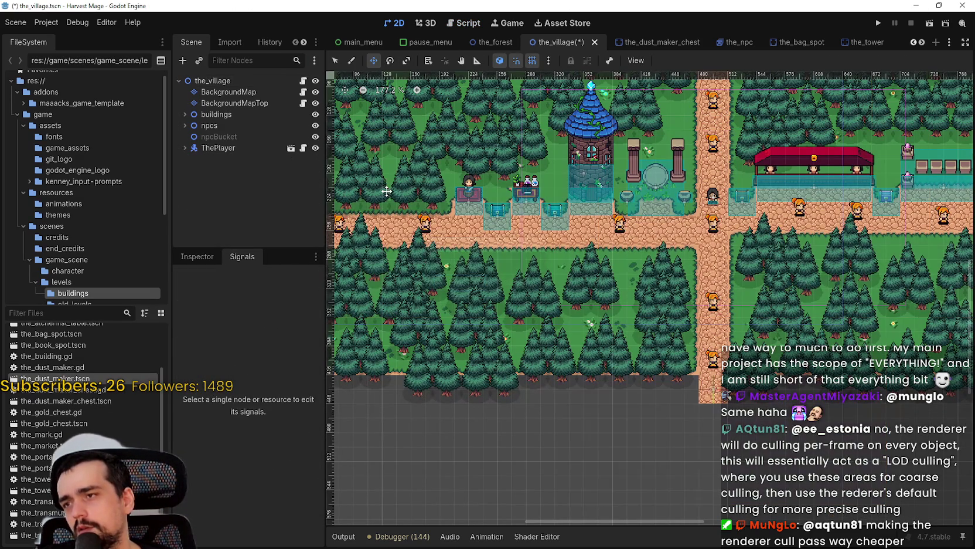
Remove the empty screen-exited handler from the_npc.gd, then open and save the_npc scene
{"action": "left_click", "coordinate": [222, 127]}
{"action": "left_click", "coordinate": [185, 126]}
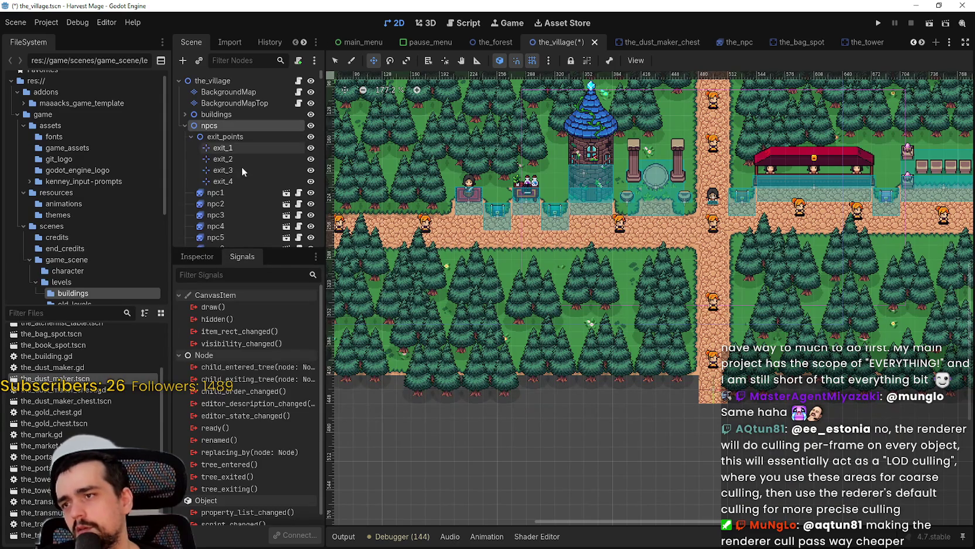
{"action": "left_click", "coordinate": [298, 193]}
{"action": "left_click", "coordinate": [469, 488]}
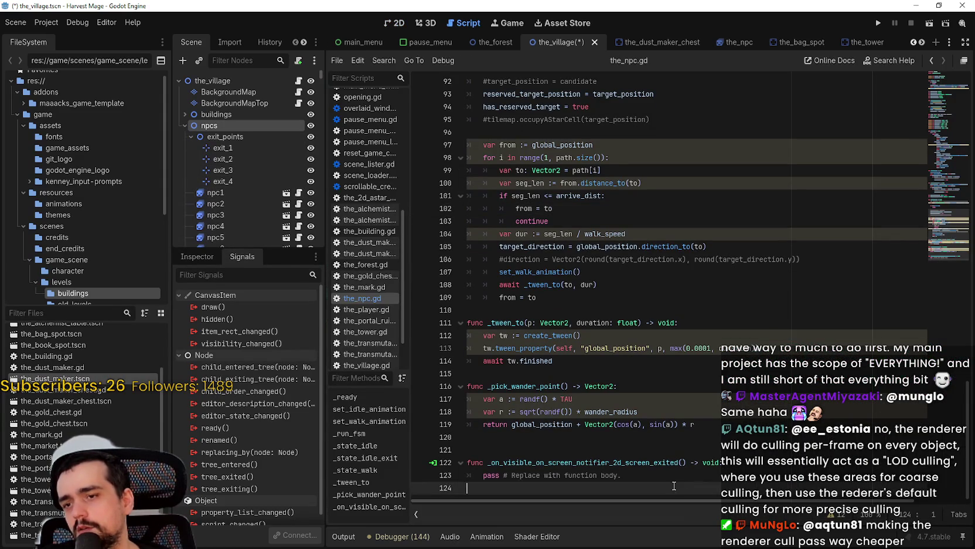
{"action": "key", "text": "shift+Up"}
{"action": "key", "text": "shift+Up"}
{"action": "key", "text": "shift+Up"}
{"action": "key", "text": "BackSpace"}
{"action": "left_click", "coordinate": [286, 193]}
{"action": "key", "text": "ctrl+s"}
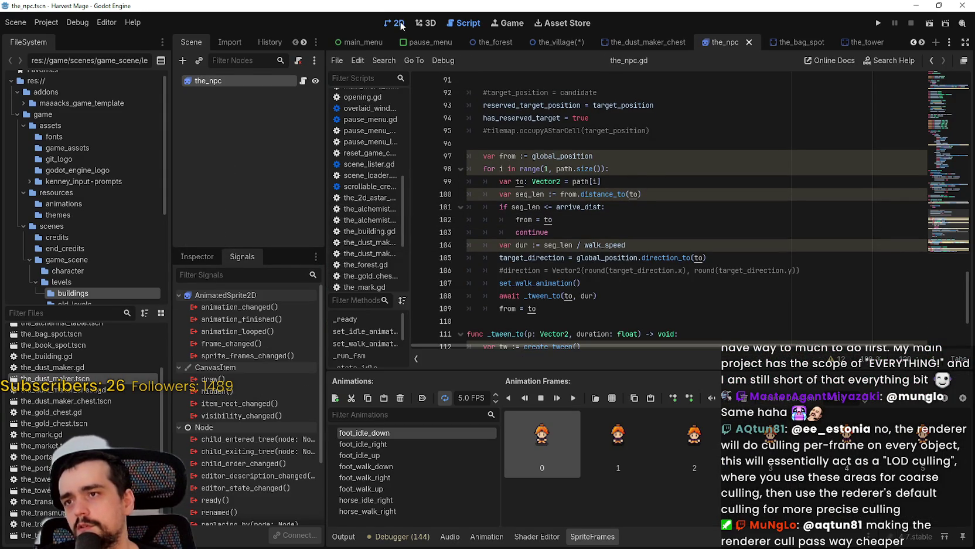
Add a VisibleOnScreenNotifier2D child to the_npc by searching 'visible' in Add Child Node
{"action": "left_click", "coordinate": [396, 23]}
{"action": "right_click", "coordinate": [213, 81]}
{"action": "left_click", "coordinate": [264, 105]}
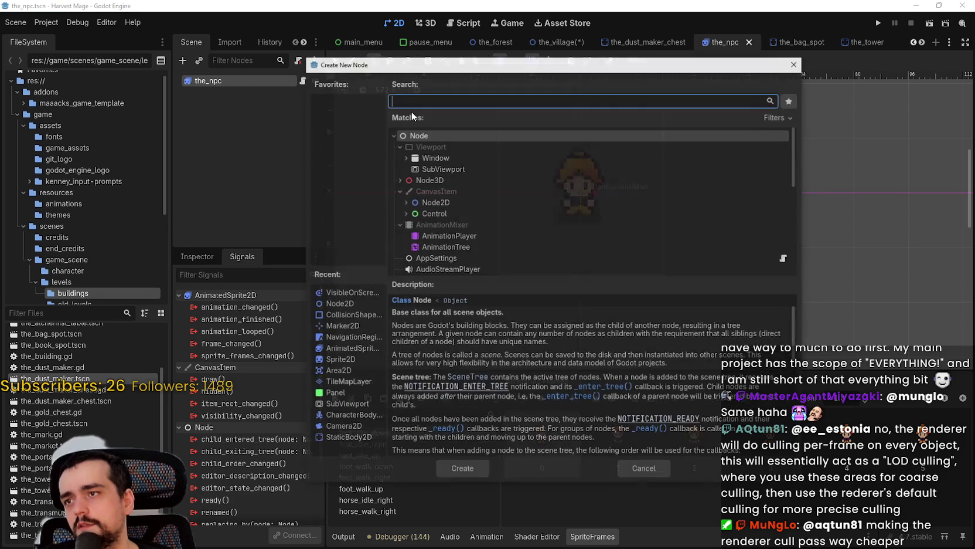
{"action": "type", "text": "visible"}
{"action": "key", "text": "Down"}
{"action": "key", "text": "Up"}
{"action": "key", "text": "Down"}
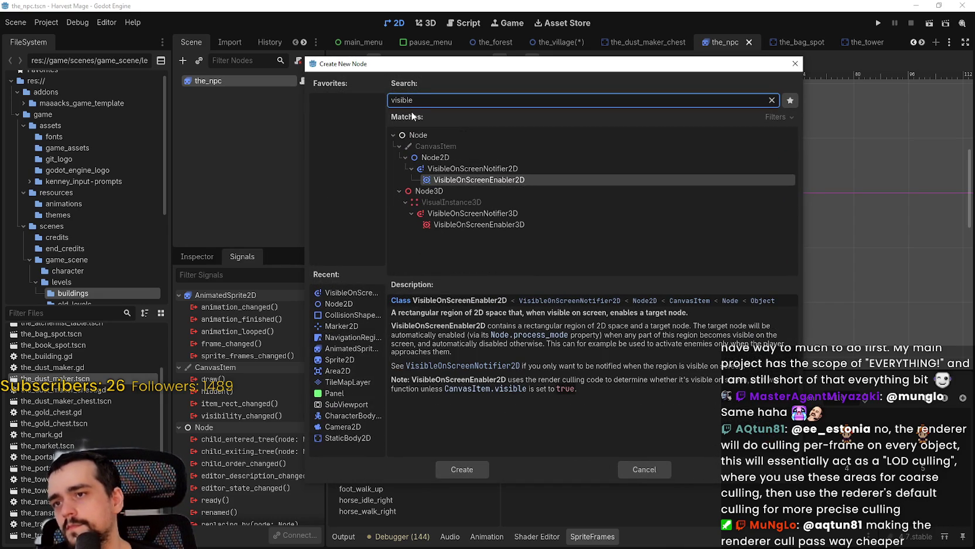
{"action": "key", "text": "Up"}
{"action": "key", "text": "Return"}
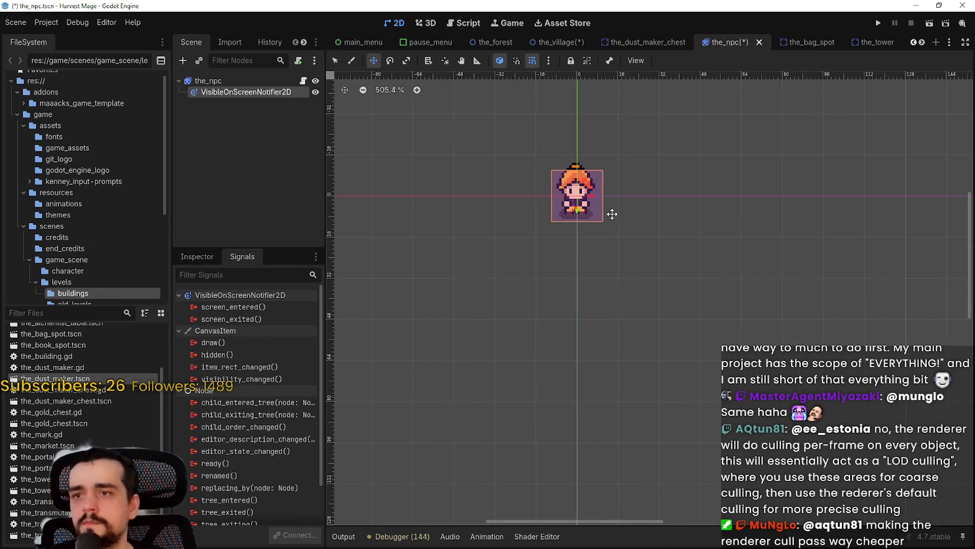
Stretch the notifier rectangle to frame the NPC sprite and save the scene
{"action": "scroll", "coordinate": [568, 135], "scroll_direction": "up", "scroll_amount": 3}
{"action": "key", "text": "q"}
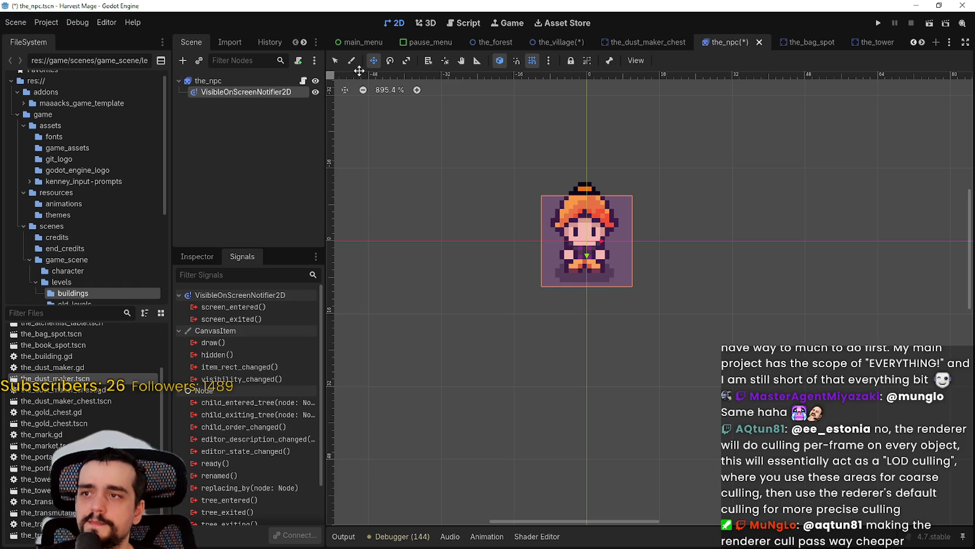
{"action": "left_click", "coordinate": [535, 201]}
{"action": "scroll", "coordinate": [593, 215], "scroll_direction": "down", "scroll_amount": 1}
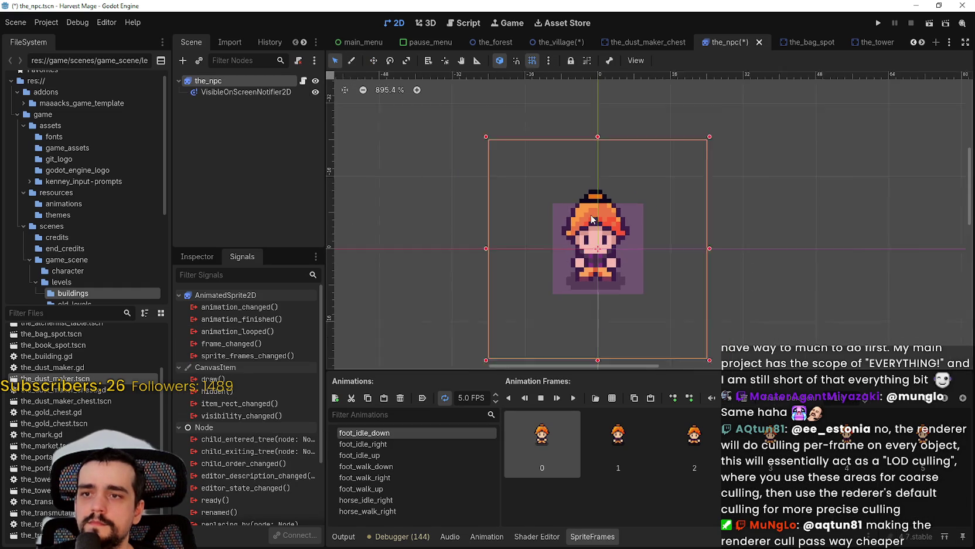
{"action": "left_click", "coordinate": [207, 94]}
{"action": "left_click_drag", "start_coordinate": [553, 200], "coordinate": [536, 187]}
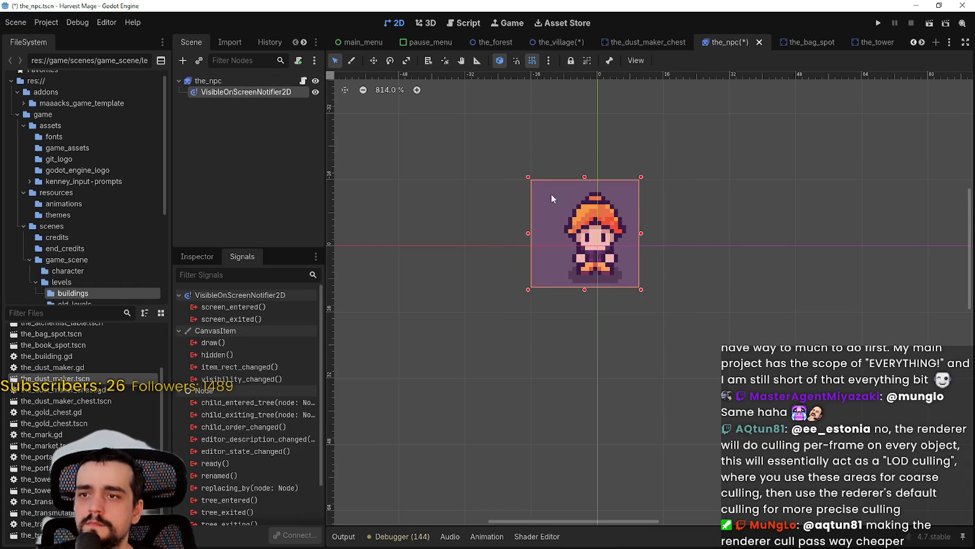
{"action": "left_click_drag", "start_coordinate": [640, 292], "coordinate": [661, 301]}
{"action": "key", "text": "ctrl+s"}
Reselect the notifier and pick its screen_entered and screen_exited signals in the Signals list
{"action": "scroll", "coordinate": [609, 211], "scroll_direction": "down", "scroll_amount": 6}
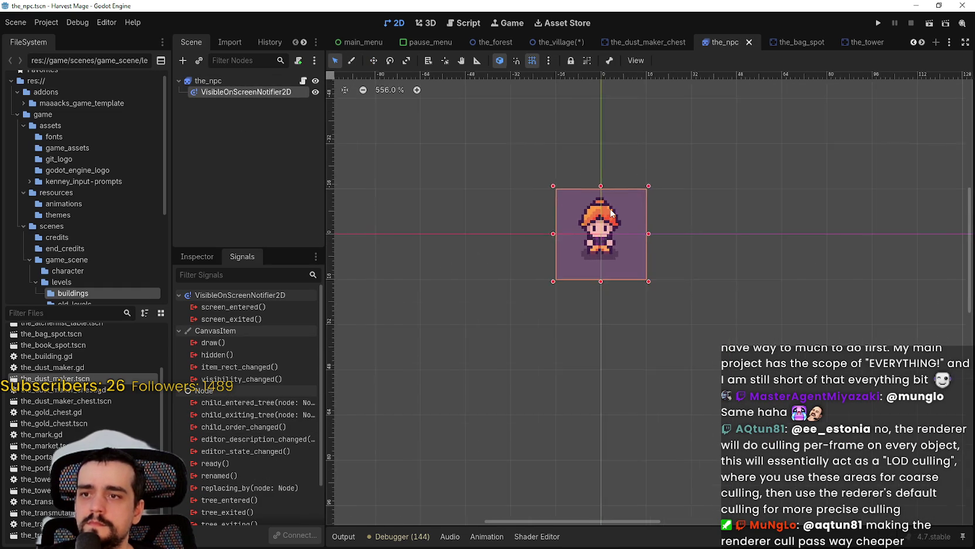
{"action": "scroll", "coordinate": [615, 228], "scroll_direction": "up", "scroll_amount": 4}
{"action": "scroll", "coordinate": [610, 226], "scroll_direction": "down", "scroll_amount": 6}
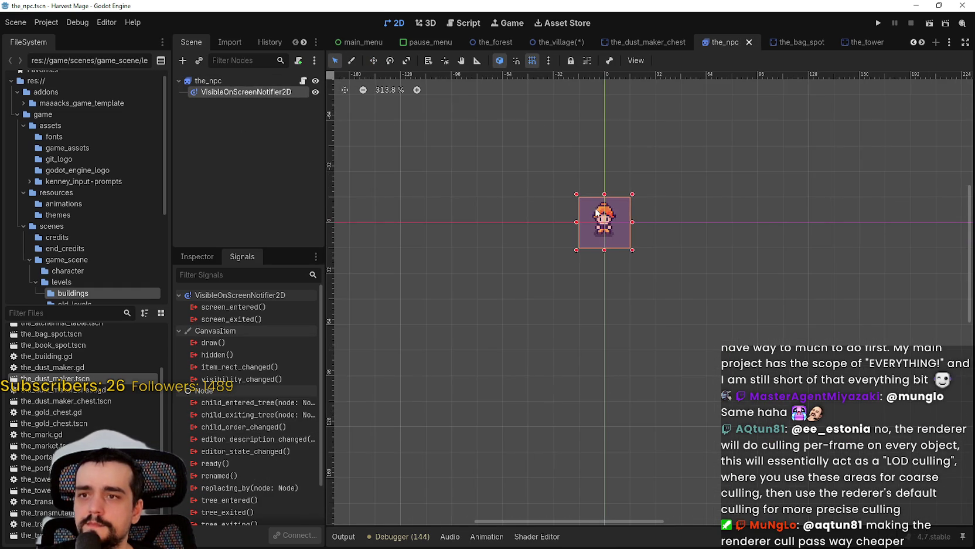
{"action": "left_click", "coordinate": [234, 82]}
{"action": "left_click", "coordinate": [228, 92]}
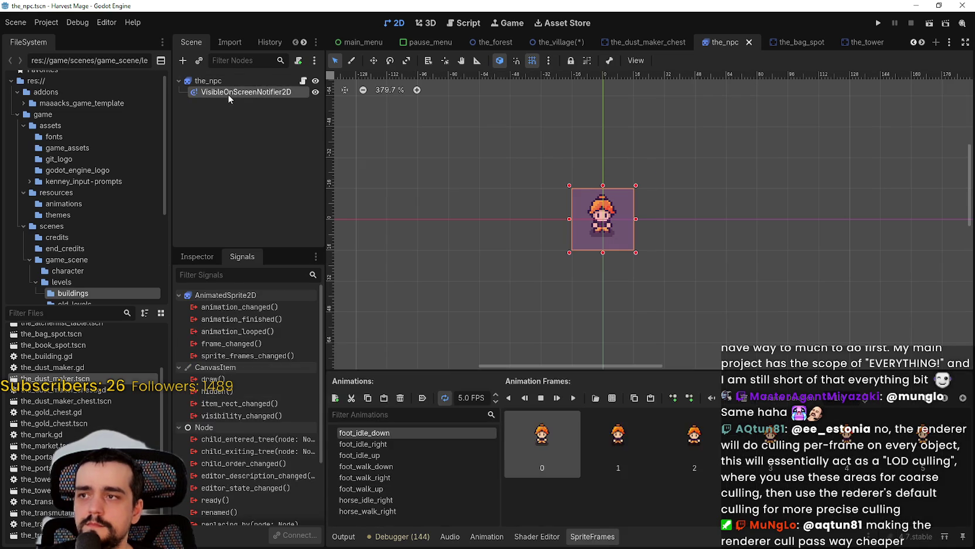
{"action": "left_click", "coordinate": [224, 307]}
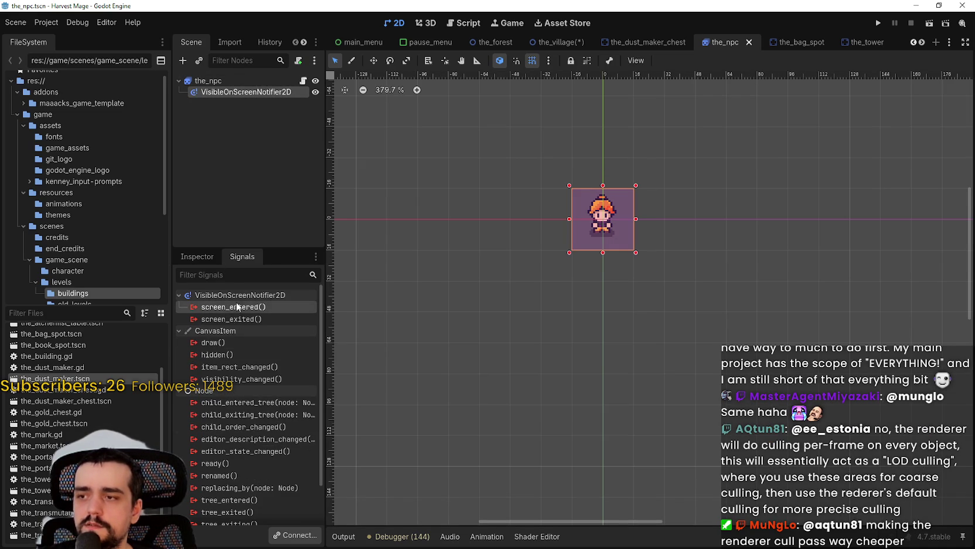
{"action": "left_click", "coordinate": [238, 319]}
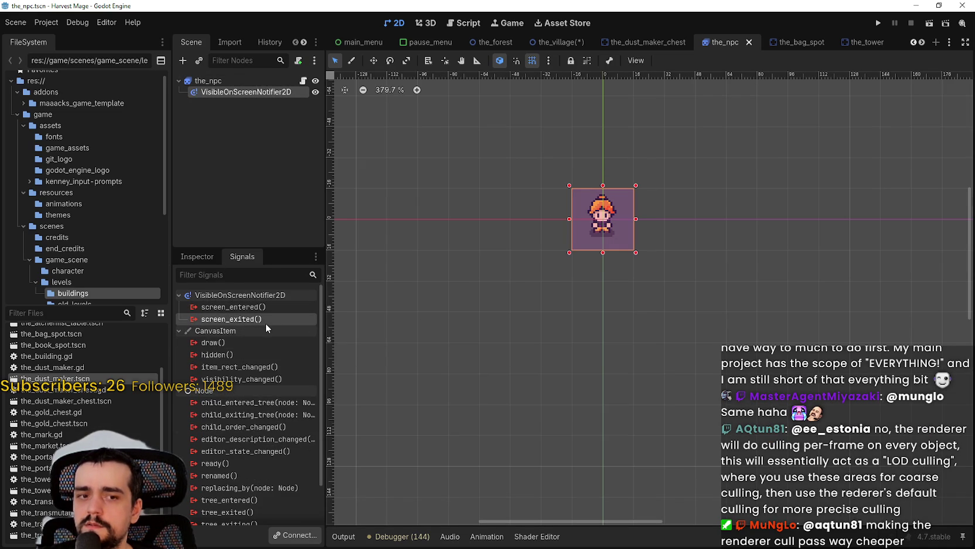
Connect the notifier's screen_entered and screen_exited signals to the_npc.gd
{"action": "double_click", "coordinate": [225, 305]}
{"action": "key", "text": "Return"}
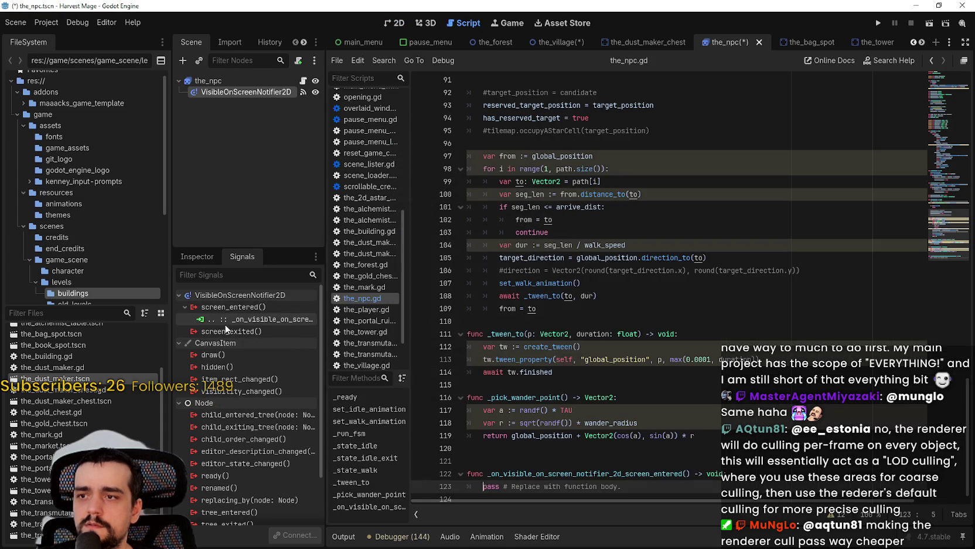
{"action": "double_click", "coordinate": [224, 328]}
{"action": "key", "text": "Return"}
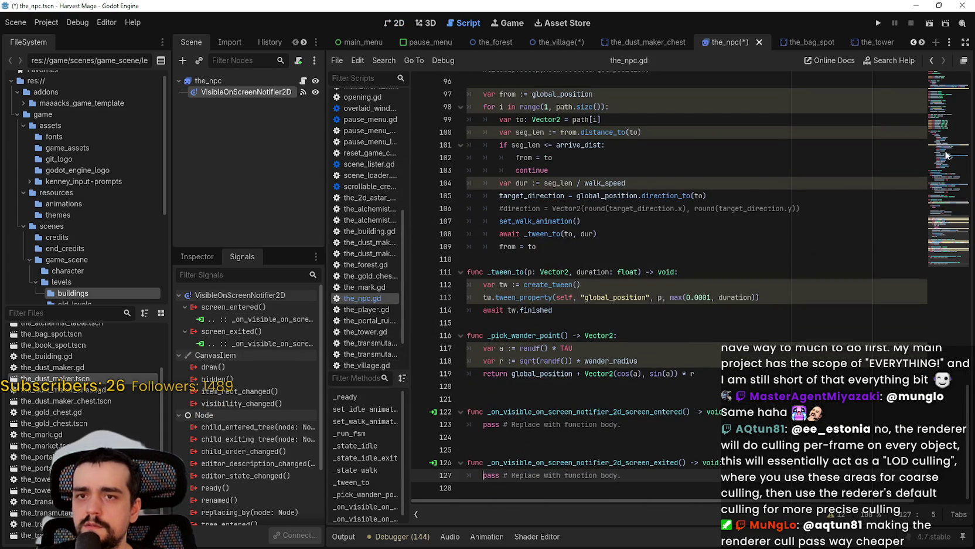
Scroll through the_npc.gd to the new screen-entered handler around line 122
{"action": "left_click", "coordinate": [948, 90]}
{"action": "left_click", "coordinate": [609, 149]}
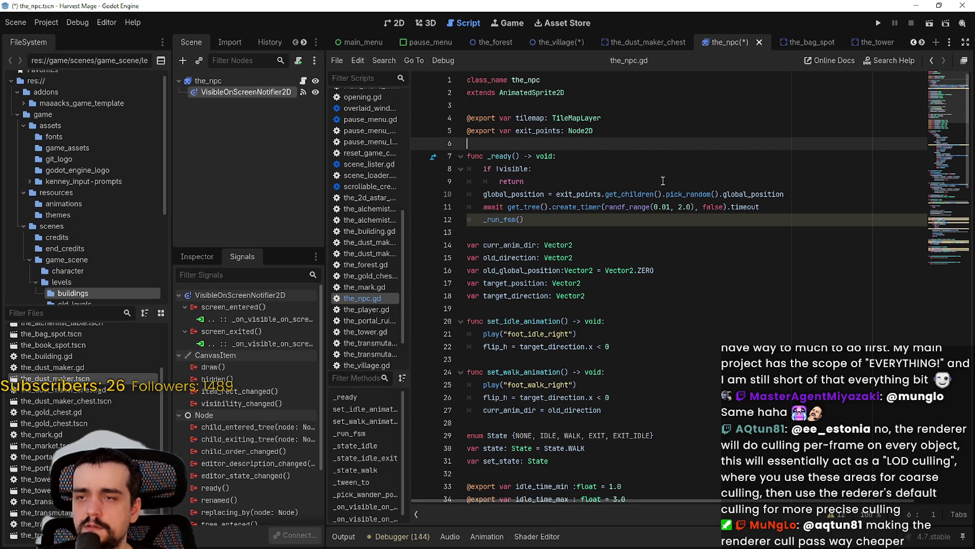
{"action": "scroll", "coordinate": [710, 373], "scroll_direction": "down", "scroll_amount": 6}
{"action": "scroll", "coordinate": [710, 373], "scroll_direction": "up", "scroll_amount": 3}
{"action": "scroll", "coordinate": [939, 233], "scroll_direction": "down", "scroll_amount": 8}
{"action": "scroll", "coordinate": [938, 233], "scroll_direction": "down", "scroll_amount": 20}
{"action": "left_click", "coordinate": [658, 437]}
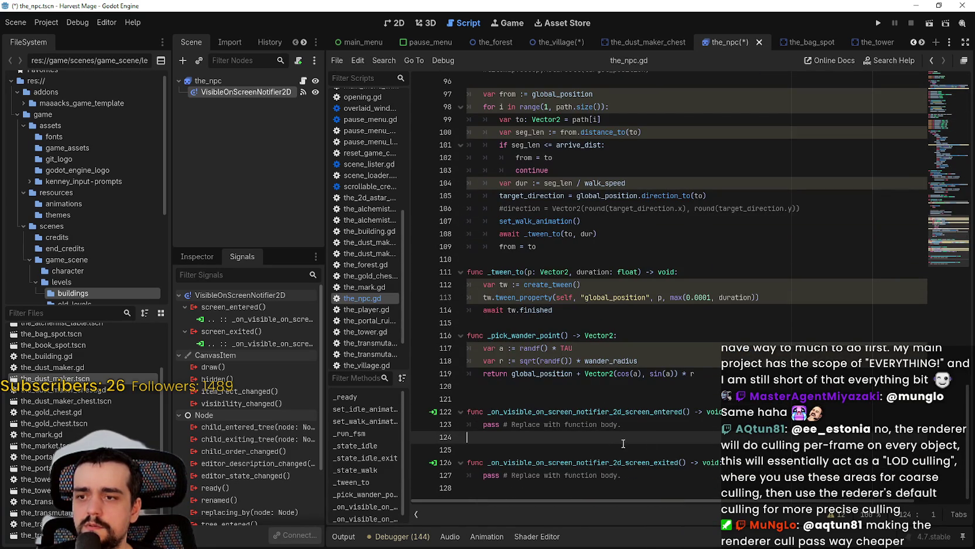
{"action": "left_click", "coordinate": [658, 426]}
{"action": "left_click", "coordinate": [709, 412]}
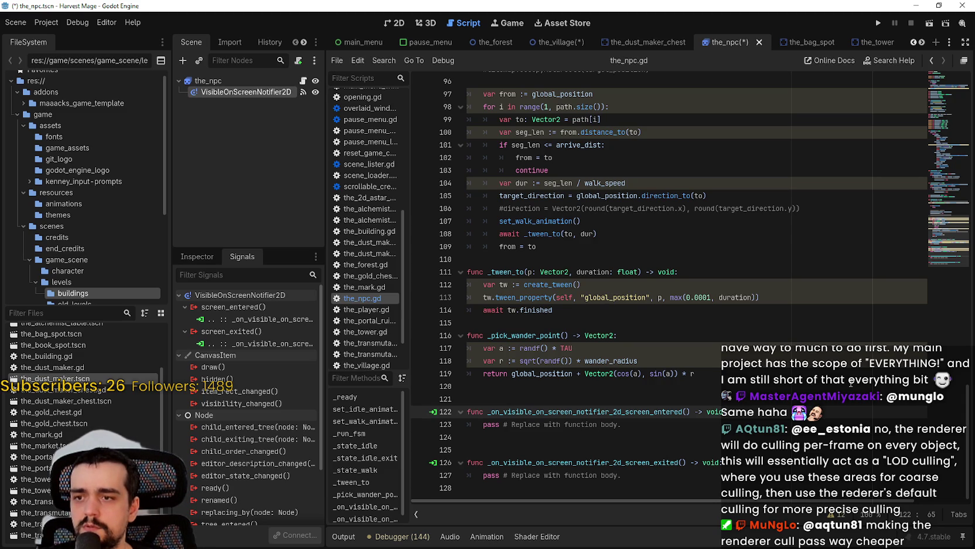
Replace the screen-entered handler's pass on line 123 with pause()
{"action": "left_click", "coordinate": [235, 80]}
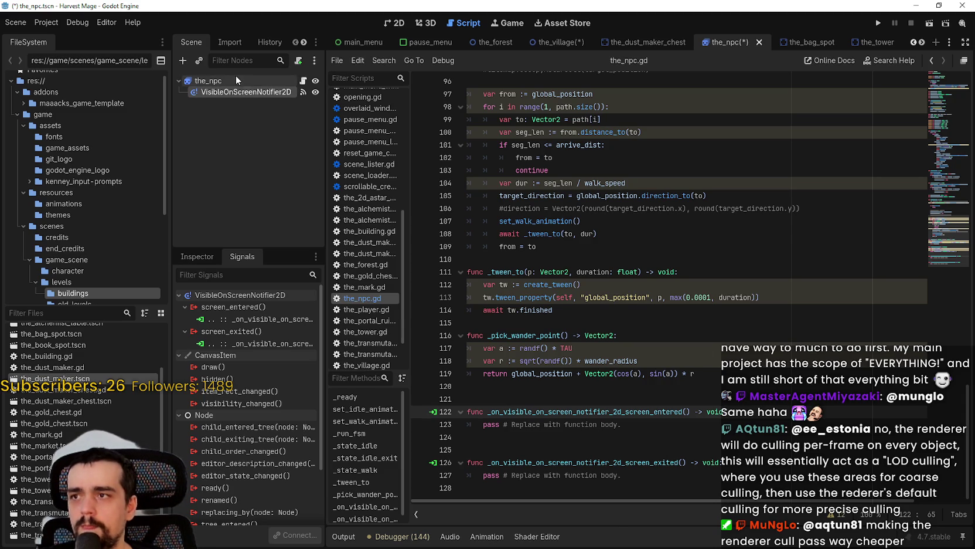
{"action": "left_click", "coordinate": [183, 260]}
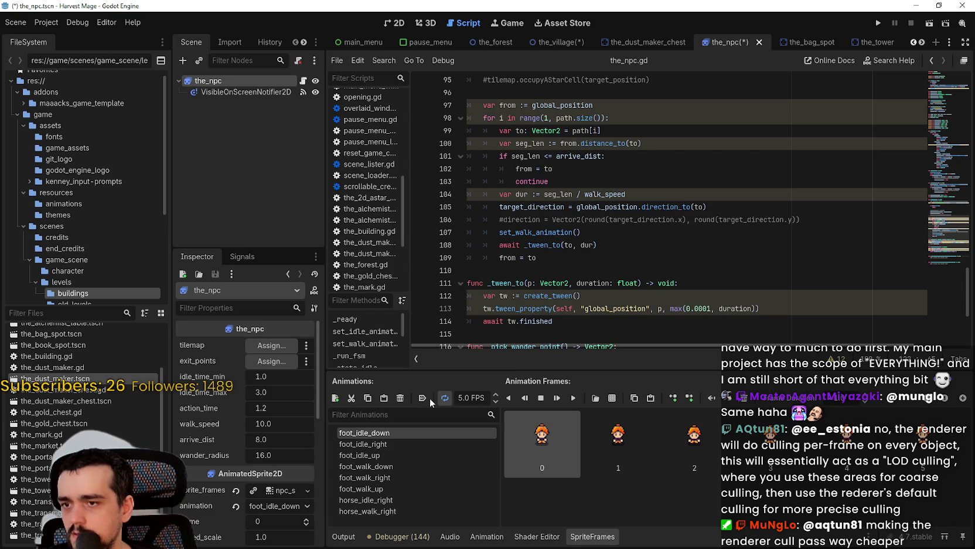
{"action": "scroll", "coordinate": [946, 253], "scroll_direction": "down", "scroll_amount": 5}
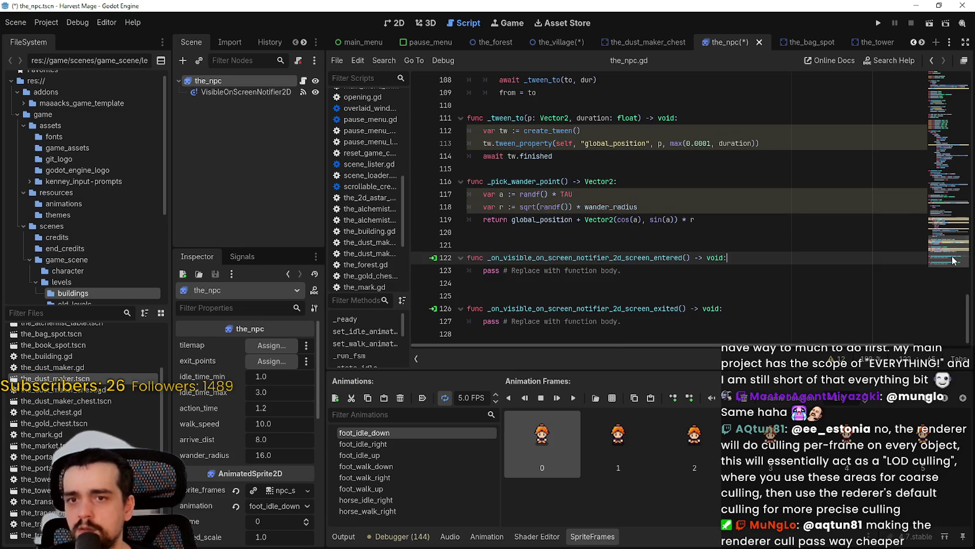
{"action": "key", "text": "Down"}
{"action": "key", "text": "shift+Down"}
{"action": "left_click_drag", "start_coordinate": [484, 270], "coordinate": [622, 270]}
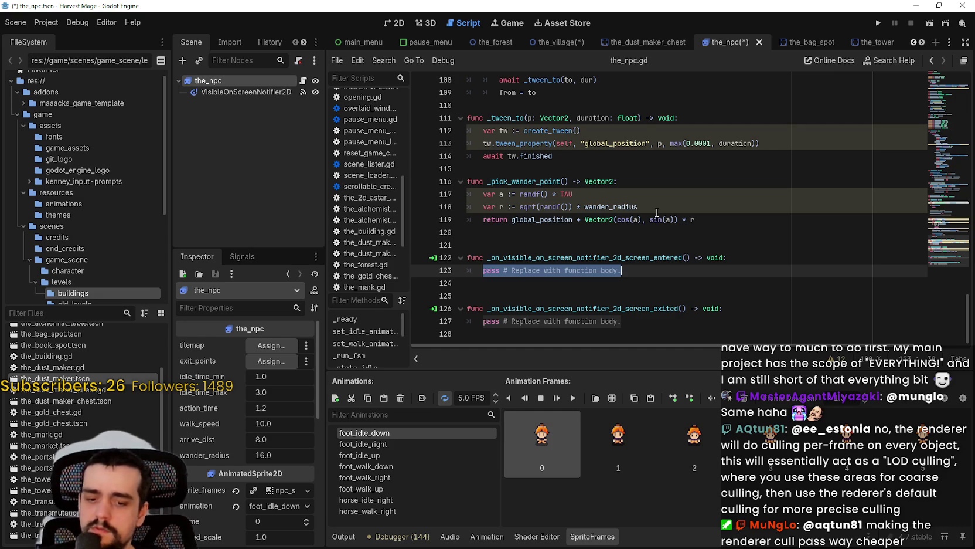
{"action": "type", "text": "pause"}
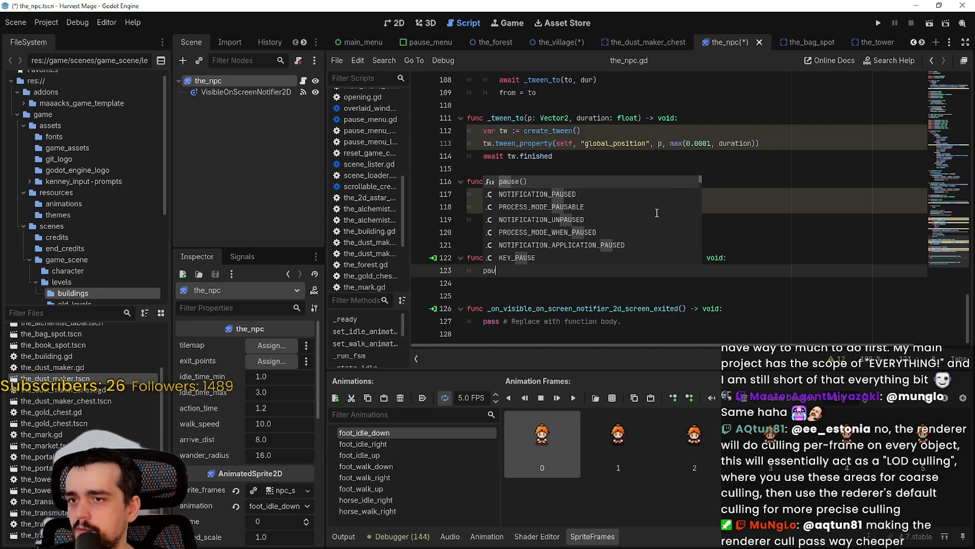
{"action": "key", "text": "Return"}
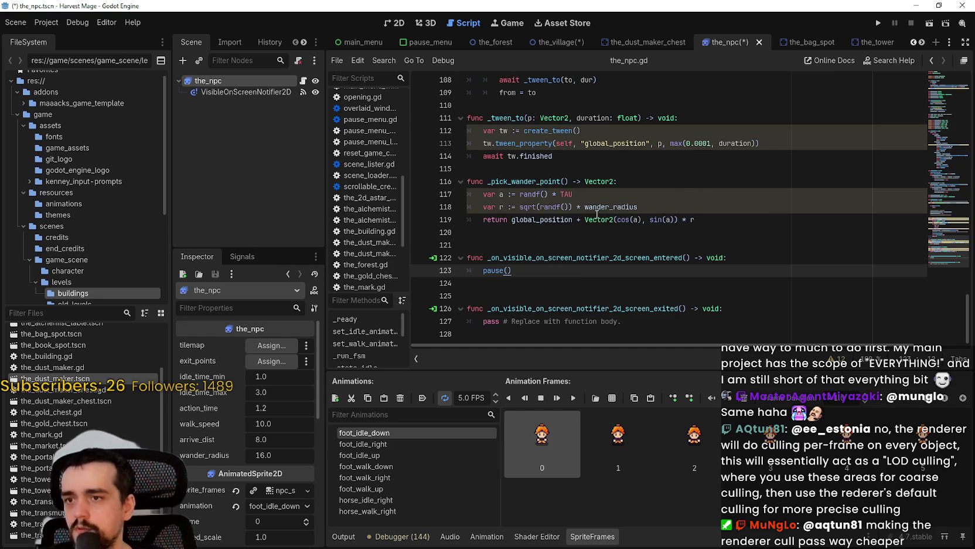
Replace the screen-exited handler's pass with play() and save
{"action": "left_click_drag", "start_coordinate": [623, 321], "coordinate": [483, 321]}
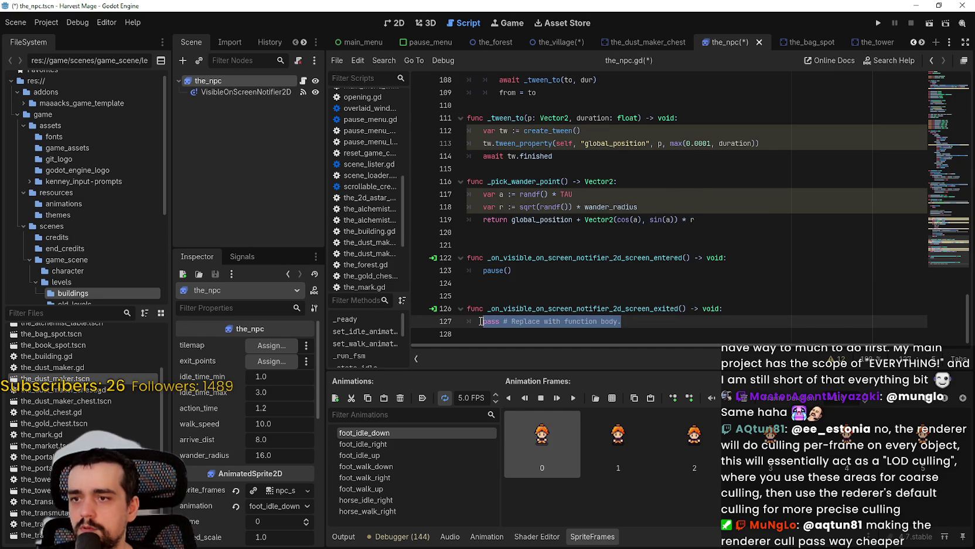
{"action": "type", "text": "unpause"}
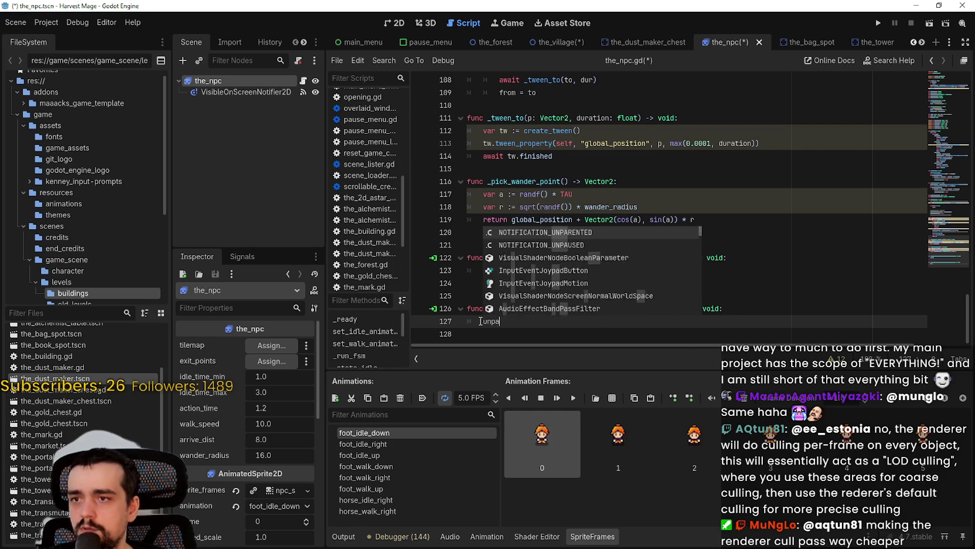
{"action": "key", "text": "BackSpace"}
{"action": "key", "text": "BackSpace"}
{"action": "key", "text": "BackSpace"}
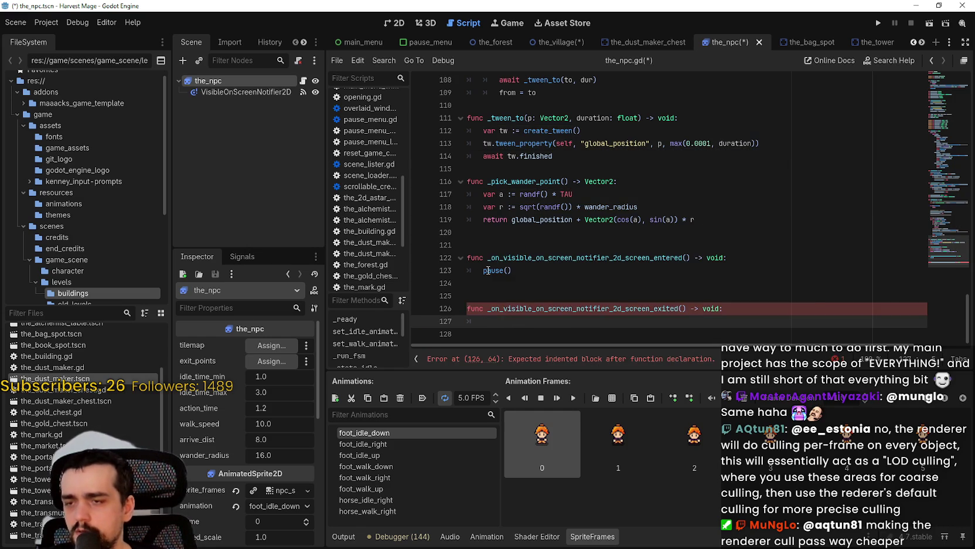
{"action": "mouse_move", "coordinate": [489, 270]}
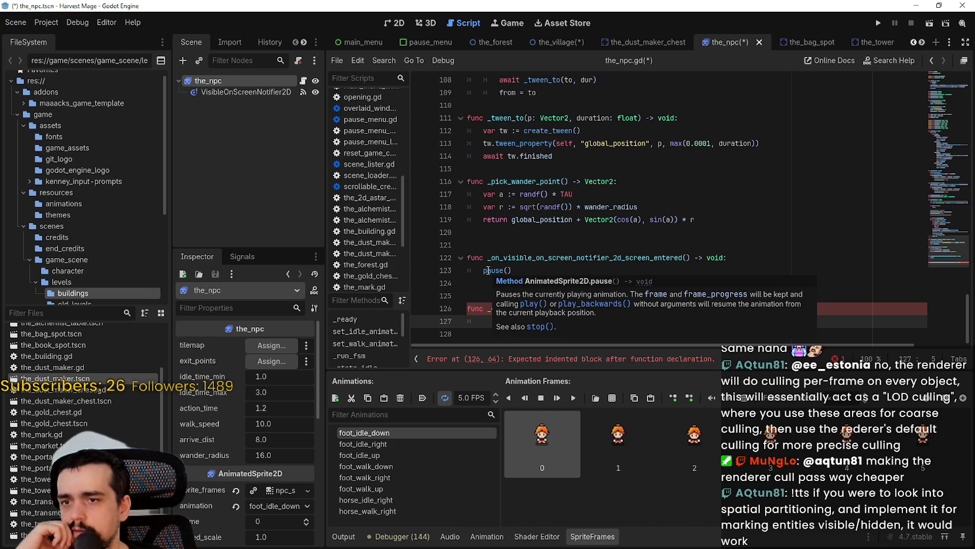
{"action": "left_click_drag", "start_coordinate": [485, 270], "coordinate": [513, 271]}
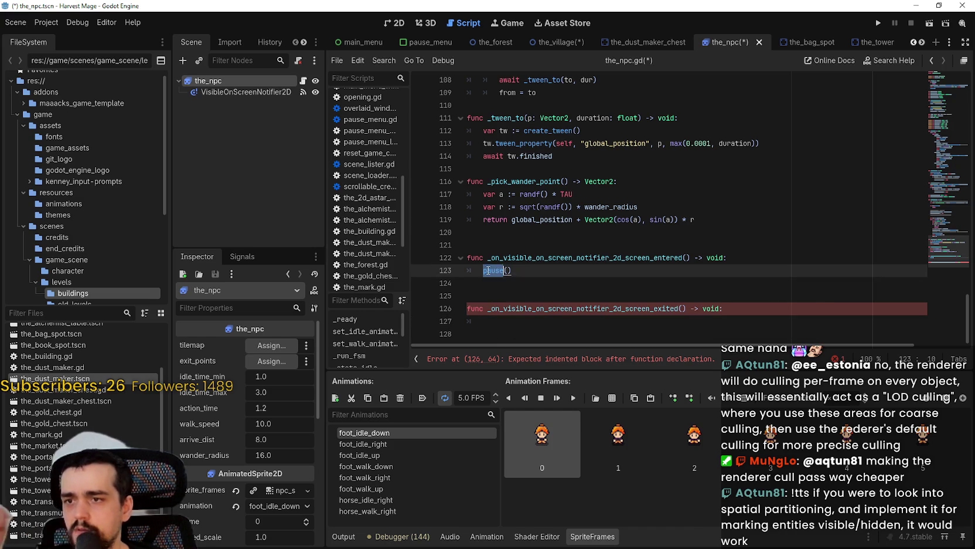
{"action": "left_click", "coordinate": [504, 317]}
{"action": "type", "text": "play("}
{"action": "key", "text": "ctrl+s"}
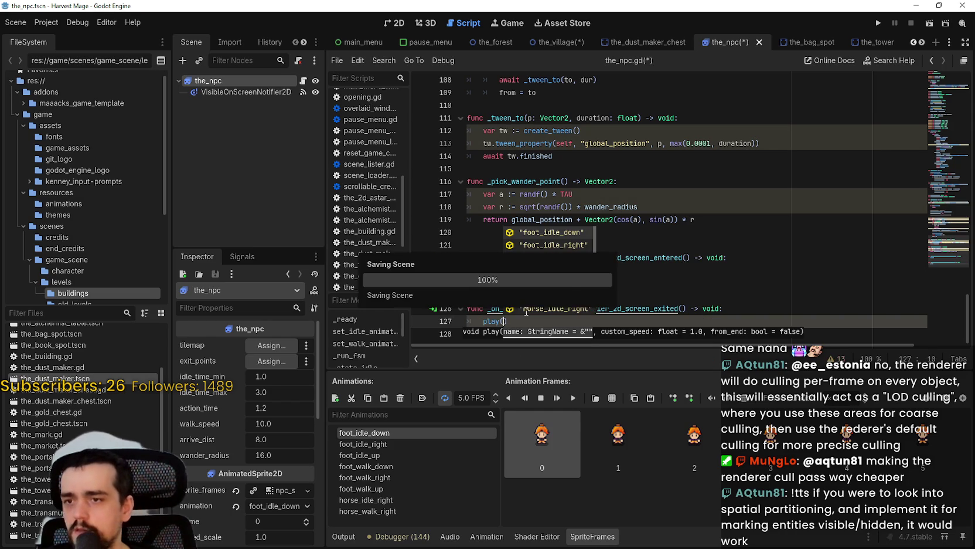
Remove the blank line between the two handlers and save again
{"action": "left_click", "coordinate": [662, 282]}
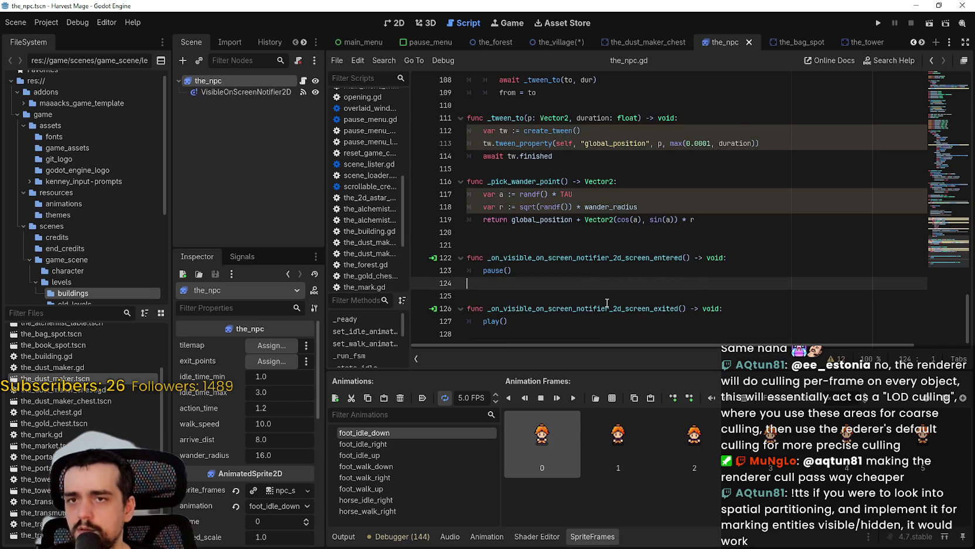
{"action": "key", "text": "BackSpace"}
{"action": "key", "text": "ctrl+s"}
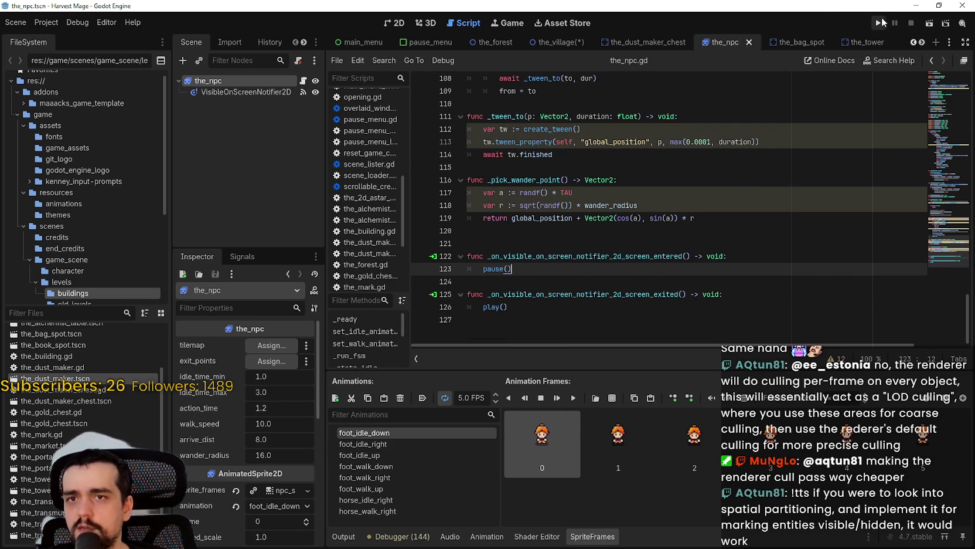
Open the_village scene in the 2D view, save it and check the npcs node's children
{"action": "left_click", "coordinate": [395, 23]}
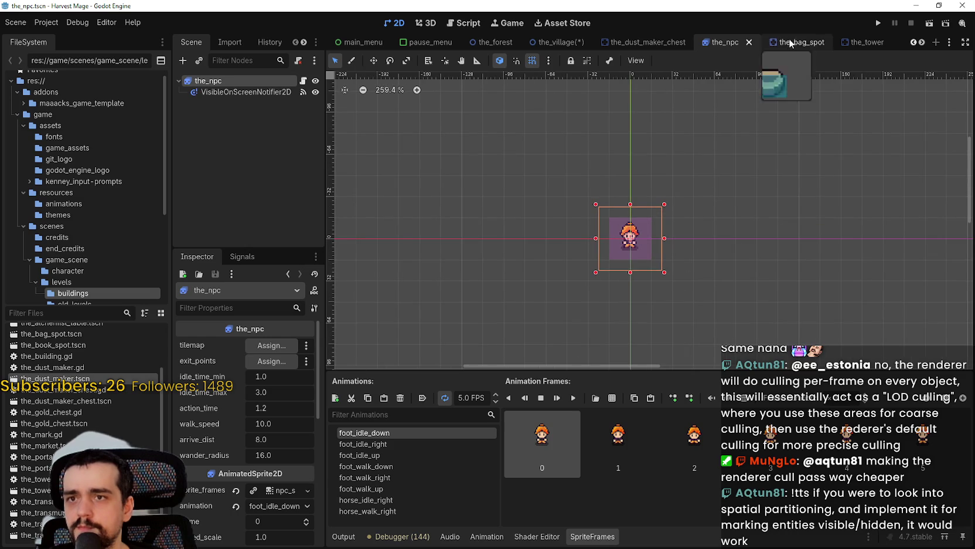
{"action": "left_click", "coordinate": [557, 41]}
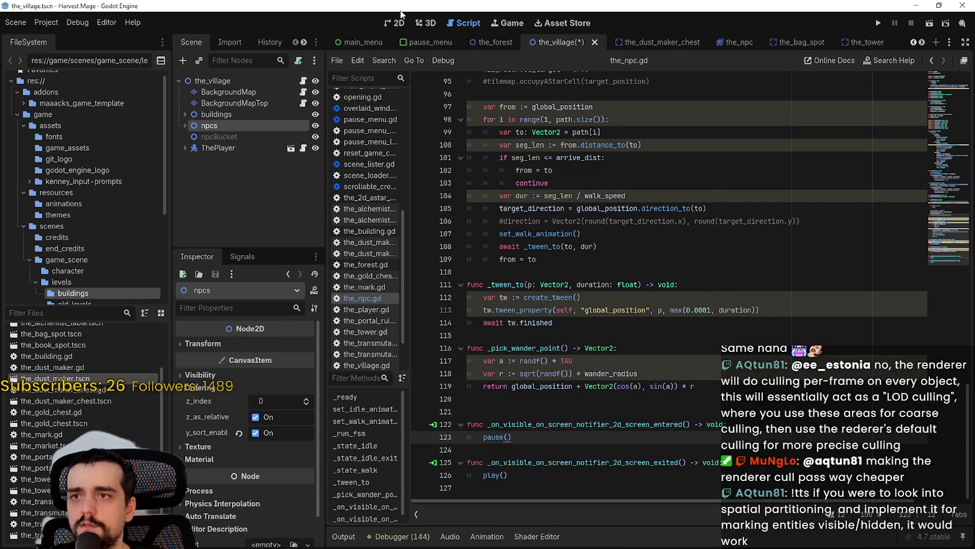
{"action": "left_click", "coordinate": [399, 23]}
{"action": "key", "text": "ctrl+s"}
{"action": "scroll", "coordinate": [810, 277], "scroll_direction": "left", "scroll_amount": 5}
{"action": "scroll", "coordinate": [793, 276], "scroll_direction": "right", "scroll_amount": 3}
{"action": "scroll", "coordinate": [479, 236], "scroll_direction": "up", "scroll_amount": 2}
{"action": "left_click", "coordinate": [185, 126]}
{"action": "left_click", "coordinate": [178, 123]}
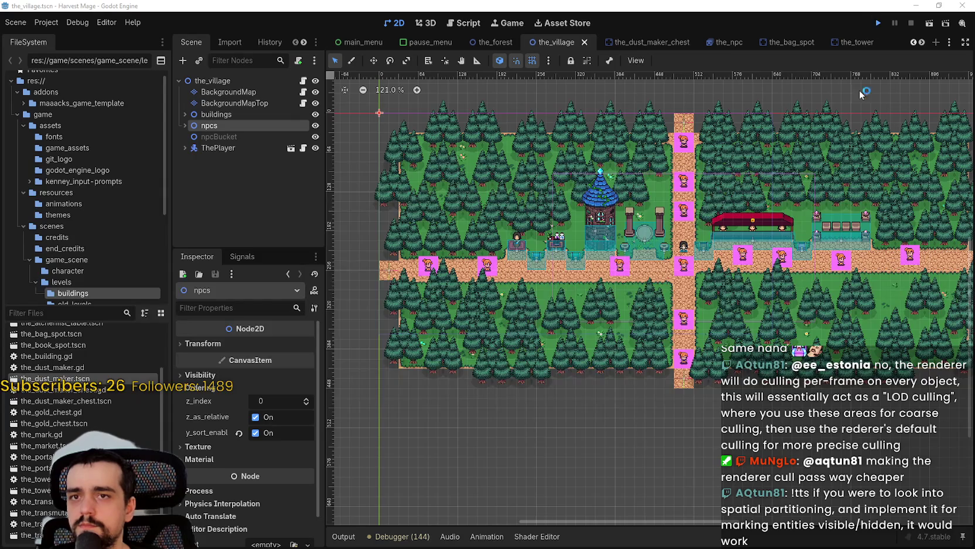
Run the game, start a New Game in the village, and bring up the visual profiler
{"action": "left_click", "coordinate": [878, 23]}
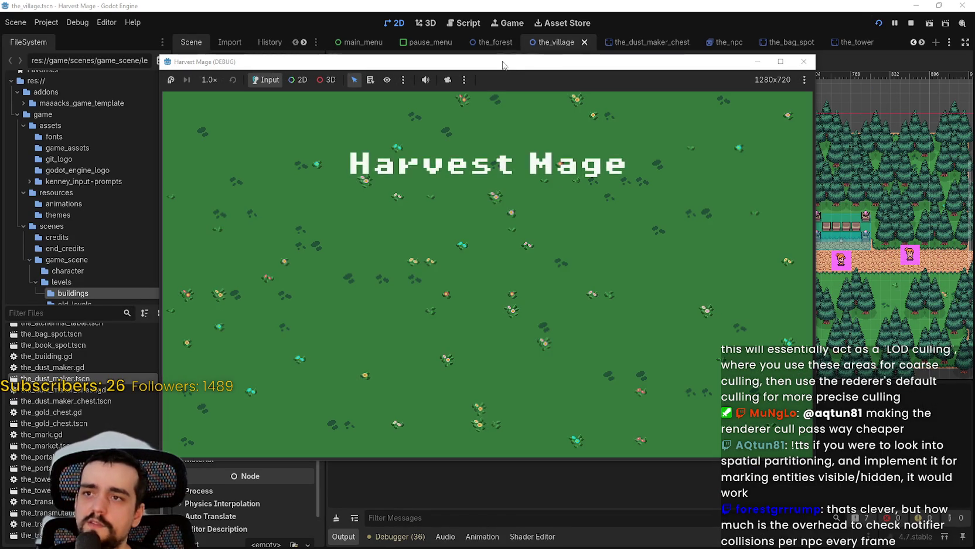
{"action": "left_click_drag", "start_coordinate": [503, 61], "coordinate": [554, 7]}
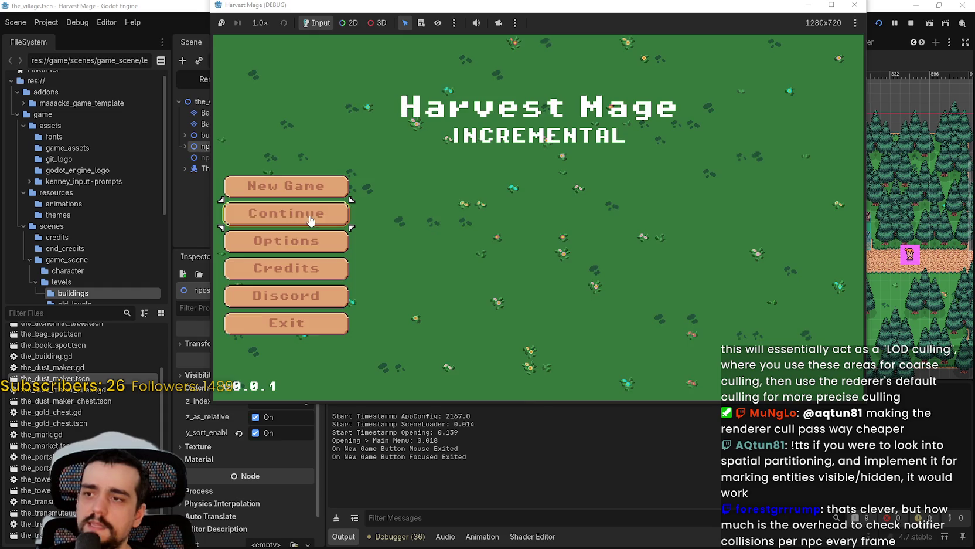
{"action": "left_click", "coordinate": [293, 185]}
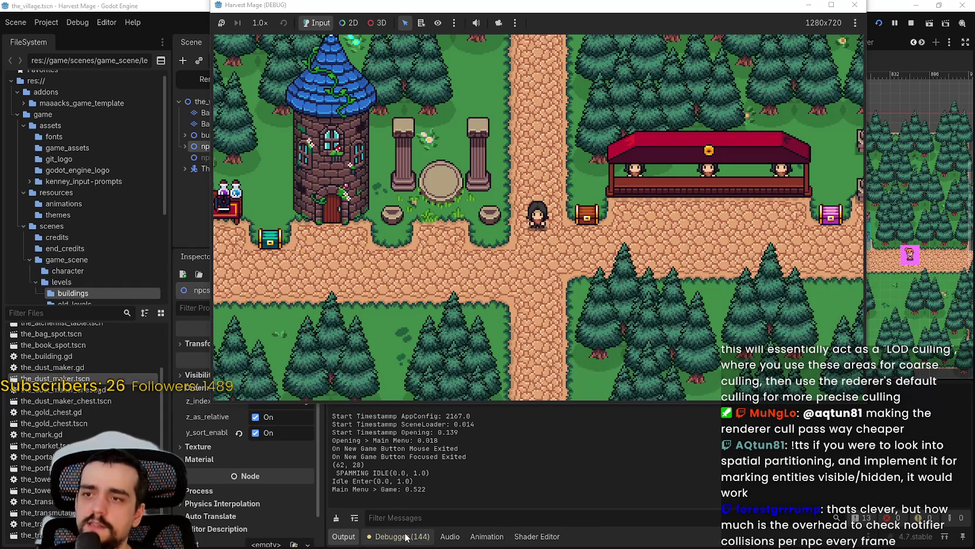
{"action": "left_click", "coordinate": [407, 537]}
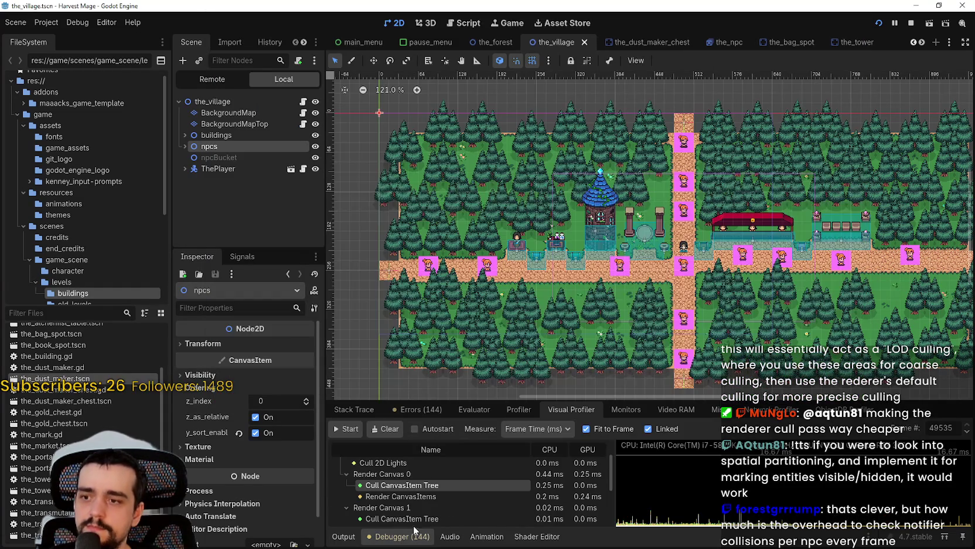
Watch the Monitors panel's FPS during play, then stop the game with F8 at 243 FPS
{"action": "left_click", "coordinate": [622, 408]}
{"action": "key", "text": "alt+Tab"}
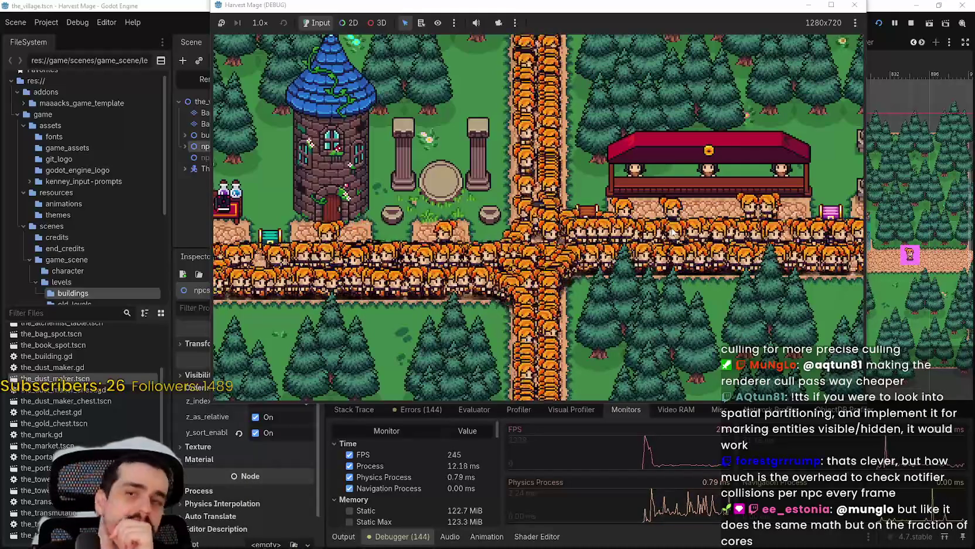
{"action": "key", "text": "F8"}
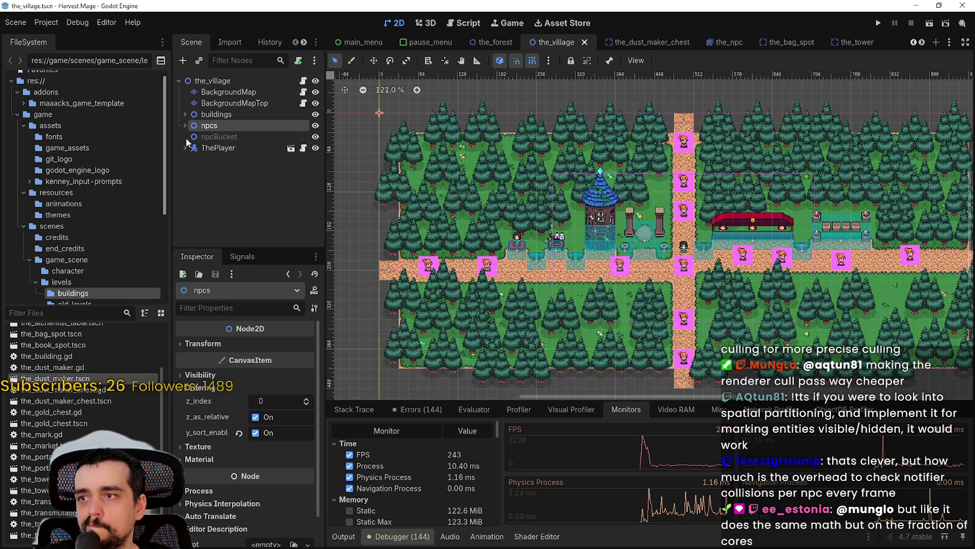
Delete the pause/play notifier handler functions from the_npc.gd
{"action": "left_click", "coordinate": [185, 126]}
{"action": "left_click", "coordinate": [299, 193]}
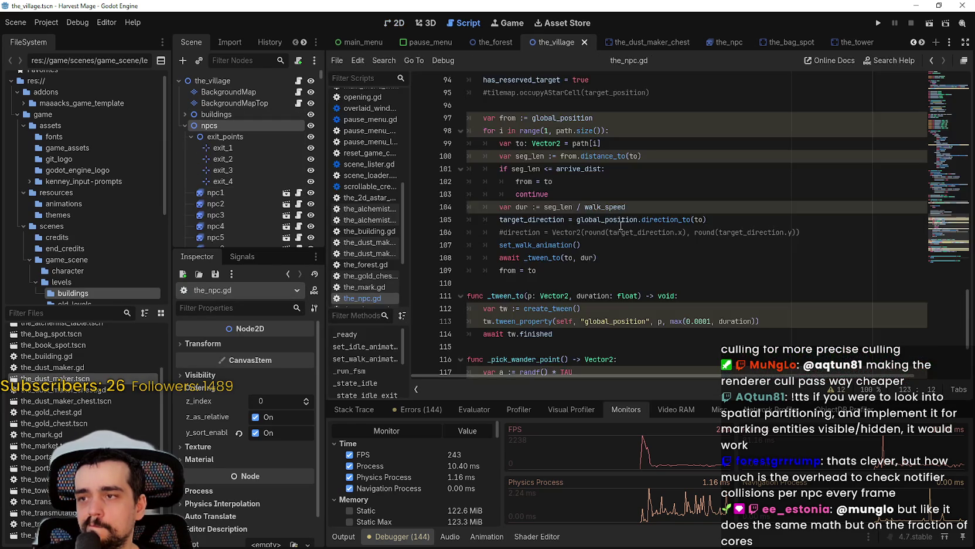
{"action": "scroll", "coordinate": [606, 222], "scroll_direction": "down", "scroll_amount": 3}
{"action": "left_click_drag", "start_coordinate": [508, 350], "coordinate": [464, 269]}
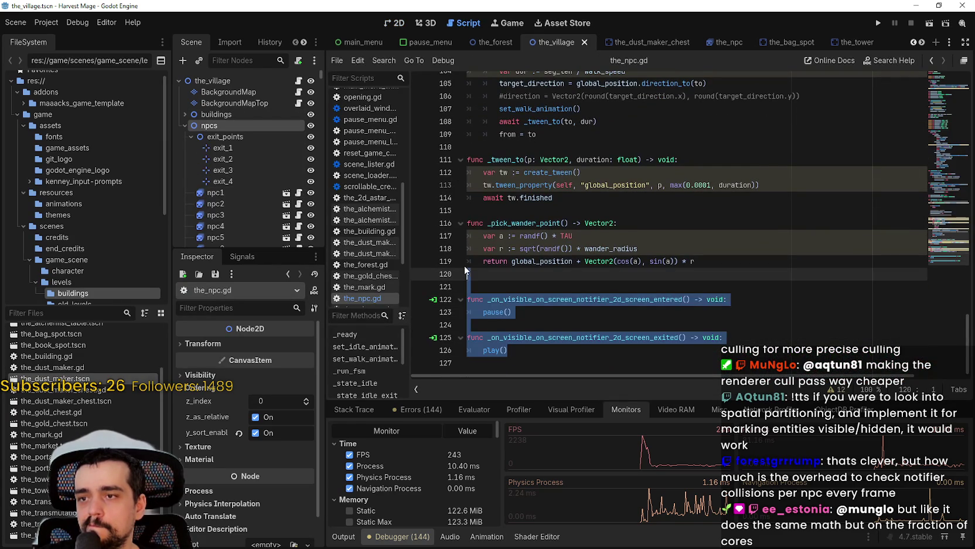
{"action": "key", "text": "Delete"}
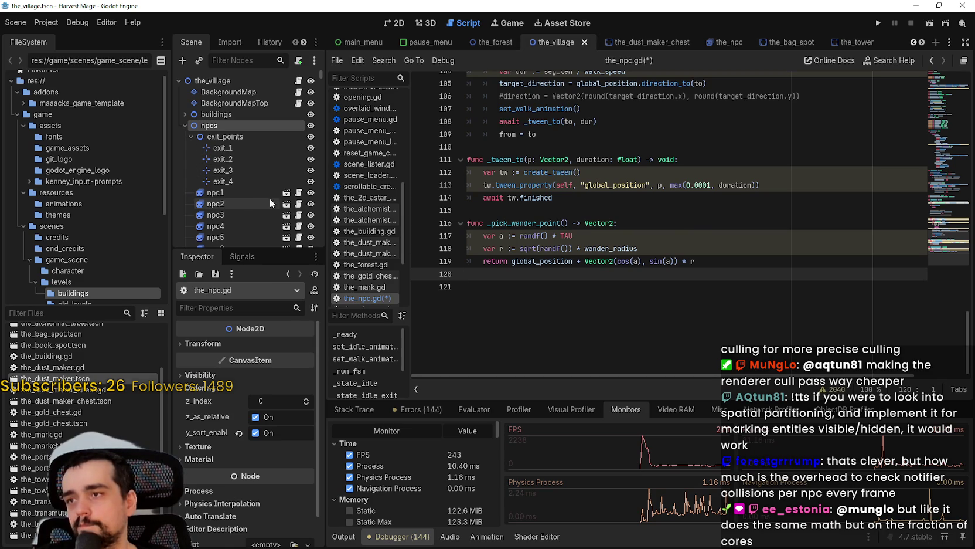
Delete the VisibleOnScreenNotifier2D node from the_npc scene and save it
{"action": "left_click", "coordinate": [286, 193]}
{"action": "right_click", "coordinate": [242, 92]}
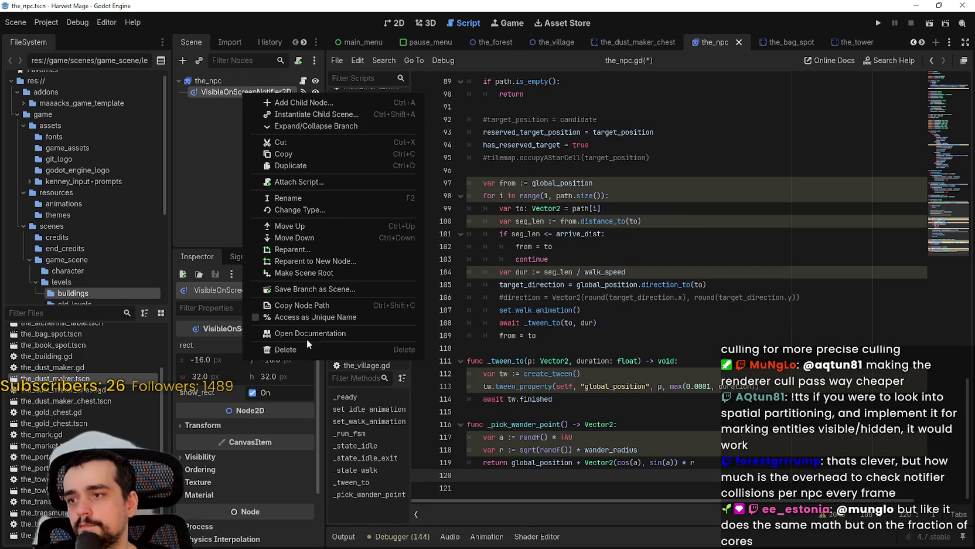
{"action": "left_click", "coordinate": [307, 340]}
{"action": "left_click", "coordinate": [472, 285]}
{"action": "key", "text": "ctrl+s"}
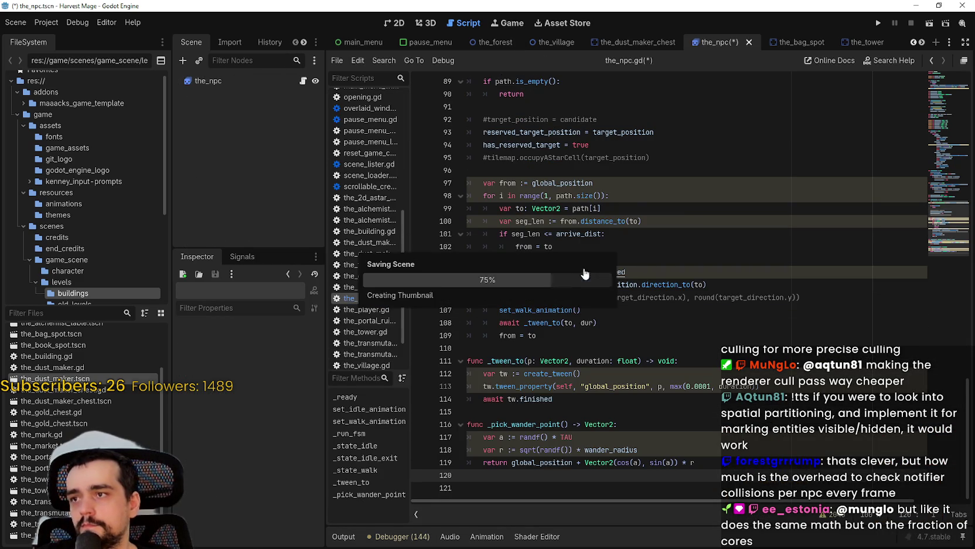
Switch to the_village scene and show its 2D map
{"action": "left_click", "coordinate": [495, 42]}
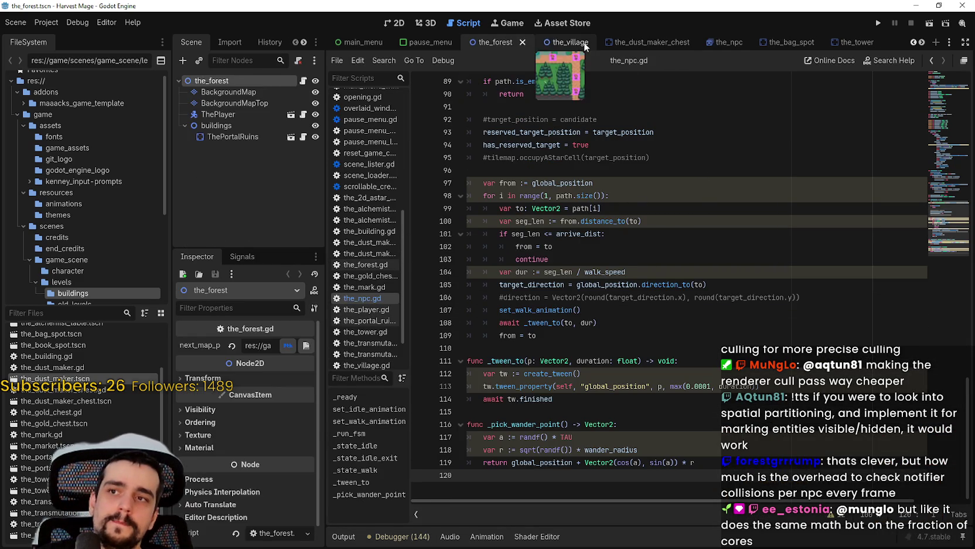
{"action": "left_click", "coordinate": [553, 41]}
{"action": "left_click", "coordinate": [396, 26]}
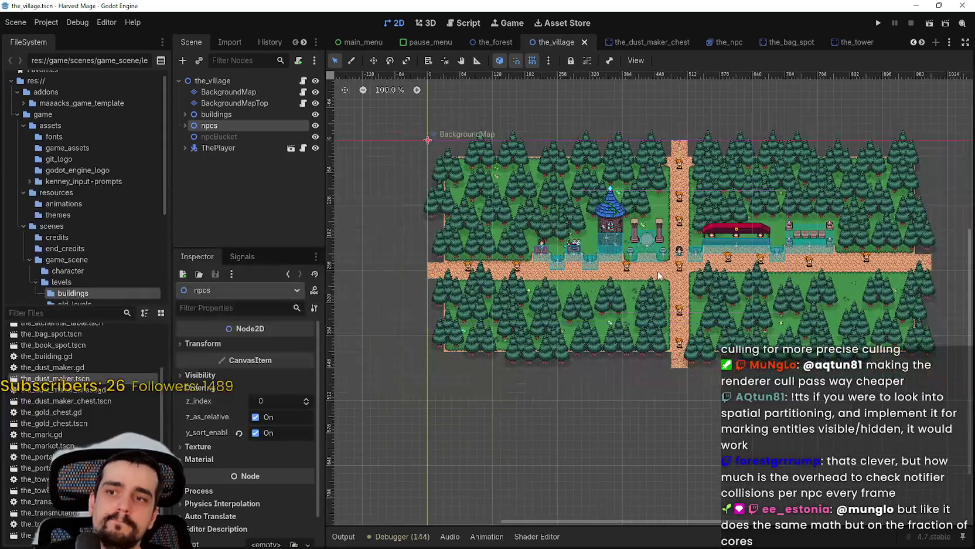
{"action": "scroll", "coordinate": [662, 278], "scroll_direction": "up", "scroll_amount": 3}
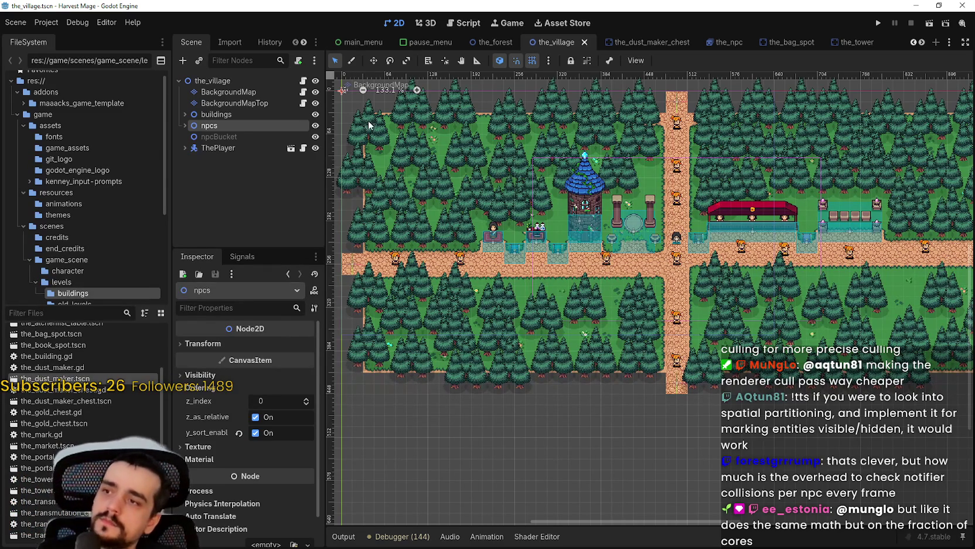
{"action": "left_click", "coordinate": [224, 80]}
Add a VisibleOnScreenNotifier2D child to the_village, undoing an accidental VisibleOnScreenEnabler2D
{"action": "right_click", "coordinate": [226, 83]}
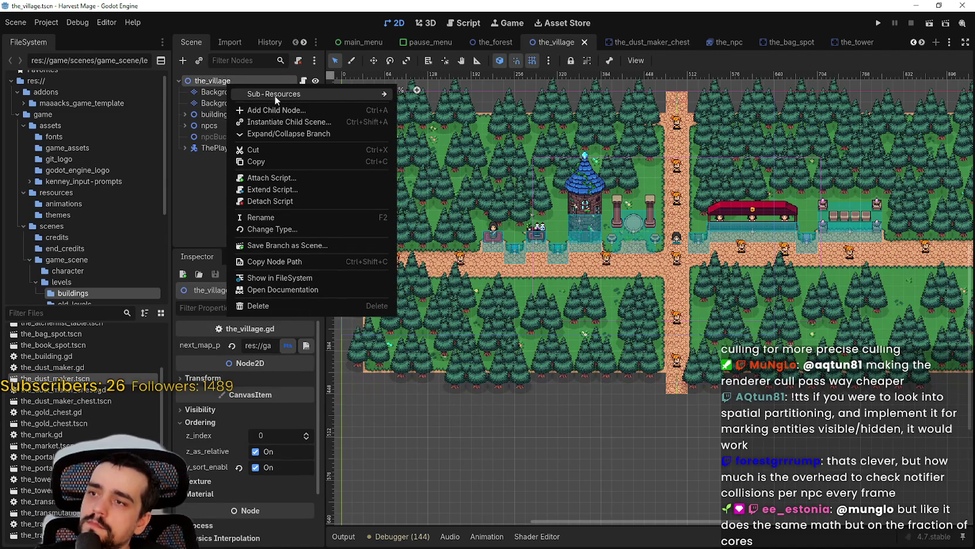
{"action": "left_click", "coordinate": [275, 111]}
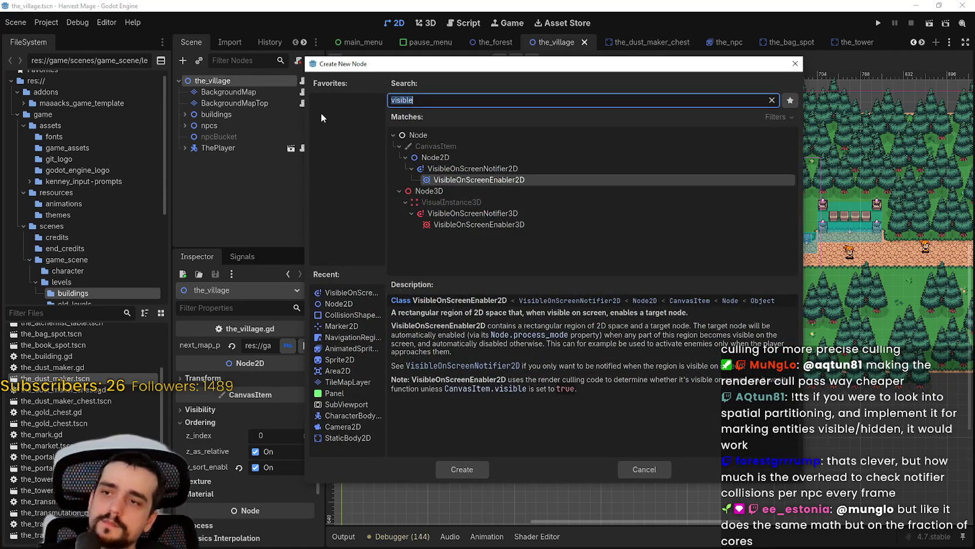
{"action": "key", "text": "Return"}
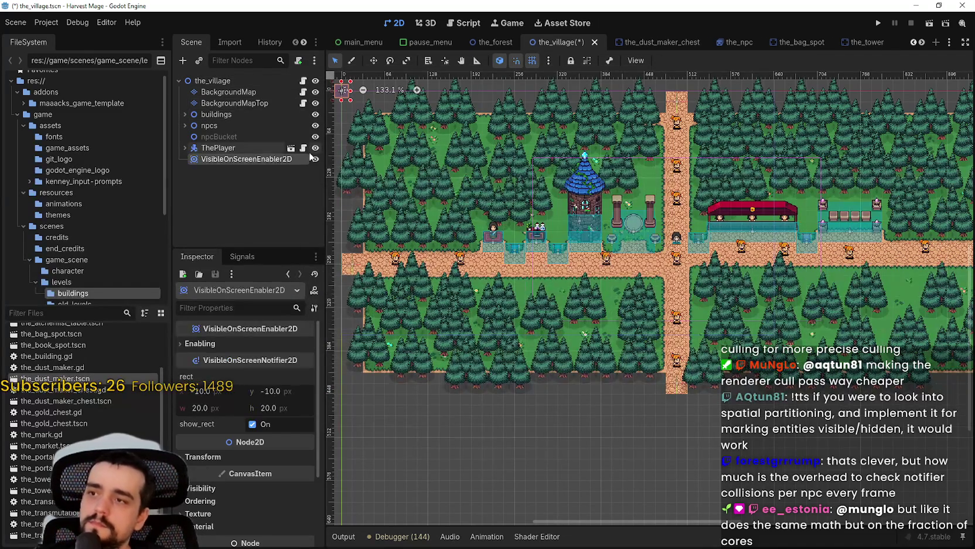
{"action": "key", "text": "ctrl+z"}
{"action": "right_click", "coordinate": [213, 85]}
{"action": "left_click", "coordinate": [268, 104]}
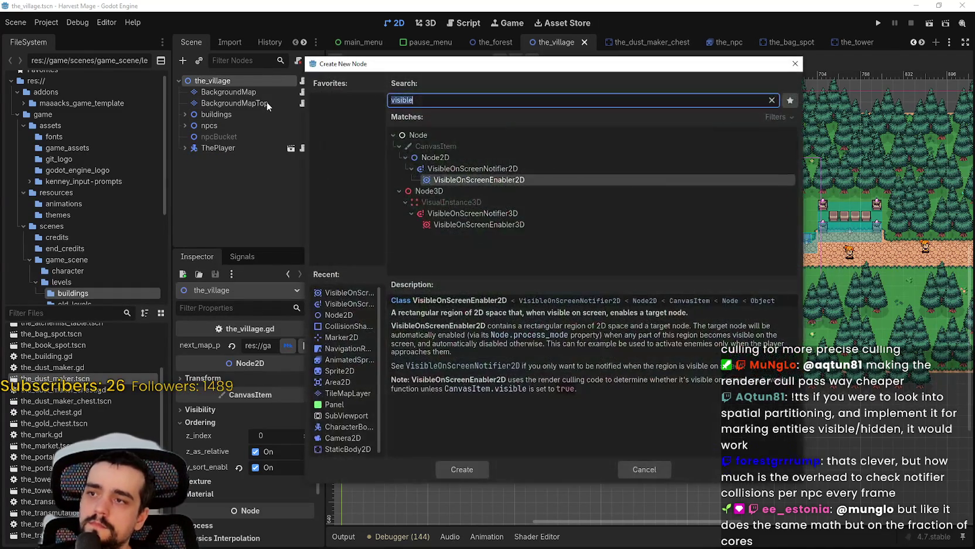
{"action": "key", "text": "Up"}
{"action": "key", "text": "Return"}
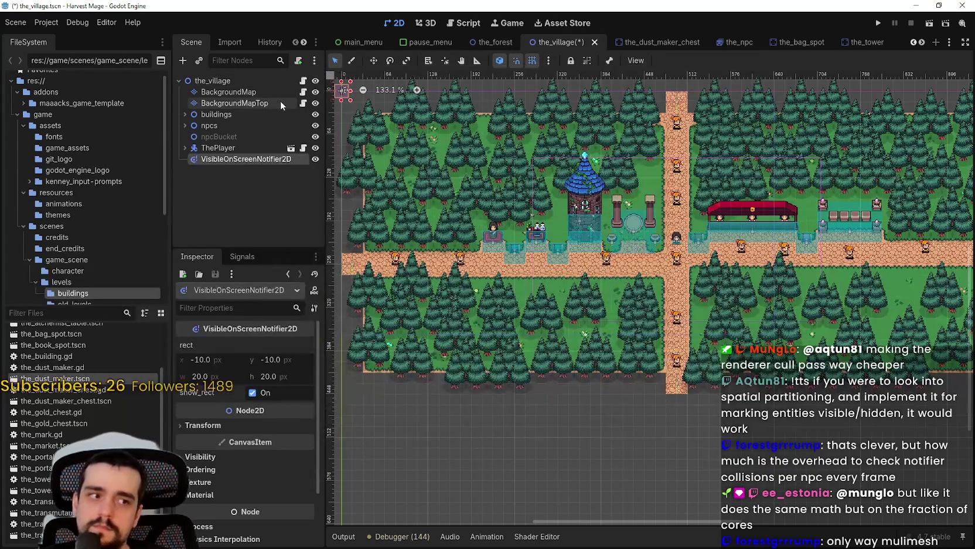
Stretch the notifier rect over the village's west side, shift it 16 px down, and save
{"action": "scroll", "coordinate": [373, 119], "scroll_direction": "down", "scroll_amount": 3}
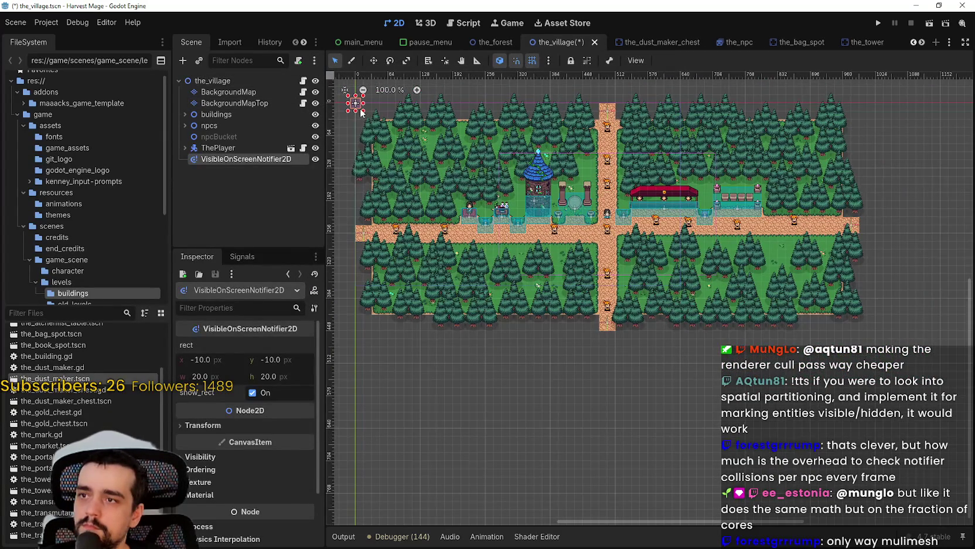
{"action": "mouse_move", "coordinate": [357, 119]}
{"action": "left_mouse_down"}
{"action": "mouse_move", "coordinate": [364, 165]}
{"action": "mouse_move", "coordinate": [435, 256]}
{"action": "mouse_move", "coordinate": [612, 293]}
{"action": "mouse_move", "coordinate": [577, 288]}
{"action": "left_mouse_up"}
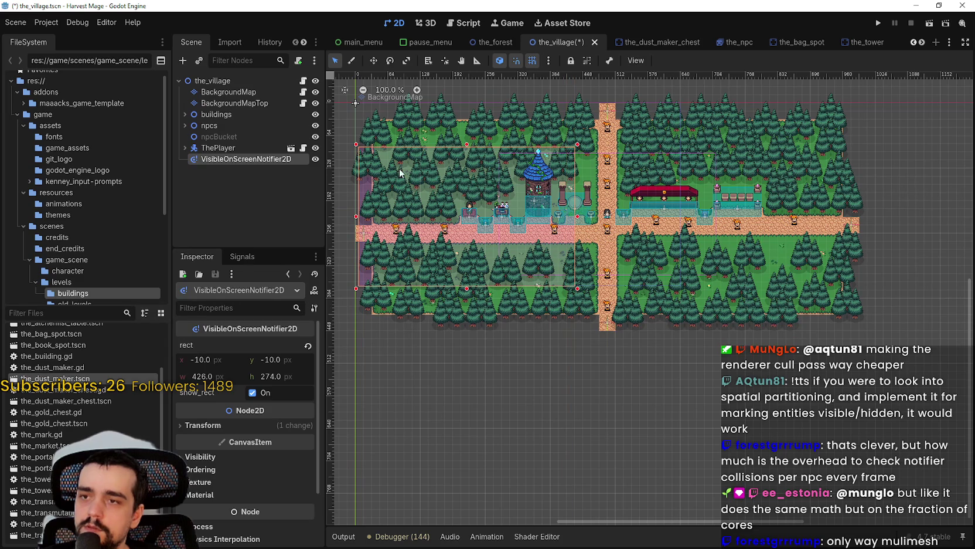
{"action": "left_click", "coordinate": [373, 61]}
{"action": "mouse_move", "coordinate": [422, 195]}
{"action": "left_mouse_down"}
{"action": "mouse_move", "coordinate": [429, 210]}
{"action": "mouse_move", "coordinate": [416, 212]}
{"action": "mouse_move", "coordinate": [462, 228]}
{"action": "left_mouse_up"}
{"action": "scroll", "coordinate": [449, 230], "scroll_direction": "up", "scroll_amount": 1}
{"action": "scroll", "coordinate": [462, 229], "scroll_direction": "down", "scroll_amount": 1}
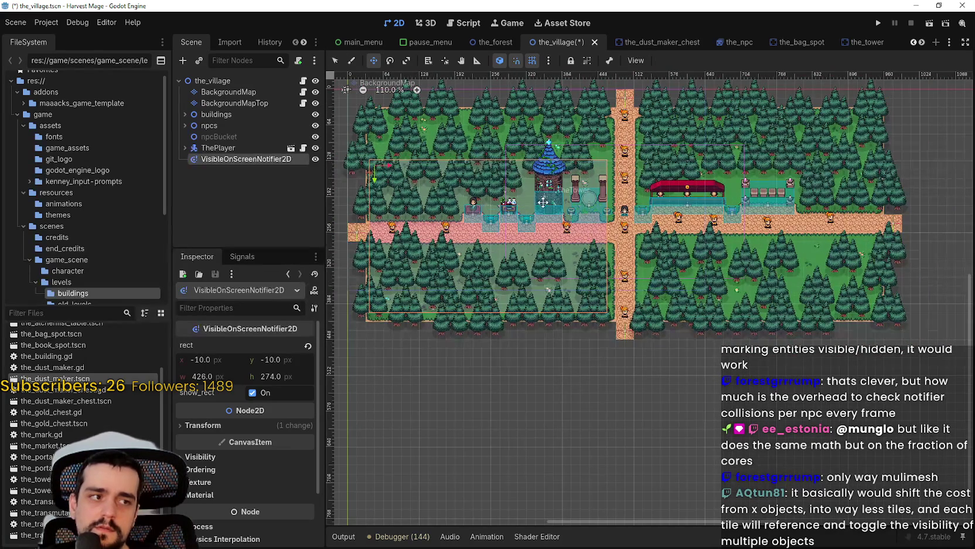
{"action": "key", "text": "ctrl+s"}
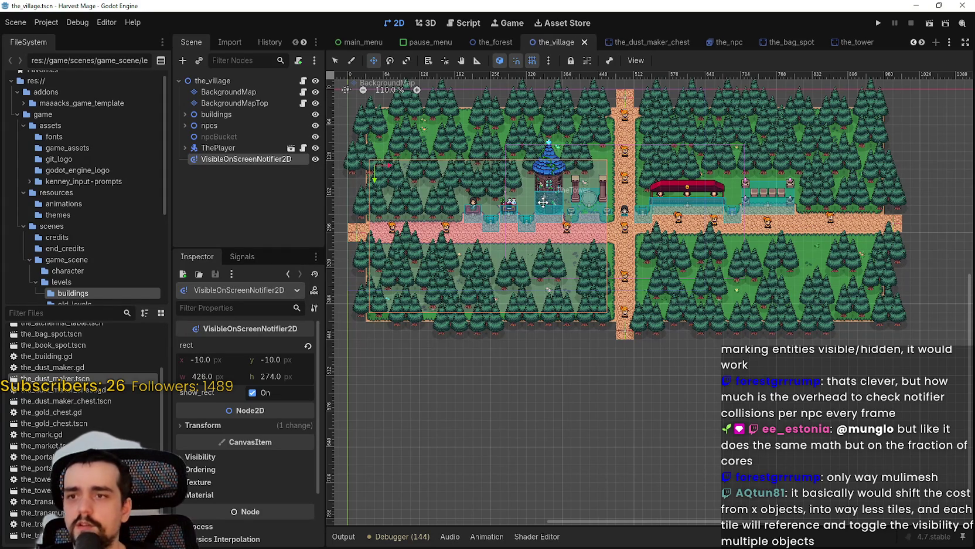
Pull the rect's left edge further left to reach 464×274 px and save
{"action": "left_click", "coordinate": [335, 61]}
{"action": "left_click_drag", "start_coordinate": [365, 236], "coordinate": [345, 235]}
{"action": "key", "text": "ctrl+s"}
{"action": "scroll", "coordinate": [678, 205], "scroll_direction": "up", "scroll_amount": 3}
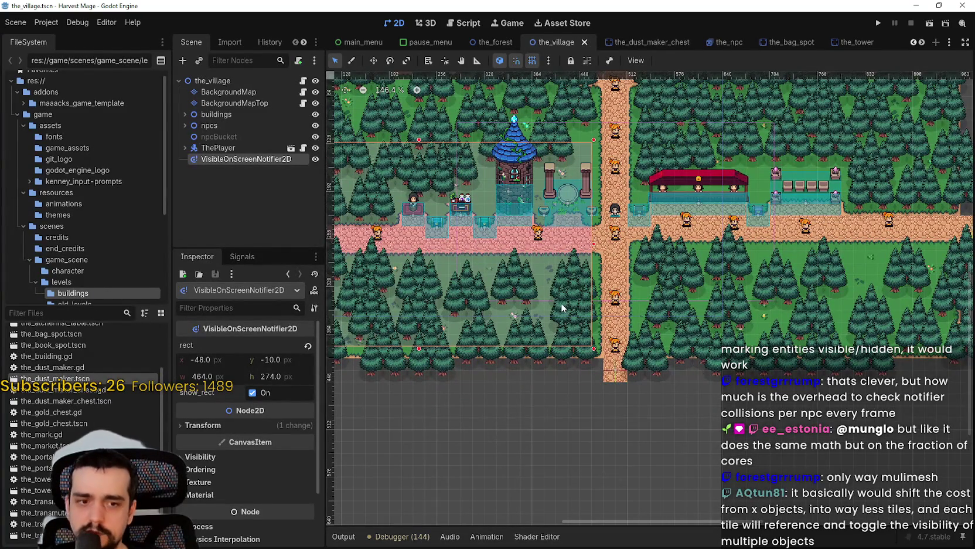
{"action": "scroll", "coordinate": [559, 307], "scroll_direction": "down", "scroll_amount": 2}
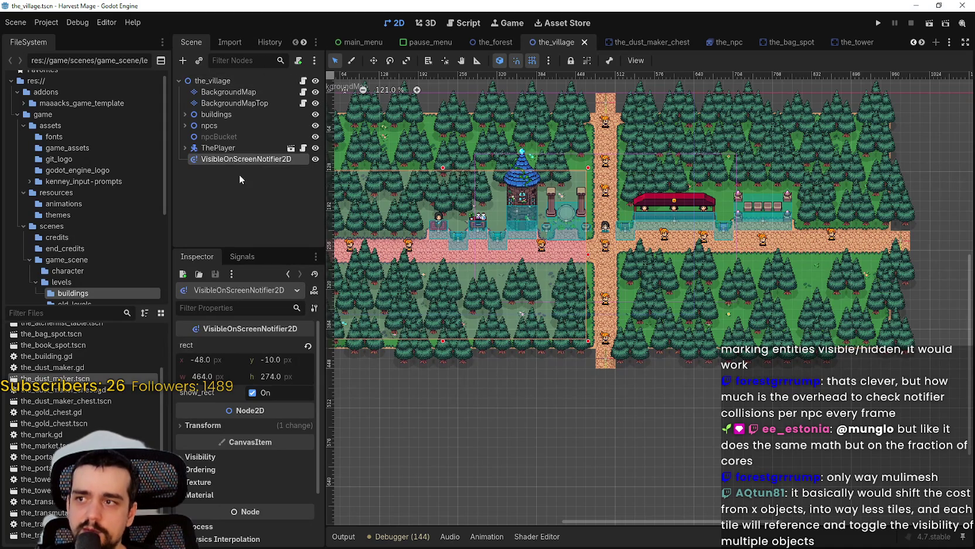
{"action": "left_click", "coordinate": [185, 126]}
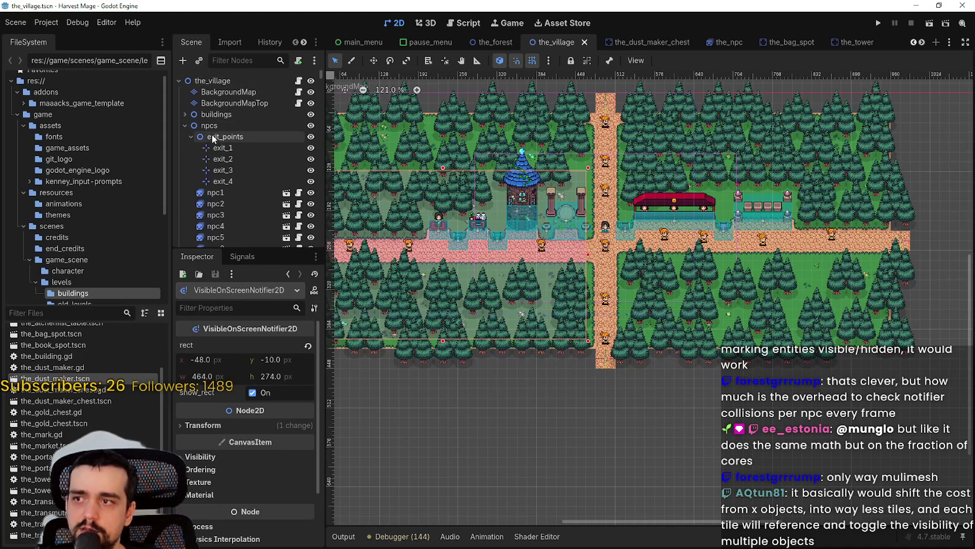
Attach a new npcs.gd script to the npcs node
{"action": "left_click", "coordinate": [225, 126]}
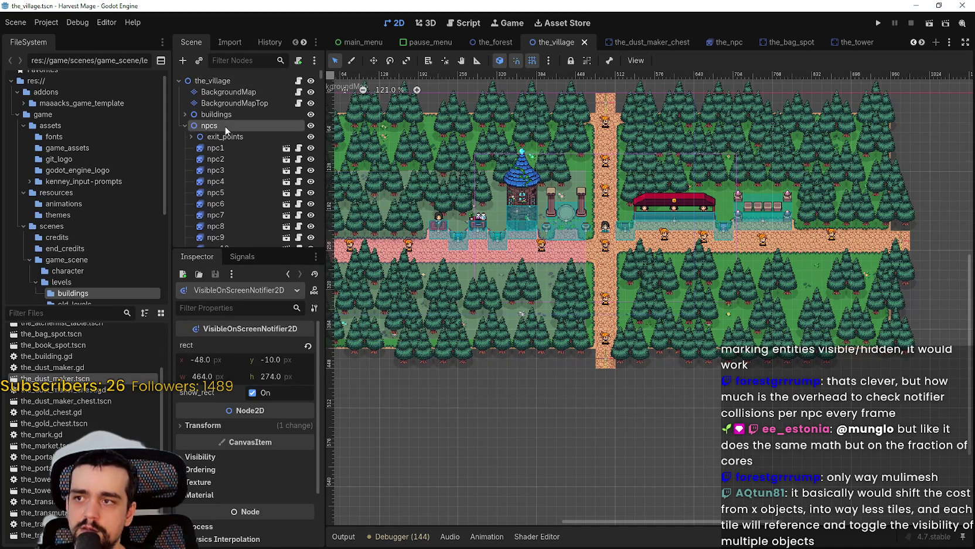
{"action": "right_click", "coordinate": [226, 125]}
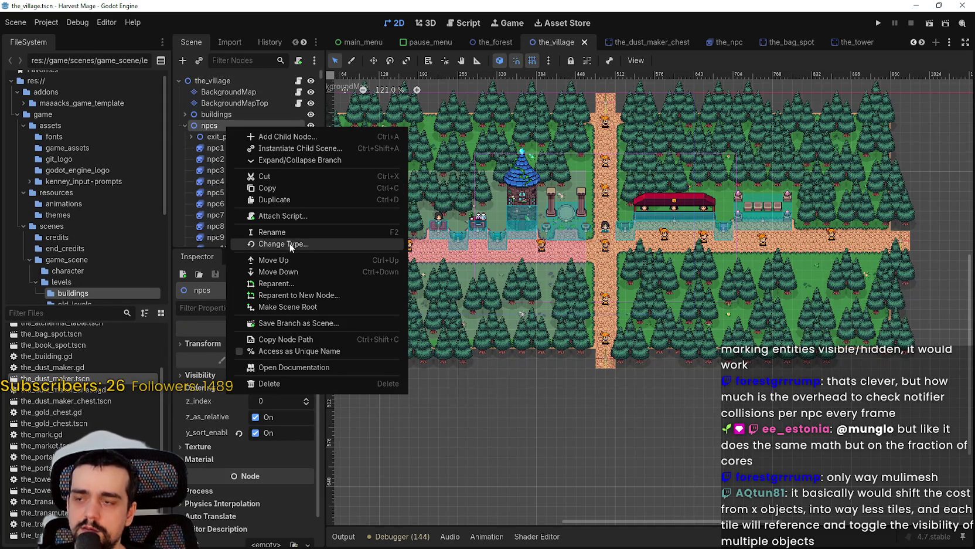
{"action": "left_click", "coordinate": [293, 215]}
{"action": "left_click", "coordinate": [448, 351]}
{"action": "left_click", "coordinate": [184, 125]}
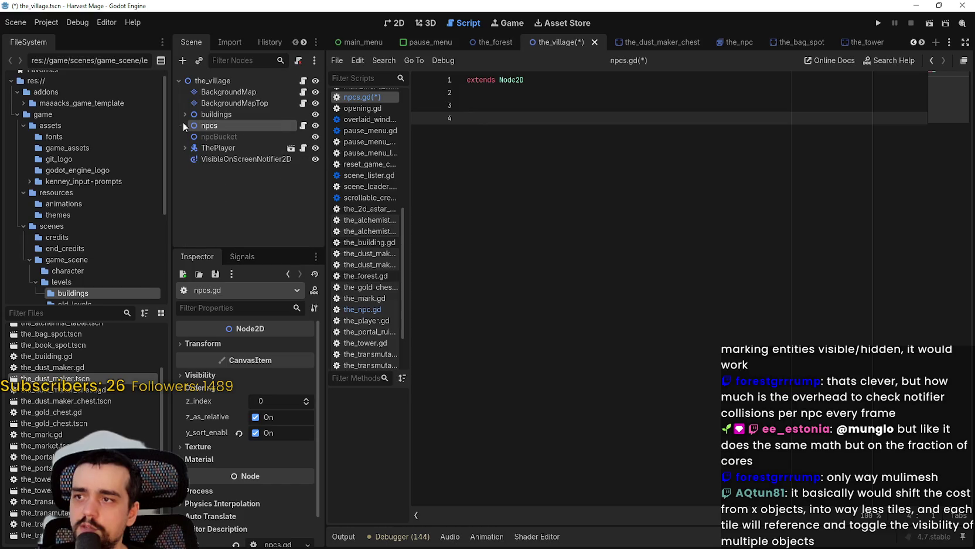
Connect the notifier's screen_entered signal to npcs and trim the blank lines above it
{"action": "left_click", "coordinate": [214, 159]}
{"action": "left_click", "coordinate": [242, 256]}
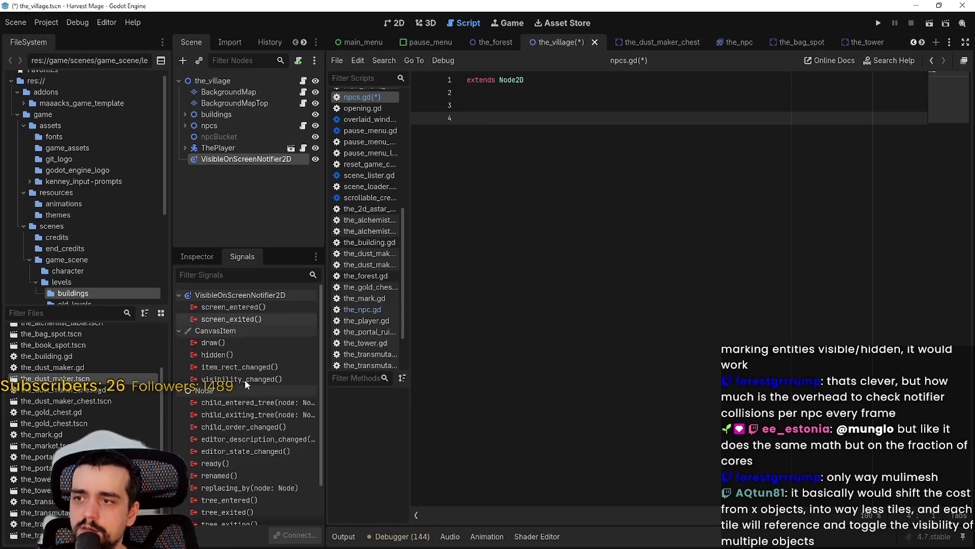
{"action": "double_click", "coordinate": [233, 307]}
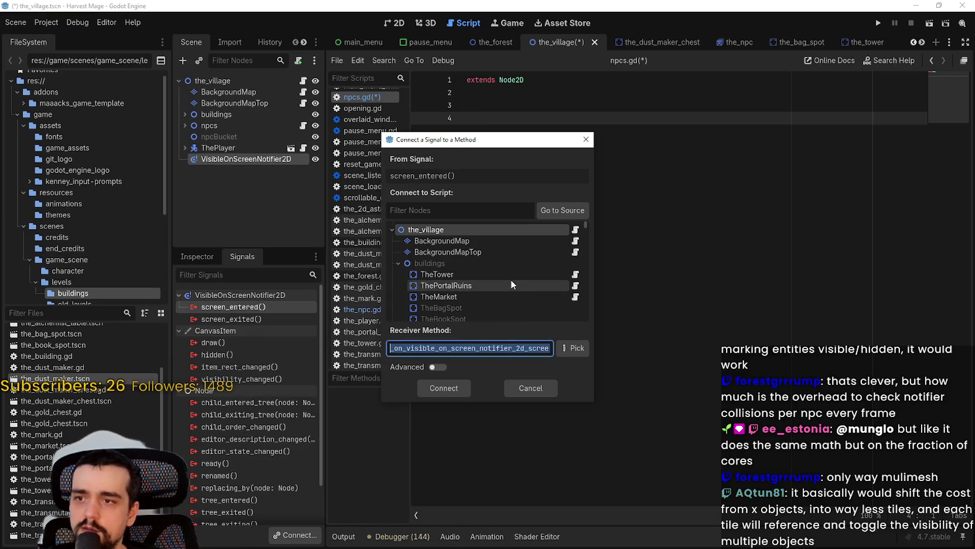
{"action": "scroll", "coordinate": [511, 279], "scroll_direction": "down", "scroll_amount": 5}
{"action": "left_click", "coordinate": [503, 284]}
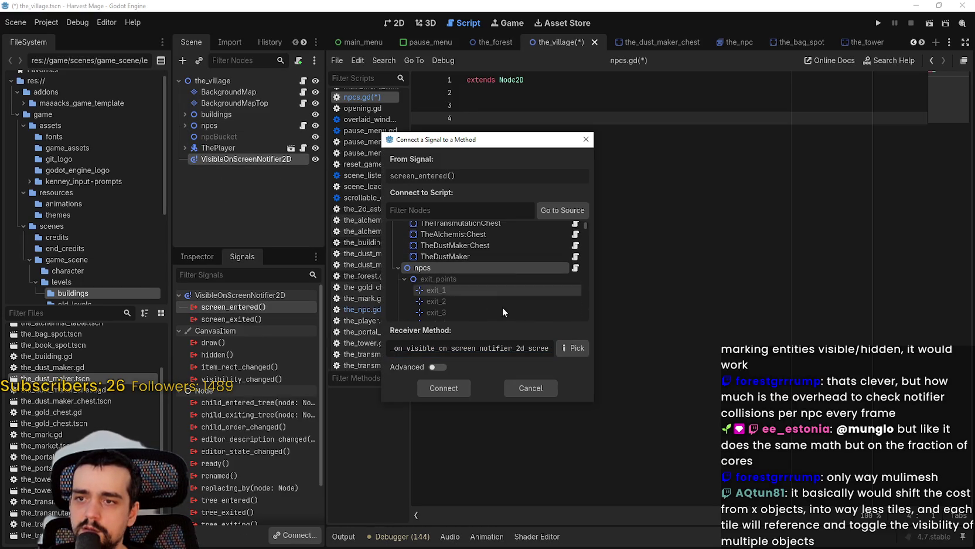
{"action": "left_click", "coordinate": [460, 393]}
{"action": "key", "text": "Up"}
{"action": "key", "text": "Up"}
{"action": "key", "text": "BackSpace"}
{"action": "key", "text": "BackSpace"}
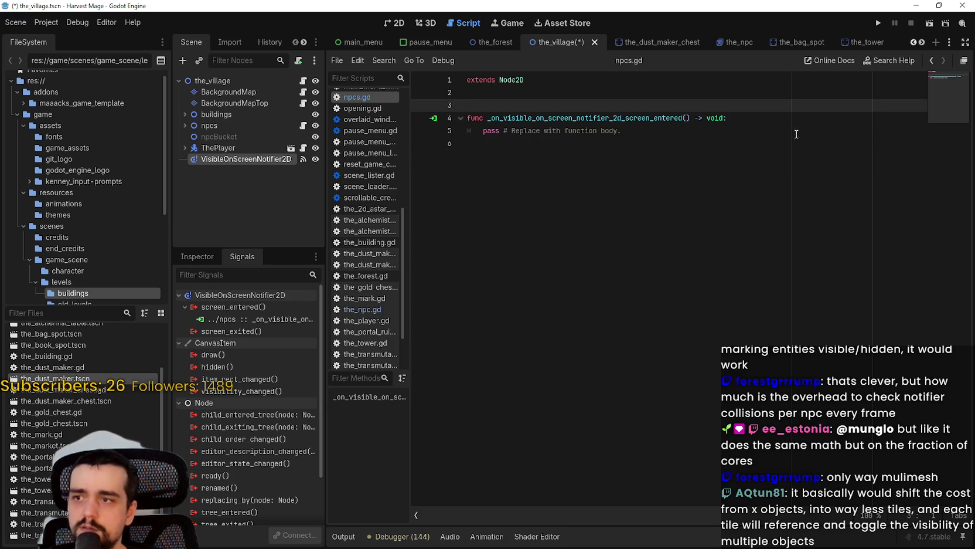
Connect the notifier's screen_exited signal to npcs
{"action": "double_click", "coordinate": [254, 331]}
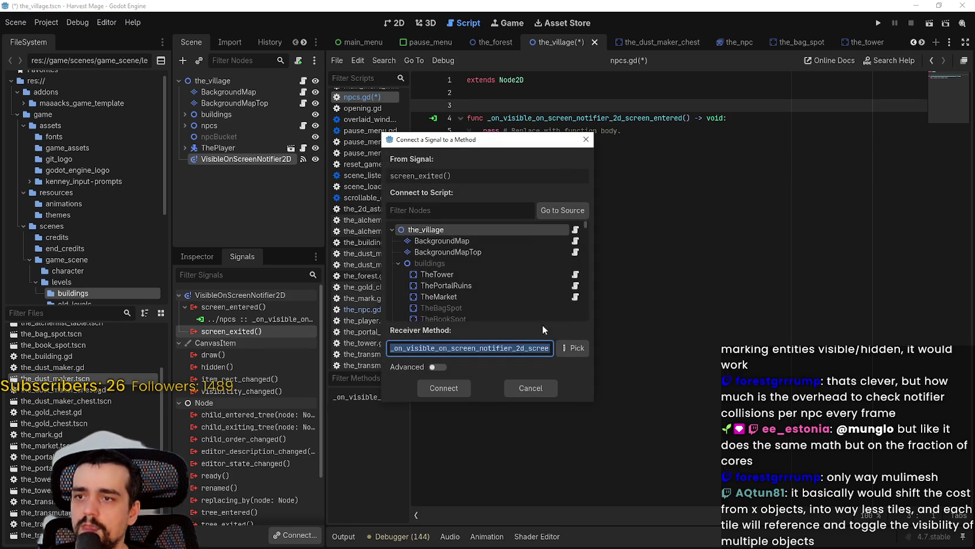
{"action": "scroll", "coordinate": [478, 272], "scroll_direction": "down", "scroll_amount": 5}
{"action": "scroll", "coordinate": [470, 289], "scroll_direction": "down", "scroll_amount": 2}
{"action": "left_click", "coordinate": [453, 279]}
{"action": "left_click", "coordinate": [444, 386]}
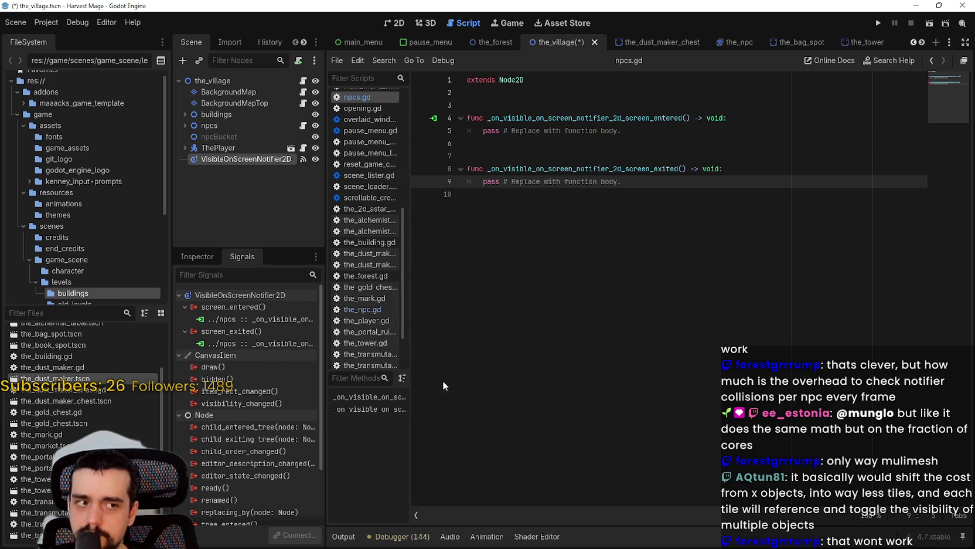
Save the scene and npcs.gd, then select line 5's pass placeholder
{"action": "left_click", "coordinate": [563, 157]}
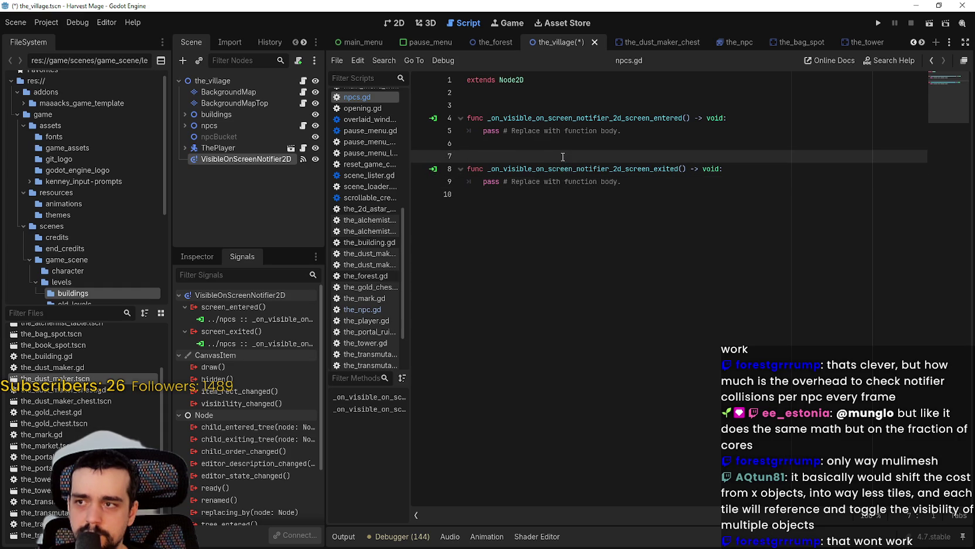
{"action": "left_click", "coordinate": [529, 141]}
{"action": "key", "text": "ctrl+s"}
{"action": "mouse_move", "coordinate": [642, 131]}
{"action": "left_mouse_down"}
{"action": "mouse_move", "coordinate": [476, 121]}
{"action": "mouse_move", "coordinate": [469, 129]}
{"action": "left_mouse_up"}
{"action": "left_click", "coordinate": [559, 217]}
Declare func get_all_npcs_in_rect_1() in npcs.gd, adding an onready notifier reference
{"action": "key", "text": "Return"}
{"action": "key", "text": "Return"}
{"action": "type", "text": "func"}
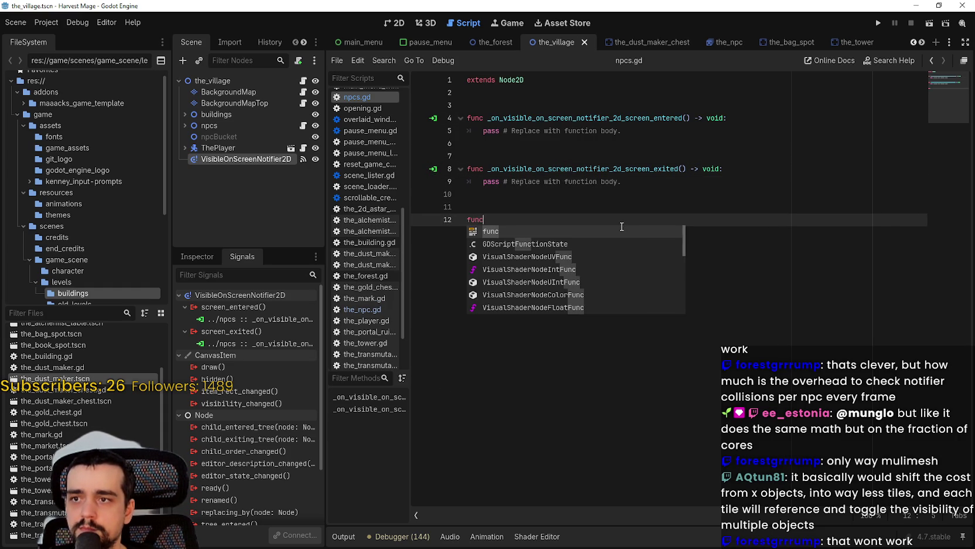
{"action": "mouse_move", "coordinate": [236, 162]}
{"action": "left_mouse_down"}
{"action": "mouse_move", "coordinate": [317, 170]}
{"action": "mouse_move", "coordinate": [515, 108]}
{"action": "left_mouse_up"}
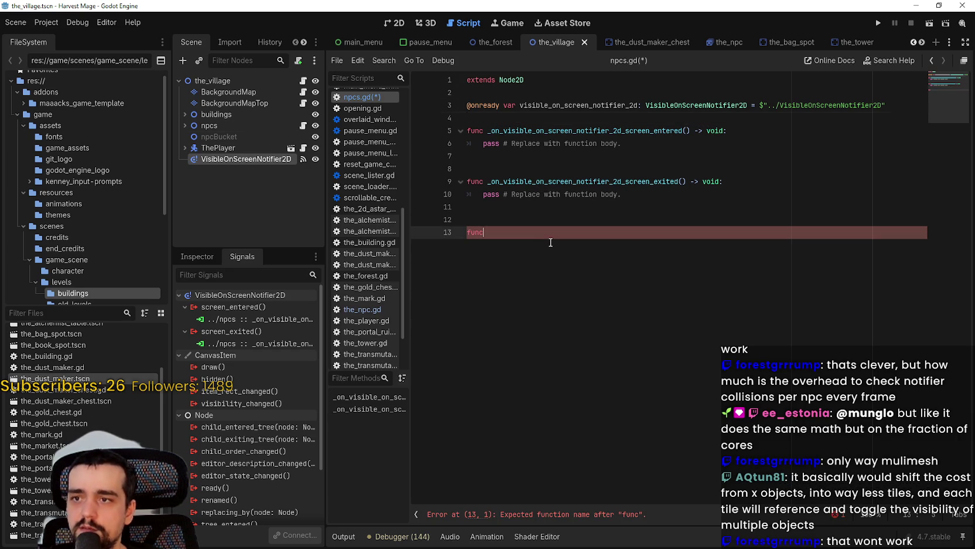
{"action": "type", "text": " get_all_np"}
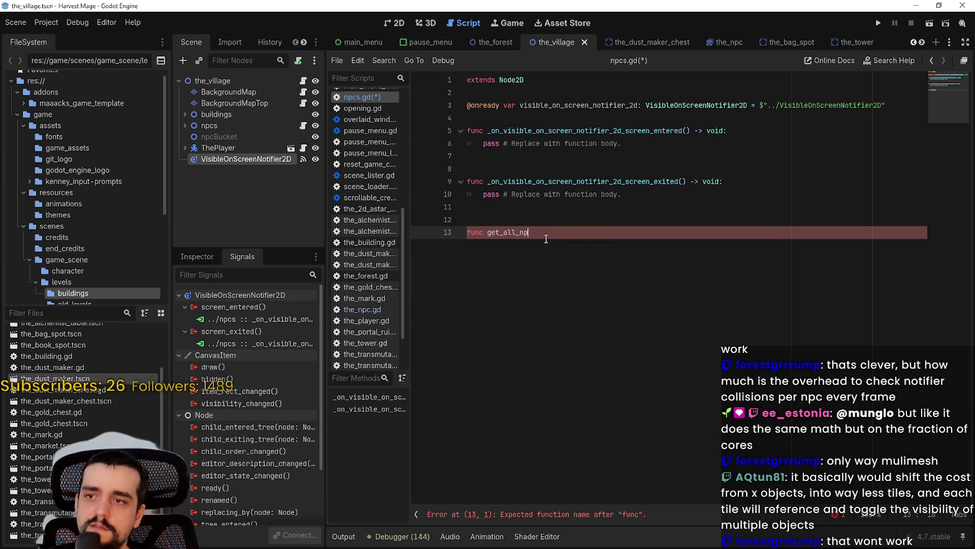
{"action": "type", "text": "cs_in_rect_"}
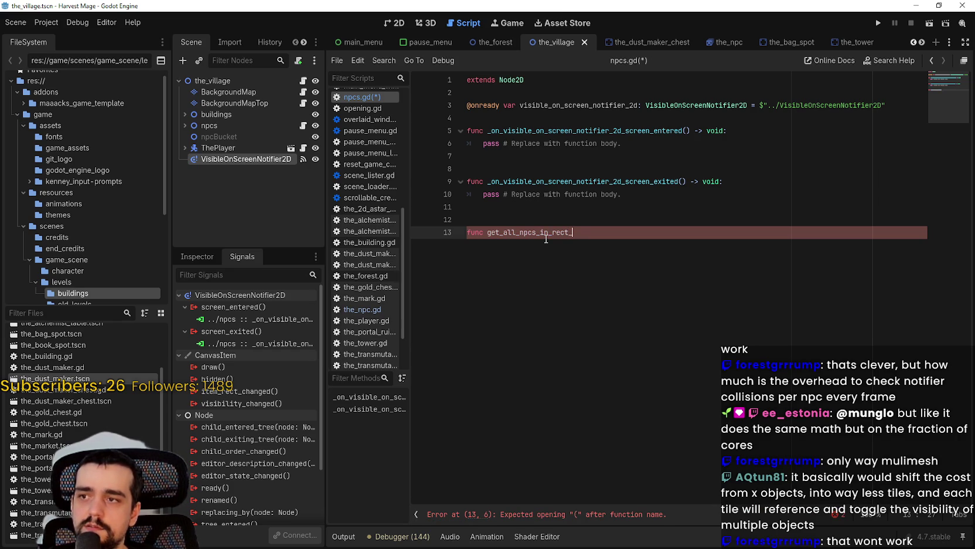
{"action": "type", "text": "1() -> void:"}
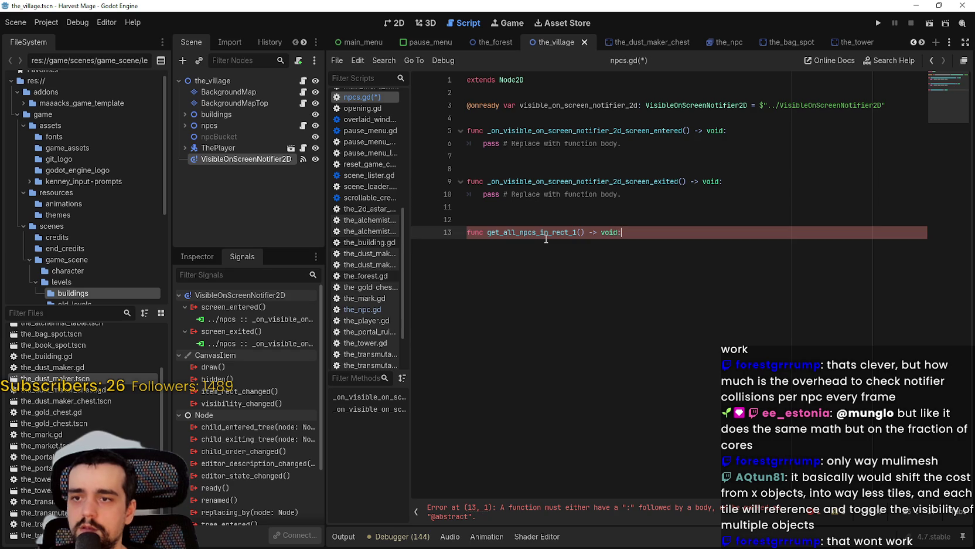
{"action": "key", "text": "Return"}
{"action": "type", "text": "var"}
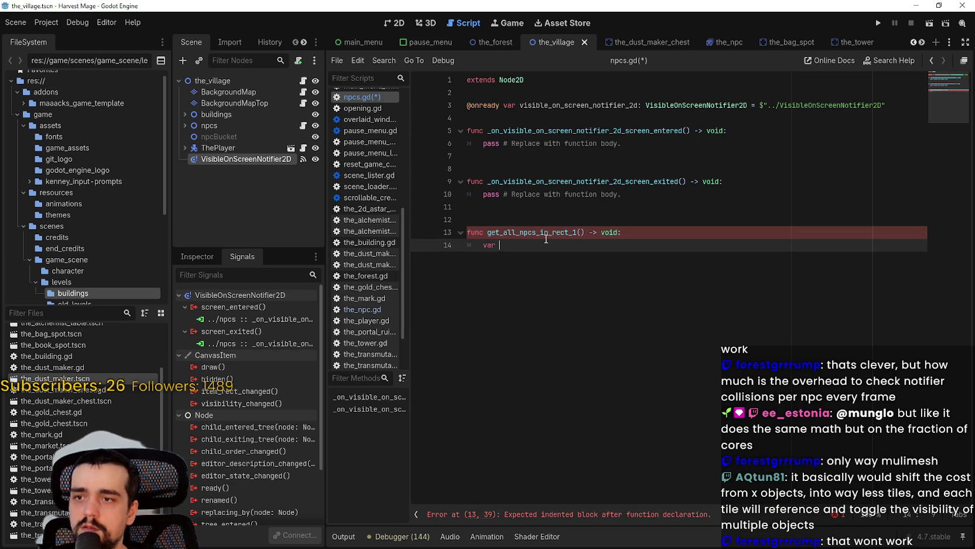
Begin the body with 'size = size' as a placeholder, then open background_map.gd
{"action": "type", "text": "size ="}
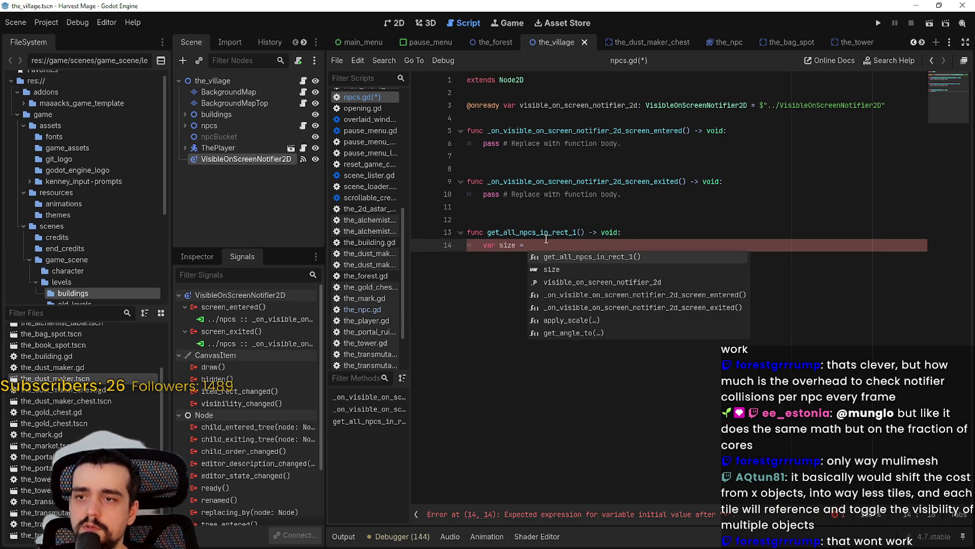
{"action": "key", "text": "Down"}
{"action": "key", "text": "Down"}
{"action": "key", "text": "Up"}
{"action": "key", "text": "Return"}
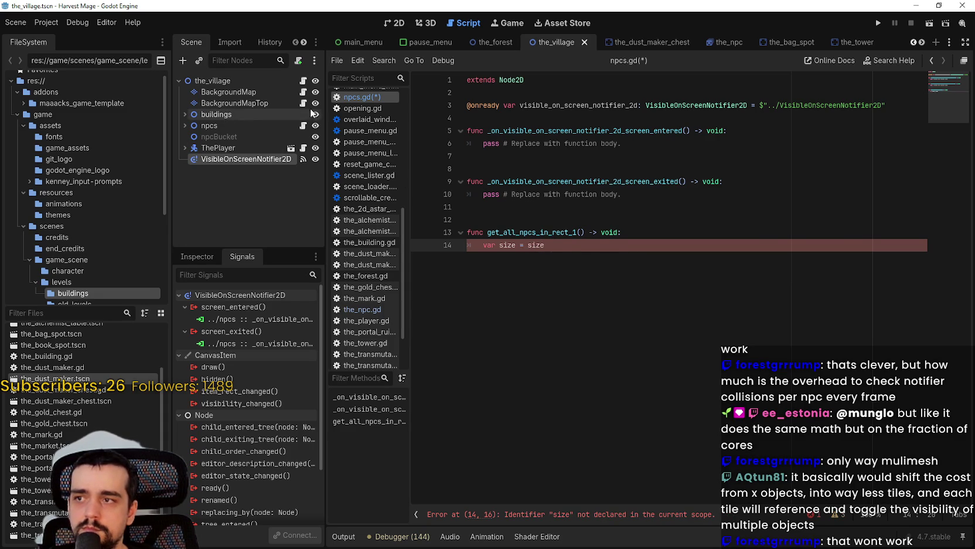
{"action": "left_click", "coordinate": [303, 92]}
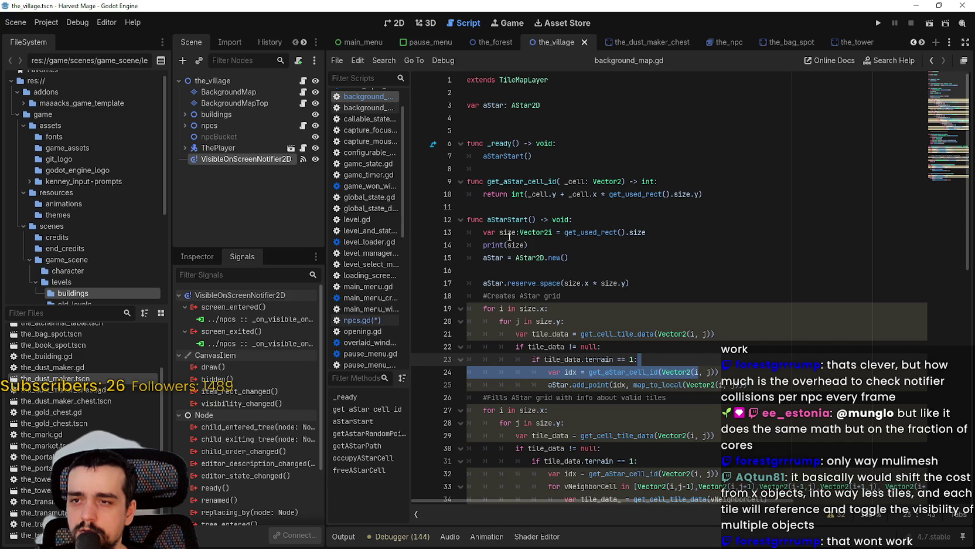
Copy background_map.gd's get_used_rect().size line over npcs.gd's placeholder line 14
{"action": "left_click_drag", "start_coordinate": [484, 233], "coordinate": [646, 233]}
{"action": "key", "text": "ctrl+c"}
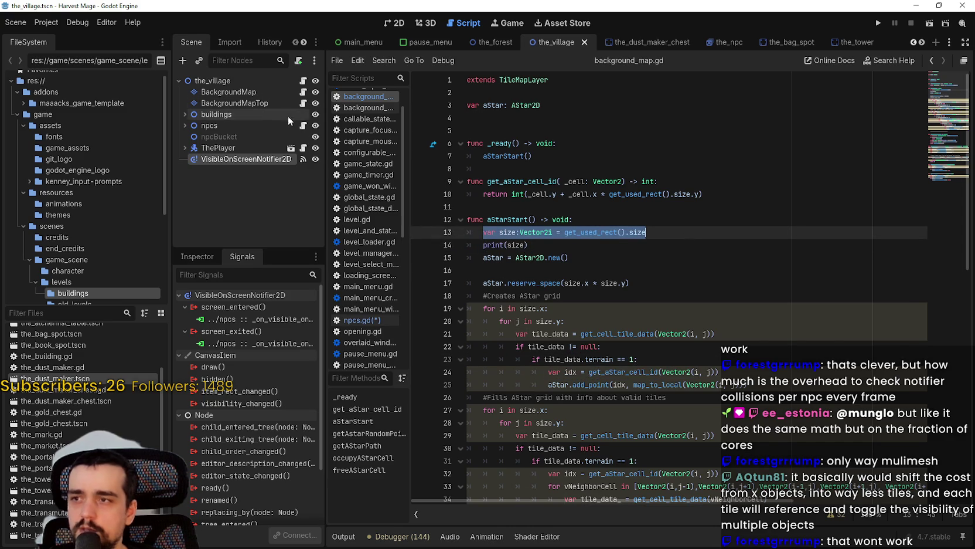
{"action": "left_click", "coordinate": [303, 125]}
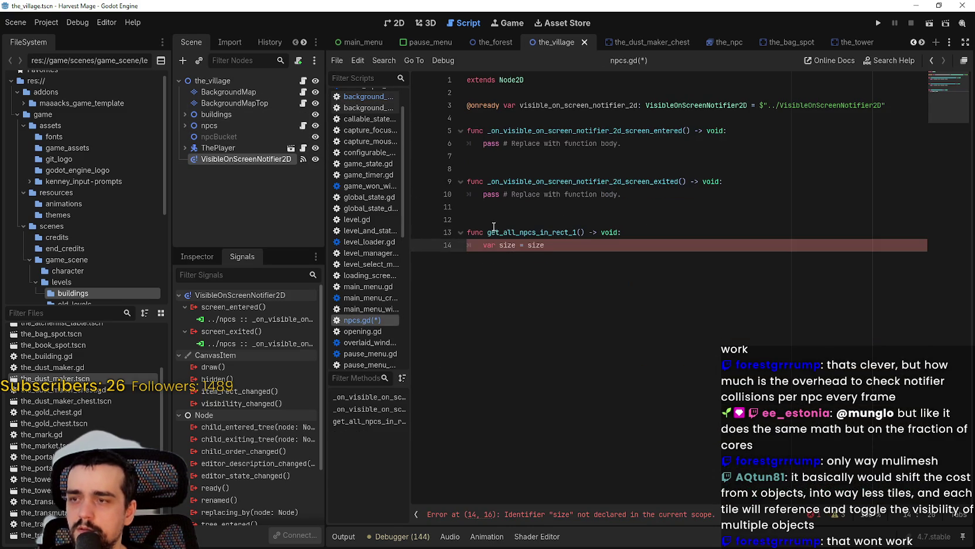
{"action": "left_click_drag", "start_coordinate": [550, 245], "coordinate": [479, 245]}
{"action": "key", "text": "ctrl+v"}
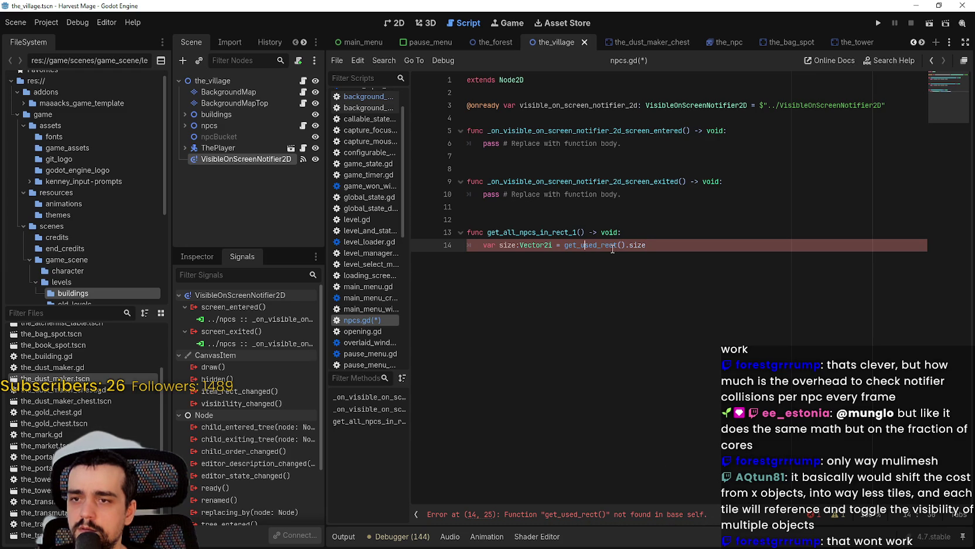
{"action": "left_click_drag", "start_coordinate": [591, 245], "coordinate": [673, 244]}
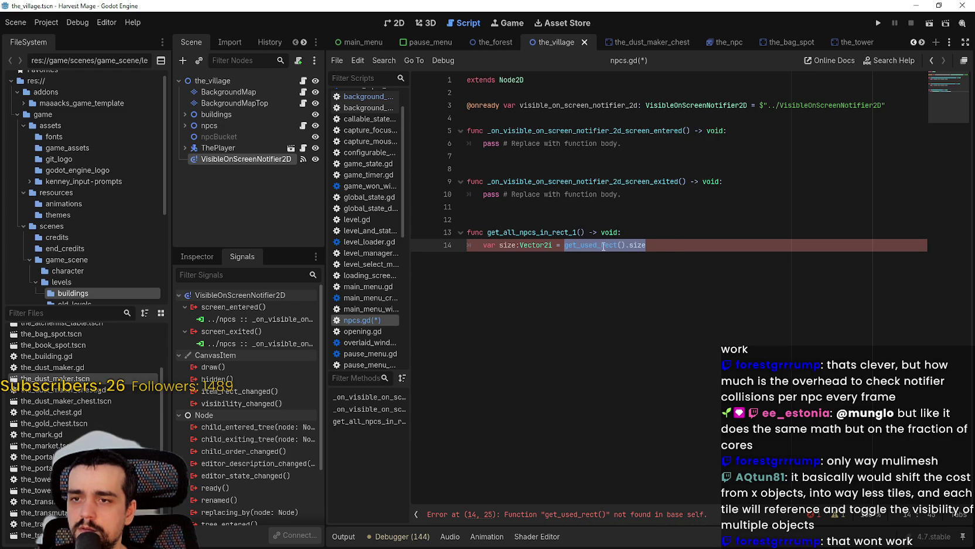
{"action": "left_click", "coordinate": [195, 257]}
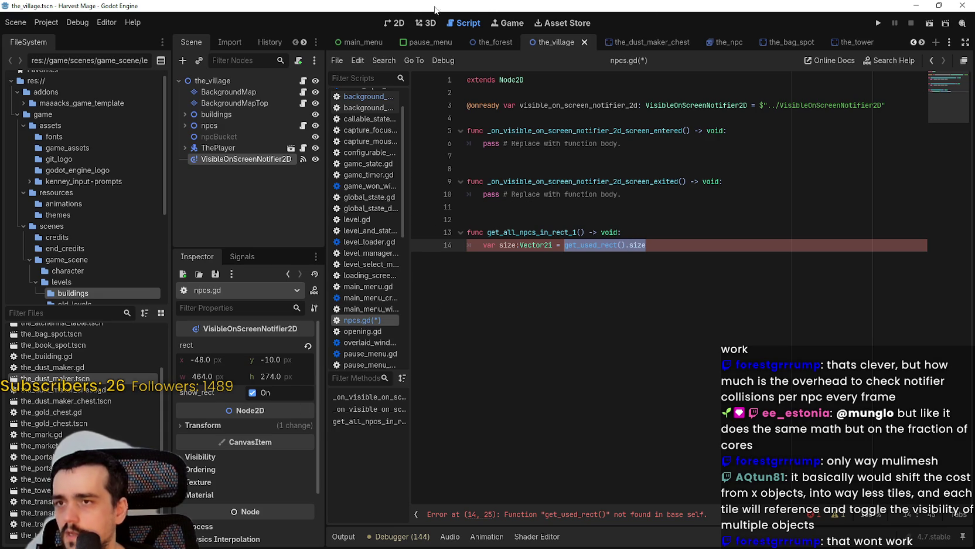
View the notifier's 464×274 px rect on the map, then expand its Transform showing position 48, 136
{"action": "left_click", "coordinate": [395, 22]}
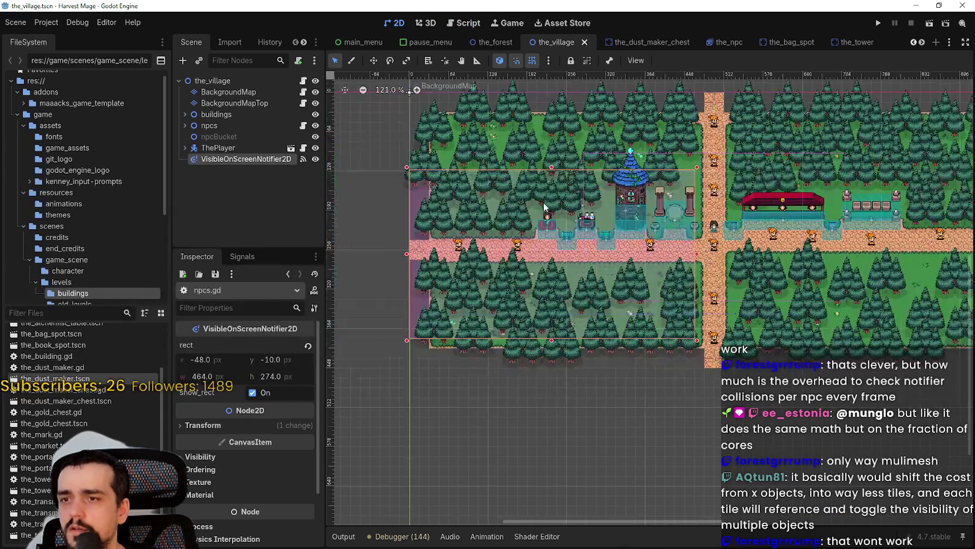
{"action": "scroll", "coordinate": [418, 229], "scroll_direction": "down", "scroll_amount": 3}
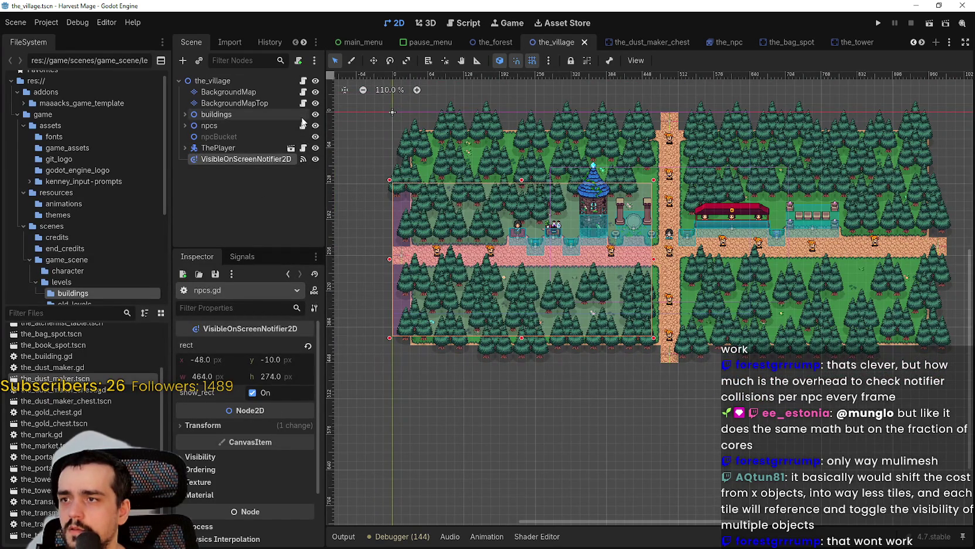
{"action": "left_click", "coordinate": [303, 126]}
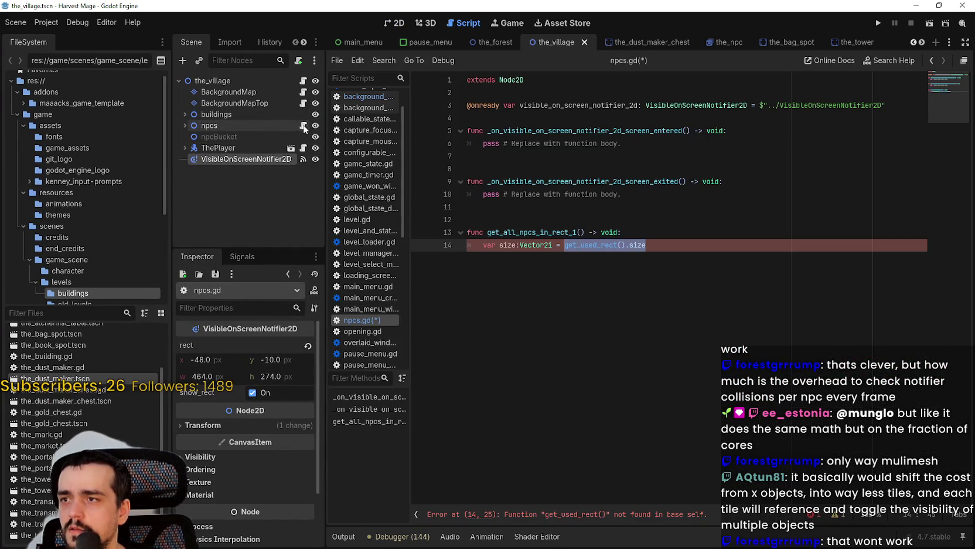
{"action": "left_click", "coordinate": [199, 425]}
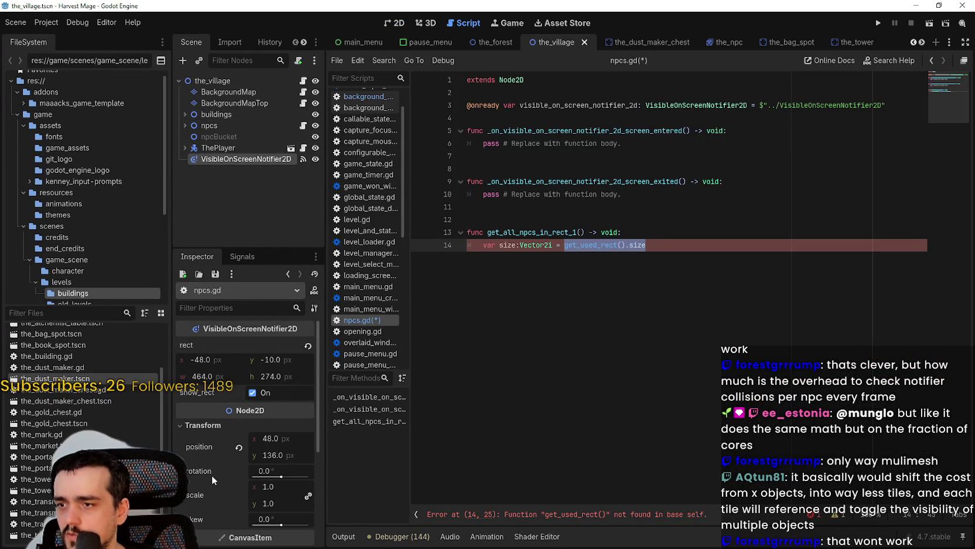
{"action": "scroll", "coordinate": [212, 475], "scroll_direction": "down", "scroll_amount": 2}
{"action": "scroll", "coordinate": [211, 475], "scroll_direction": "up", "scroll_amount": 2}
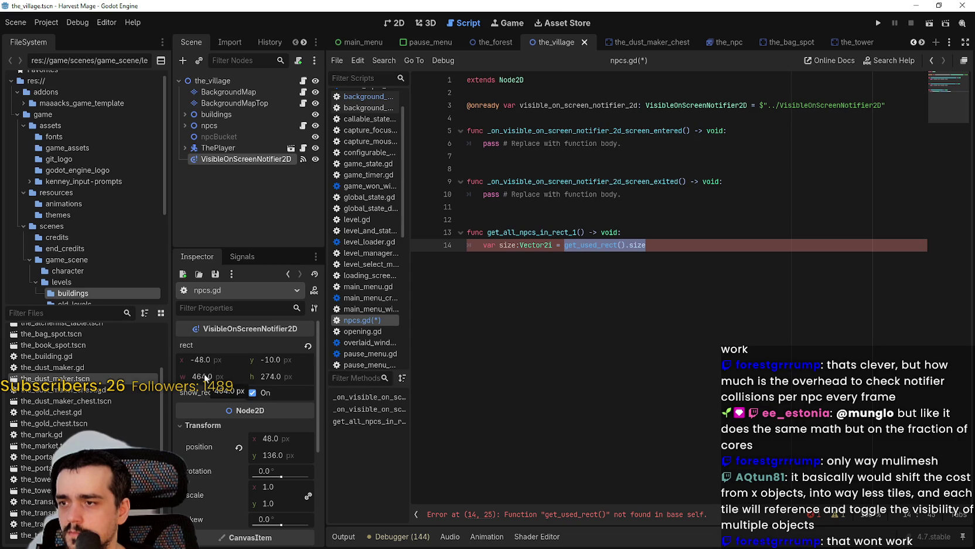
Delete ':Vector2i = get_used_rect().size' from line 14 and briefly try '= rect' instead
{"action": "left_click", "coordinate": [650, 245]}
{"action": "key", "text": "shift+Up"}
{"action": "left_click_drag", "start_coordinate": [518, 245], "coordinate": [664, 245]}
{"action": "key", "text": "BackSpace"}
{"action": "type", "text": "= rec"}
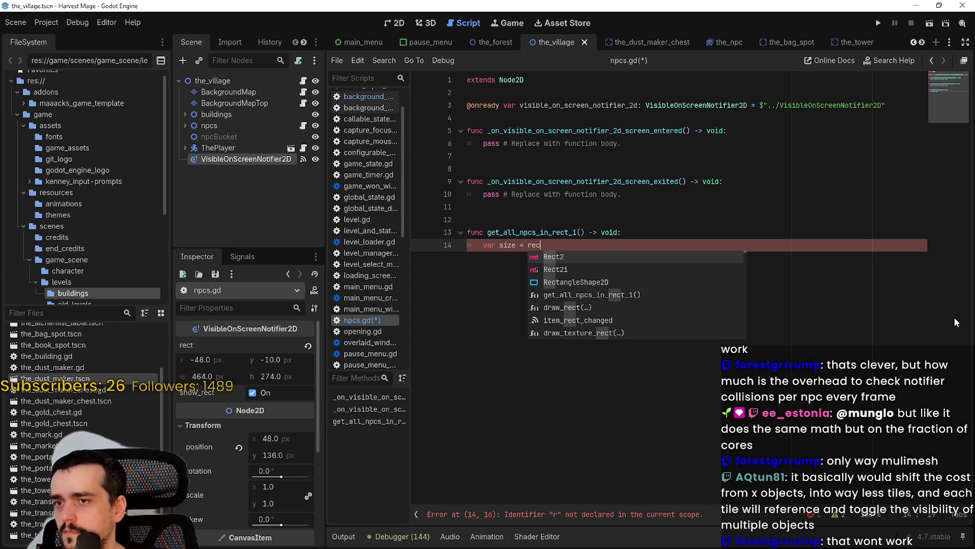
{"action": "type", "text": "t"}
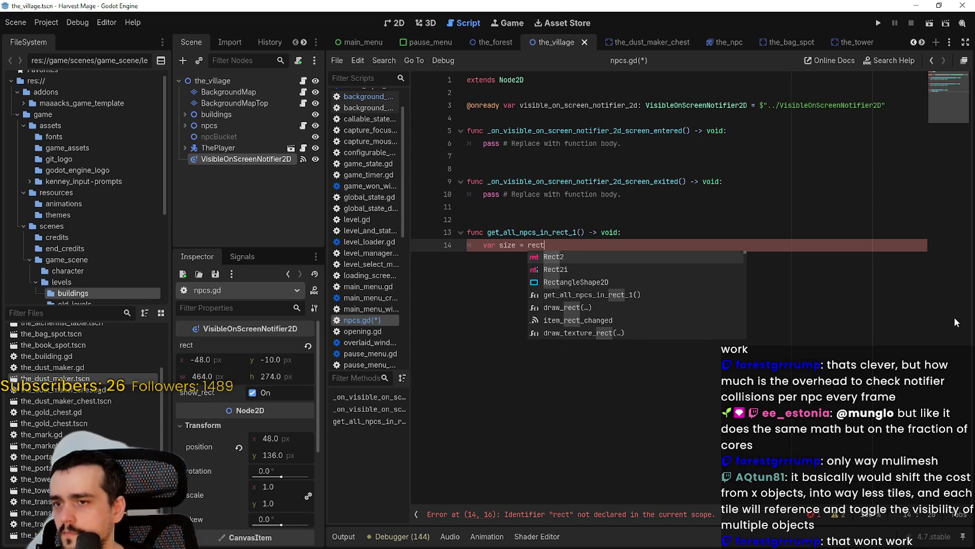
{"action": "key", "text": "Down"}
{"action": "key", "text": "Down"}
{"action": "key", "text": "Down"}
{"action": "key", "text": "Down"}
{"action": "key", "text": "Down"}
{"action": "key", "text": "Down"}
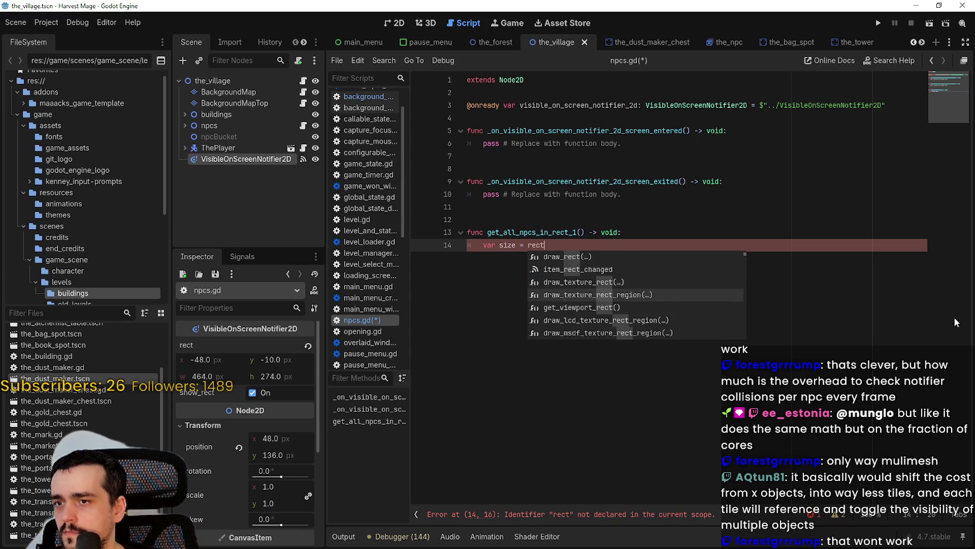
{"action": "key", "text": "BackSpace"}
{"action": "key", "text": "BackSpace"}
{"action": "key", "text": "BackSpace"}
Set line 14's value to get_screen_transform(), chosen from the get_ completions
{"action": "type", "text": "get_"}
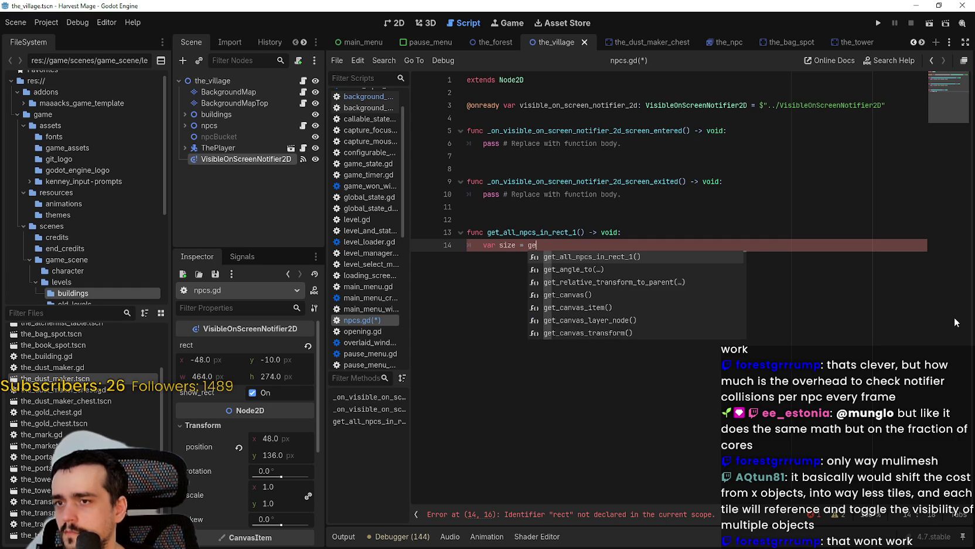
{"action": "key", "text": "Down"}
{"action": "key", "text": "Down"}
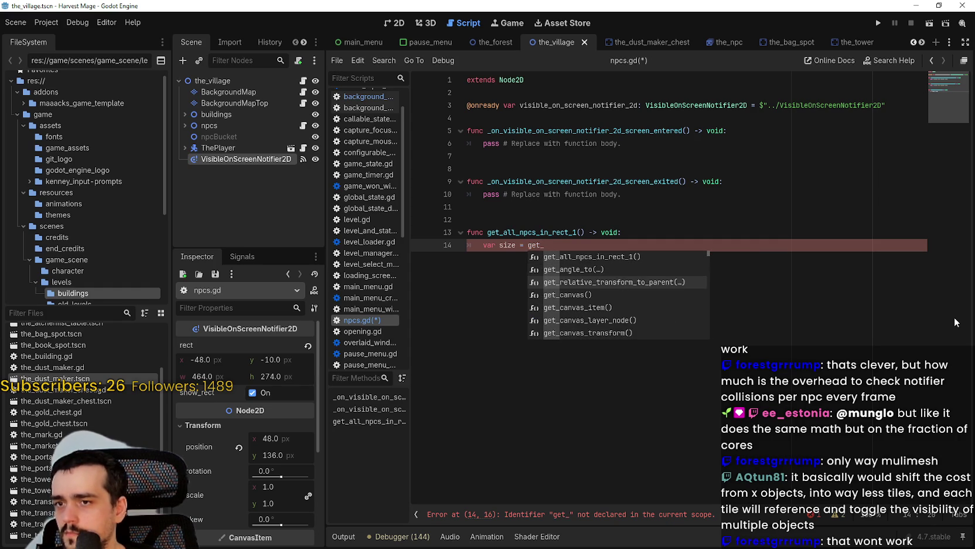
{"action": "key", "text": "Down"}
{"action": "key", "text": "Down"}
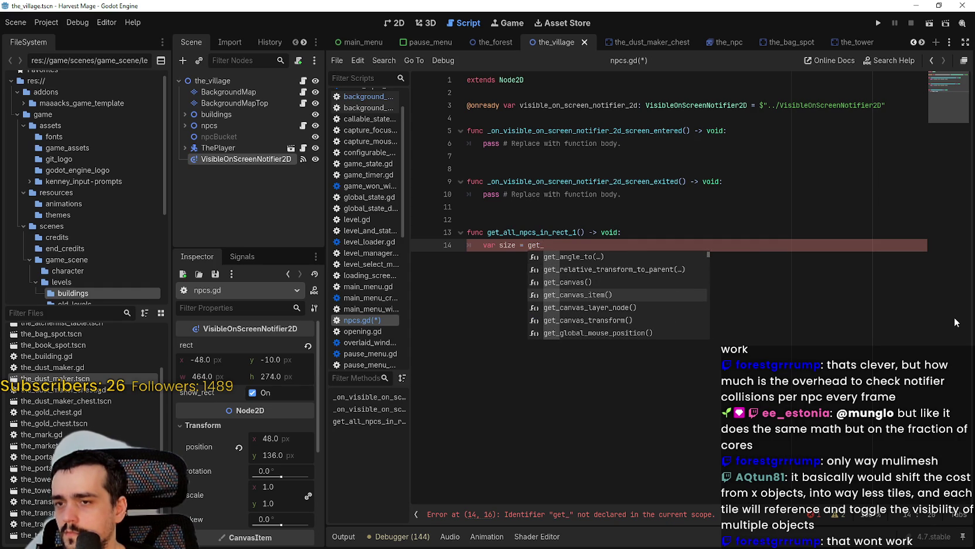
{"action": "key", "text": "Up"}
{"action": "key", "text": "Up"}
{"action": "key", "text": "Down"}
{"action": "key", "text": "Down"}
{"action": "key", "text": "Down"}
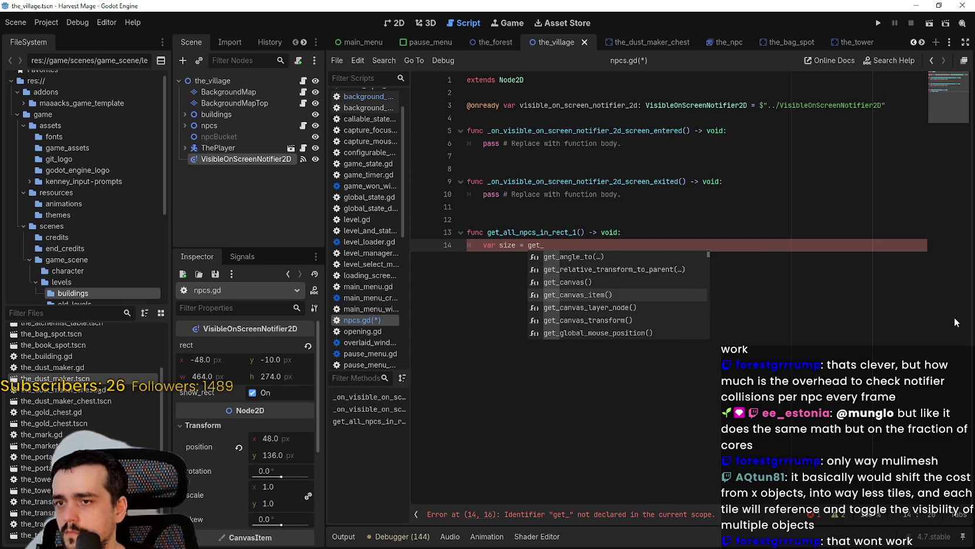
{"action": "key", "text": "Down"}
{"action": "key", "text": "Down"}
{"action": "key", "text": "Down"}
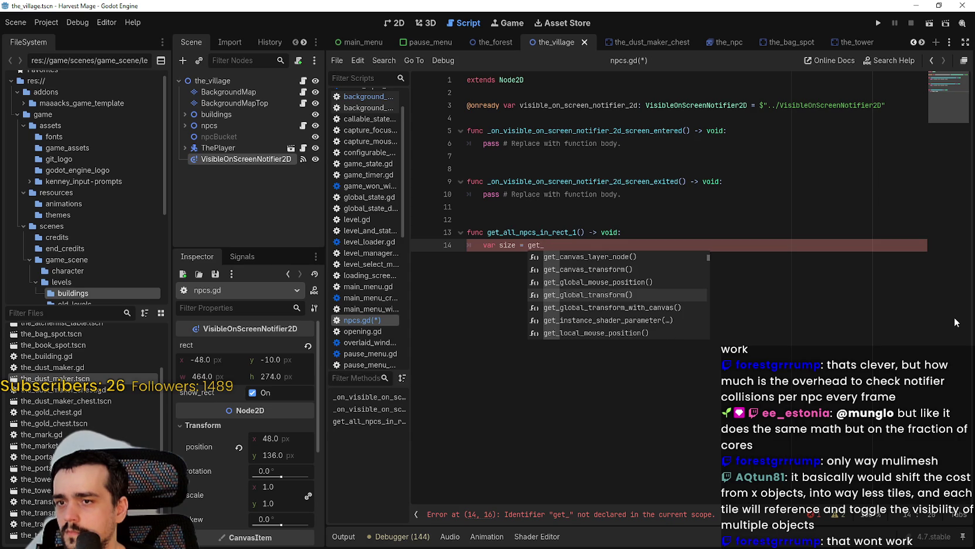
{"action": "key", "text": "Down"}
{"action": "key", "text": "Down"}
{"action": "key", "text": "Down"}
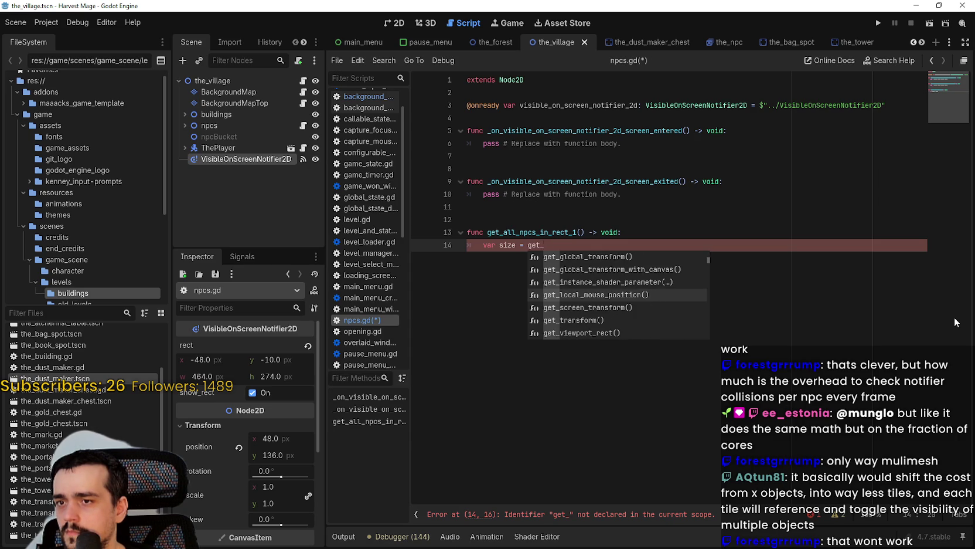
{"action": "key", "text": "Down"}
{"action": "key", "text": "Down"}
{"action": "key", "text": "Down"}
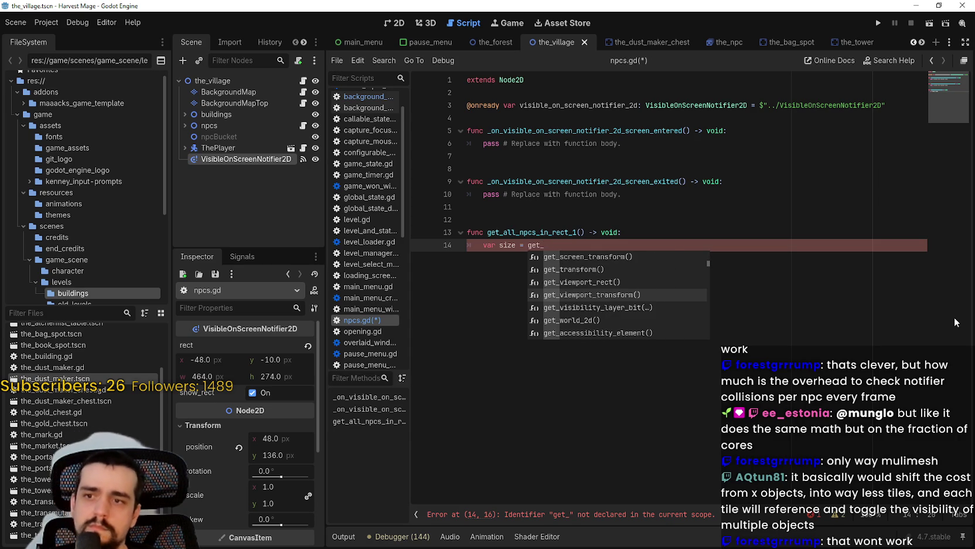
{"action": "key", "text": "Down"}
{"action": "key", "text": "Down"}
{"action": "key", "text": "Down"}
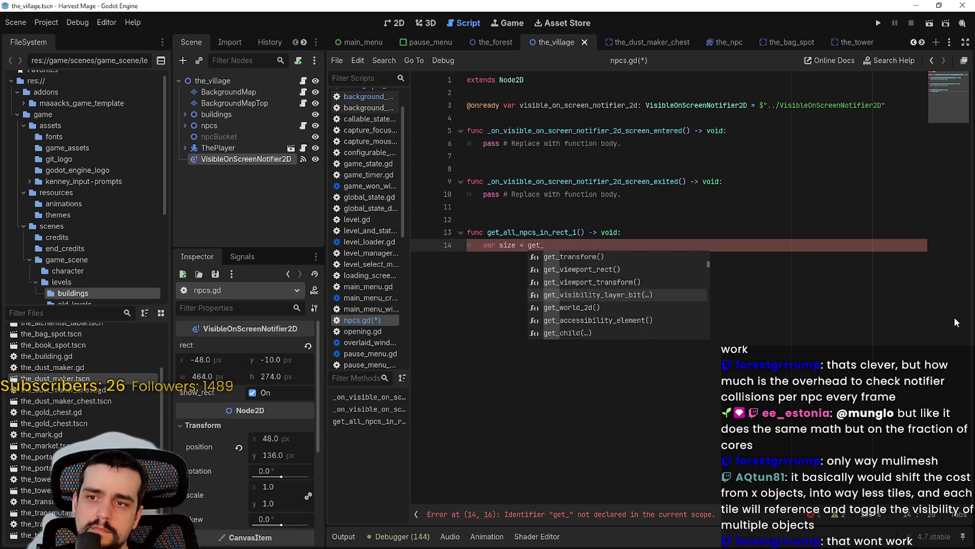
{"action": "type", "text": "siz"}
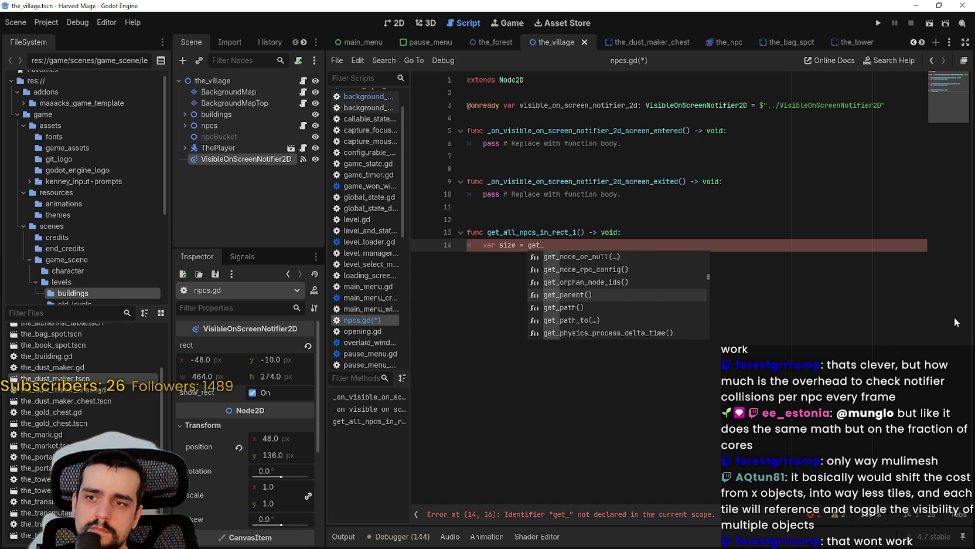
{"action": "key", "text": "BackSpace"}
{"action": "key", "text": "BackSpace"}
{"action": "key", "text": "BackSpace"}
{"action": "key", "text": "Down"}
{"action": "key", "text": "Down"}
{"action": "key", "text": "Down"}
{"action": "key", "text": "Down"}
{"action": "key", "text": "Down"}
{"action": "key", "text": "Down"}
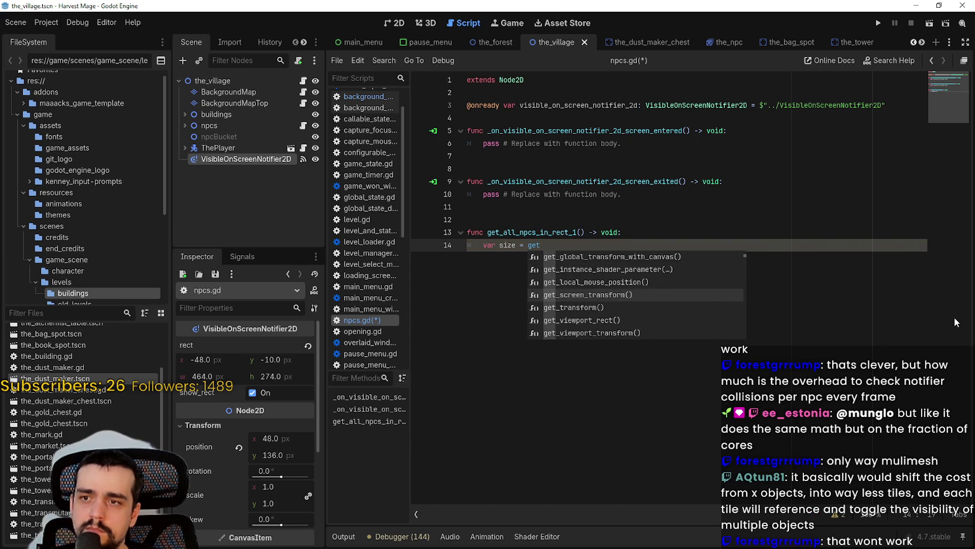
{"action": "key", "text": "Up"}
{"action": "key", "text": "Return"}
{"action": "mouse_move", "coordinate": [592, 249]}
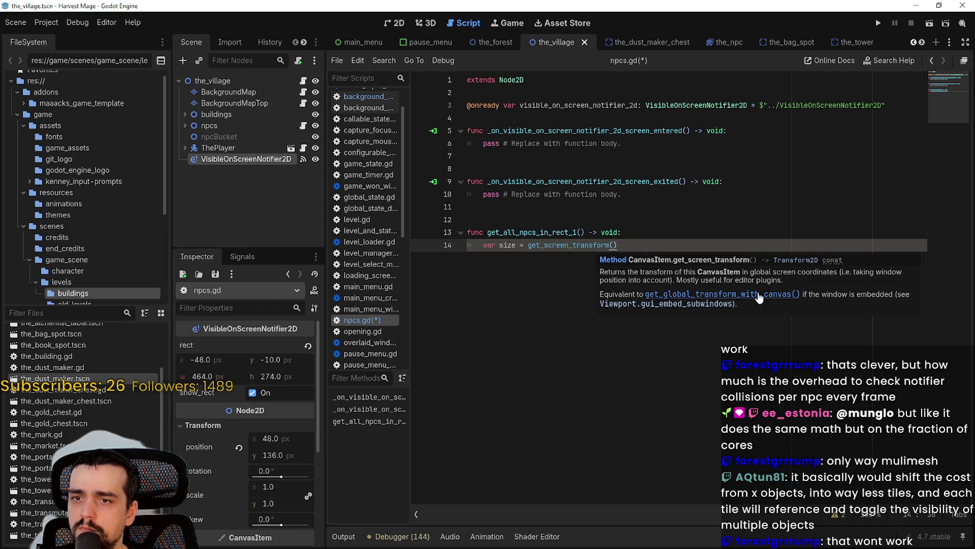
Delete get_screen_transform() from line 14 and briefly try the size suggestion as its value
{"action": "double_click", "coordinate": [573, 244]}
{"action": "key", "text": "BackSpace"}
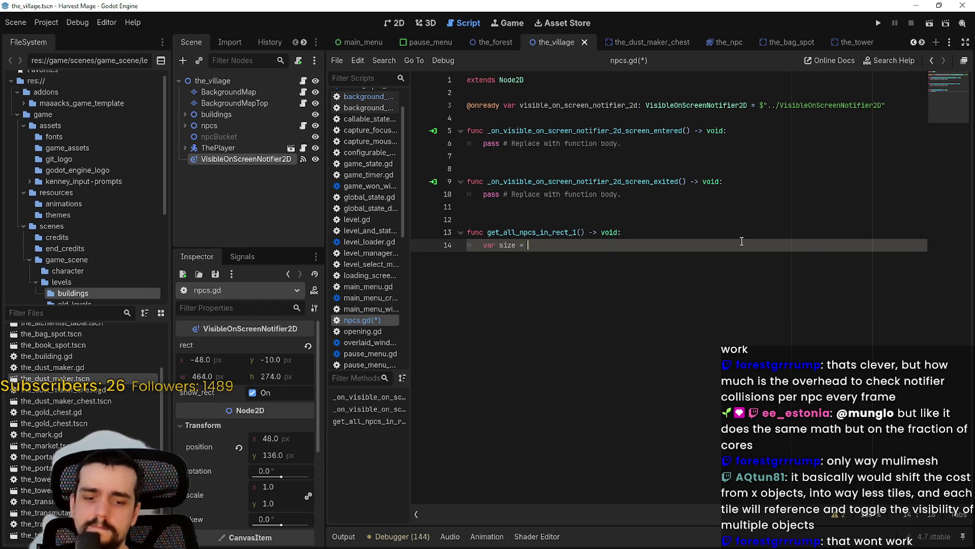
{"action": "key", "text": "ctrl+space"}
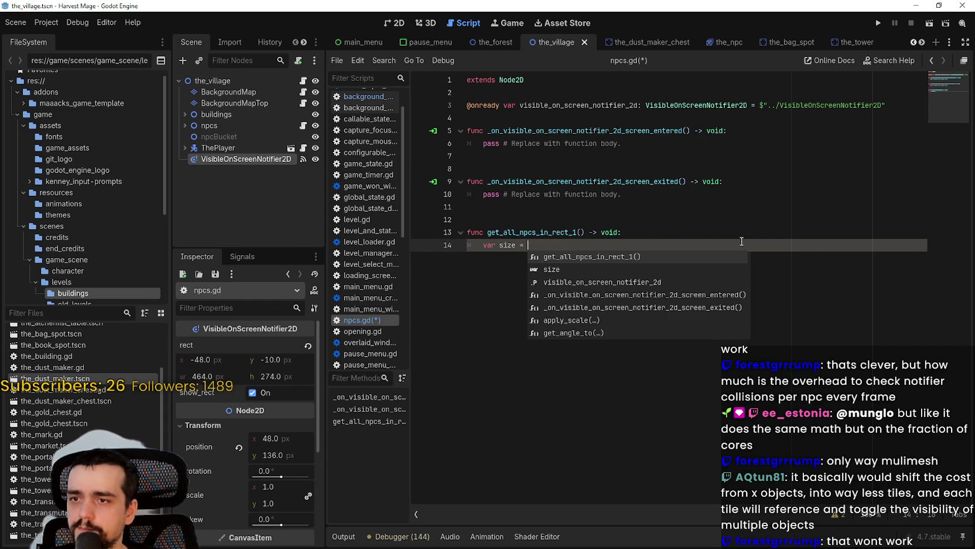
{"action": "key", "text": "Down"}
{"action": "key", "text": "Down"}
{"action": "key", "text": "Down"}
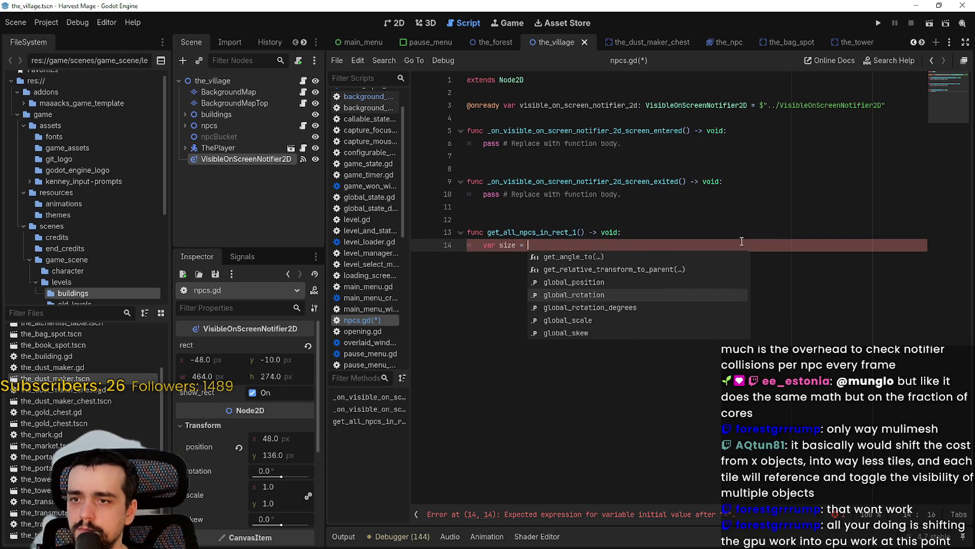
{"action": "key", "text": "Up"}
{"action": "key", "text": "Up"}
{"action": "key", "text": "Up"}
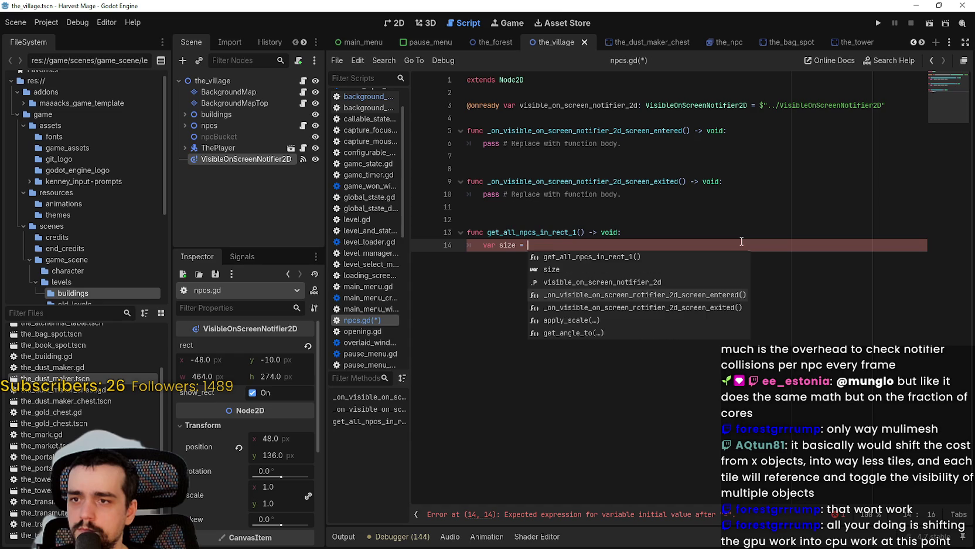
{"action": "key", "text": "Up"}
{"action": "key", "text": "Return"}
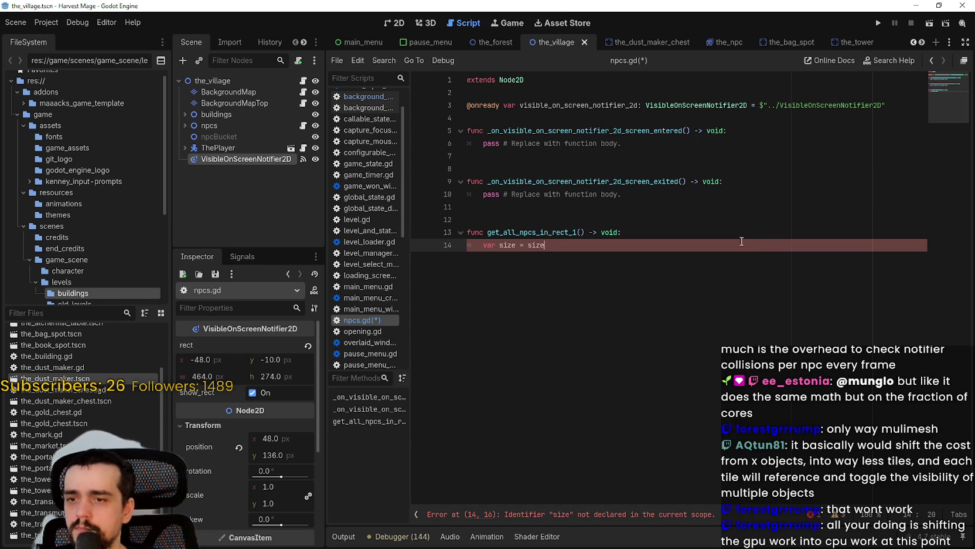
{"action": "key", "text": "BackSpace"}
{"action": "key", "text": "BackSpace"}
{"action": "key", "text": "BackSpace"}
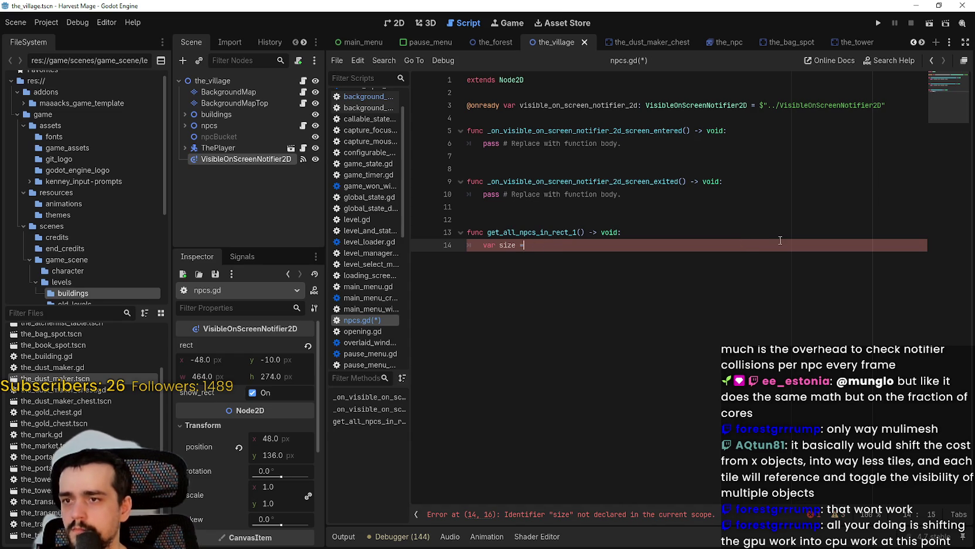
Search the code suggestions for a size member, past the get_, NOTIFICATION and OVERSAMPLING entries
{"action": "key", "text": "Down"}
{"action": "key", "text": "Down"}
{"action": "key", "text": "Down"}
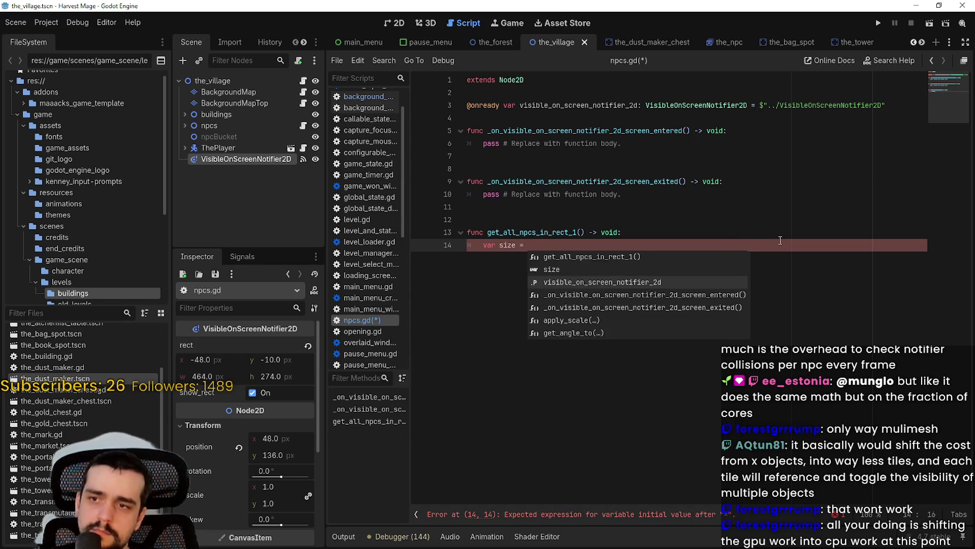
{"action": "key", "text": "Down"}
{"action": "key", "text": "Down"}
{"action": "key", "text": "Down"}
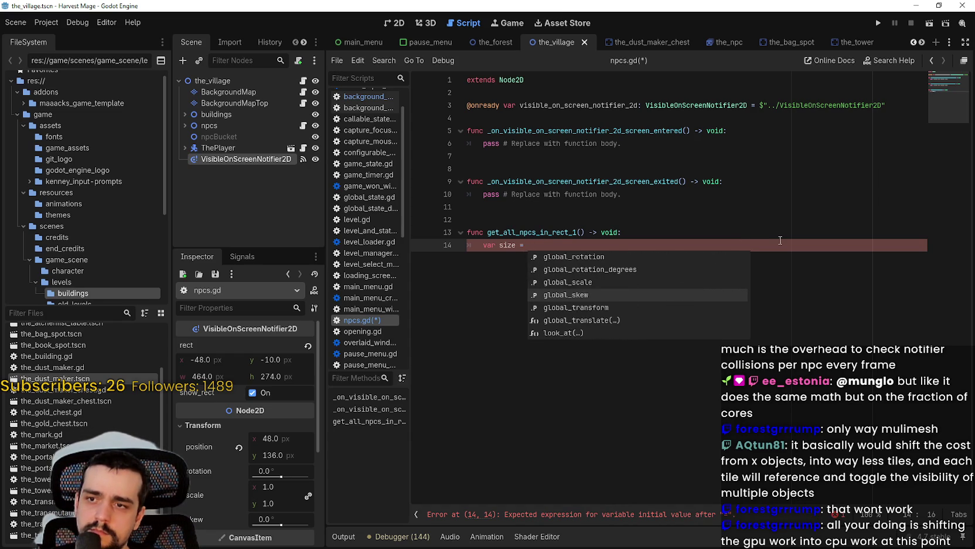
{"action": "key", "text": "Down"}
{"action": "key", "text": "Down"}
{"action": "key", "text": "Down"}
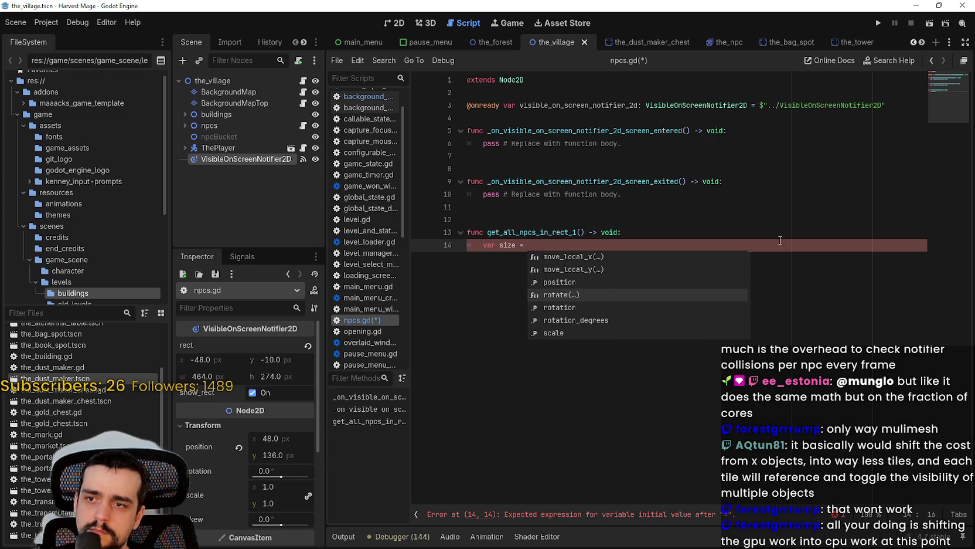
{"action": "key", "text": "Down"}
{"action": "key", "text": "Down"}
{"action": "key", "text": "Down"}
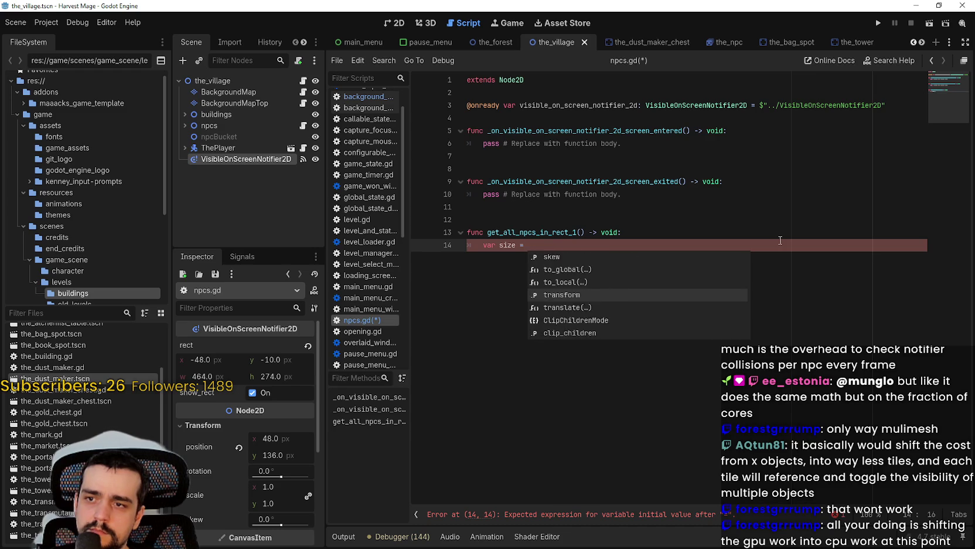
{"action": "key", "text": "Down"}
{"action": "key", "text": "Down"}
{"action": "key", "text": "Down"}
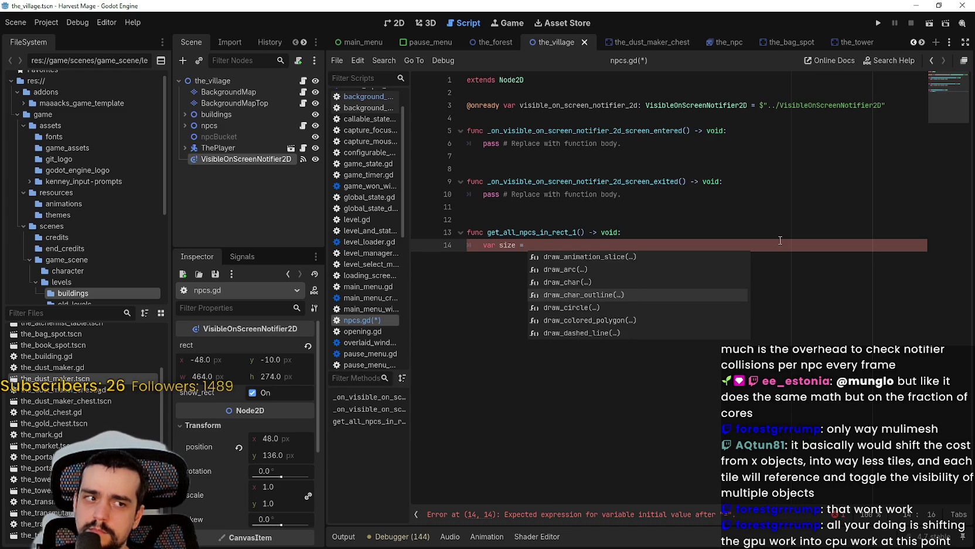
{"action": "key", "text": "Down"}
{"action": "key", "text": "Down"}
{"action": "key", "text": "Down"}
{"action": "key", "text": "Down"}
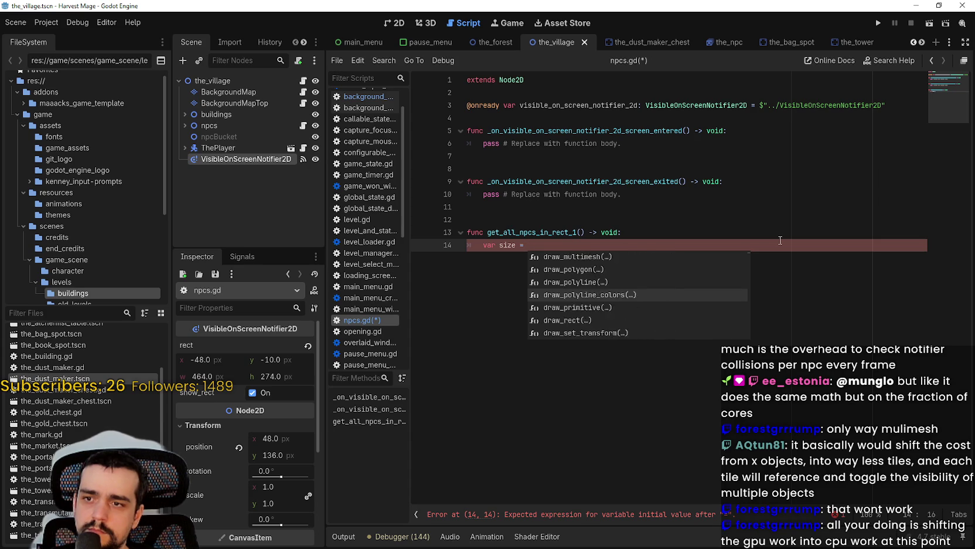
{"action": "key", "text": "Down"}
{"action": "key", "text": "Down"}
{"action": "key", "text": "Down"}
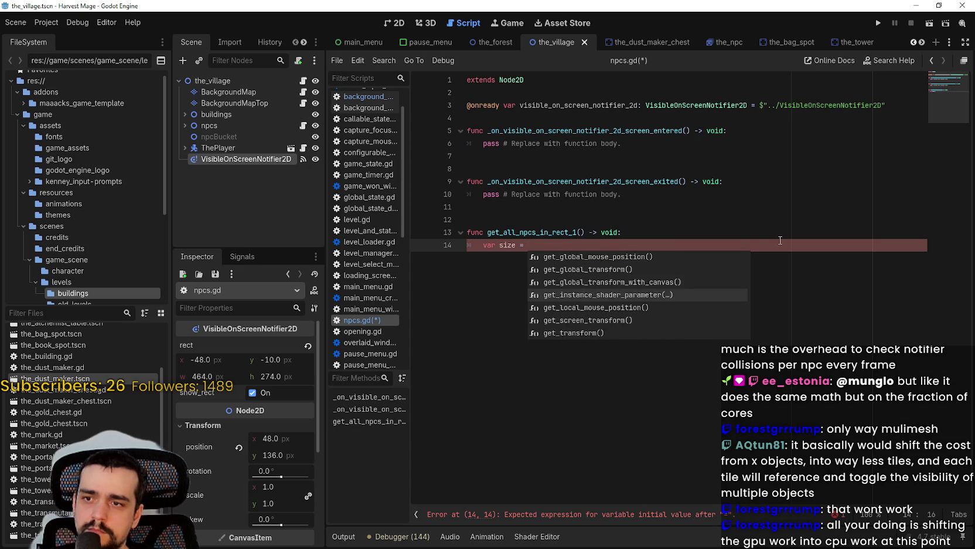
{"action": "key", "text": "Down"}
{"action": "key", "text": "Down"}
{"action": "key", "text": "Down"}
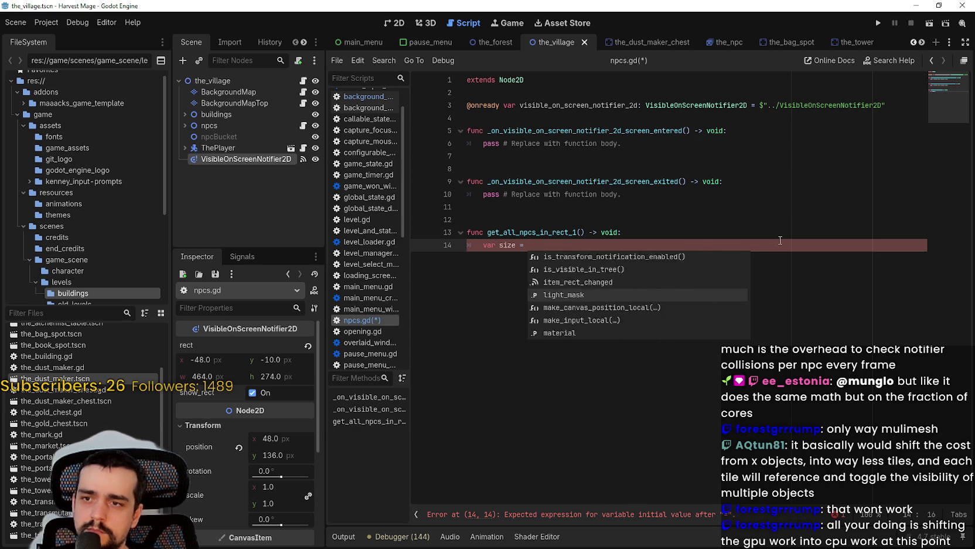
{"action": "key", "text": "Up"}
{"action": "key", "text": "Up"}
{"action": "key", "text": "Up"}
{"action": "key", "text": "Down"}
{"action": "key", "text": "Down"}
{"action": "key", "text": "Down"}
{"action": "key", "text": "Down"}
{"action": "key", "text": "Down"}
{"action": "key", "text": "Down"}
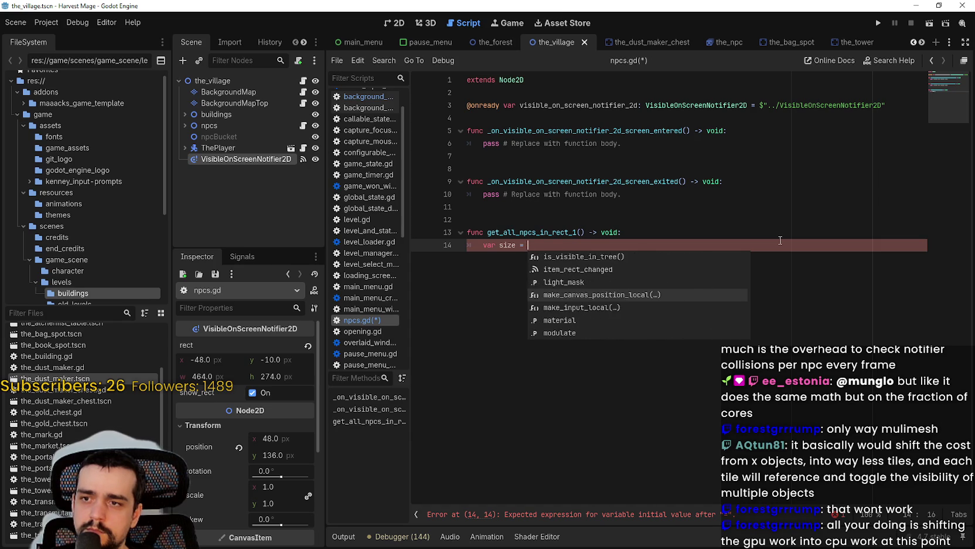
{"action": "key", "text": "Down"}
{"action": "key", "text": "Down"}
{"action": "key", "text": "Down"}
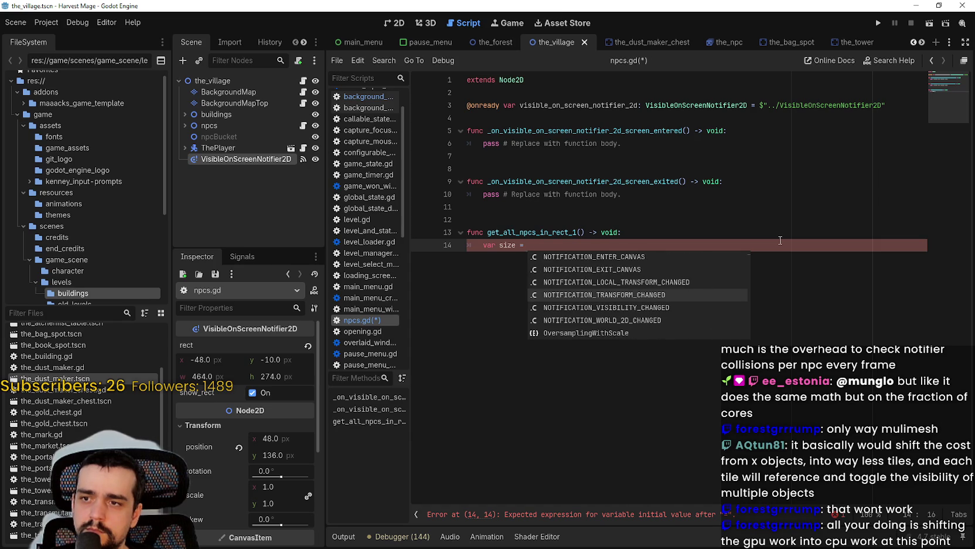
{"action": "key", "text": "Down"}
{"action": "key", "text": "Down"}
{"action": "key", "text": "Down"}
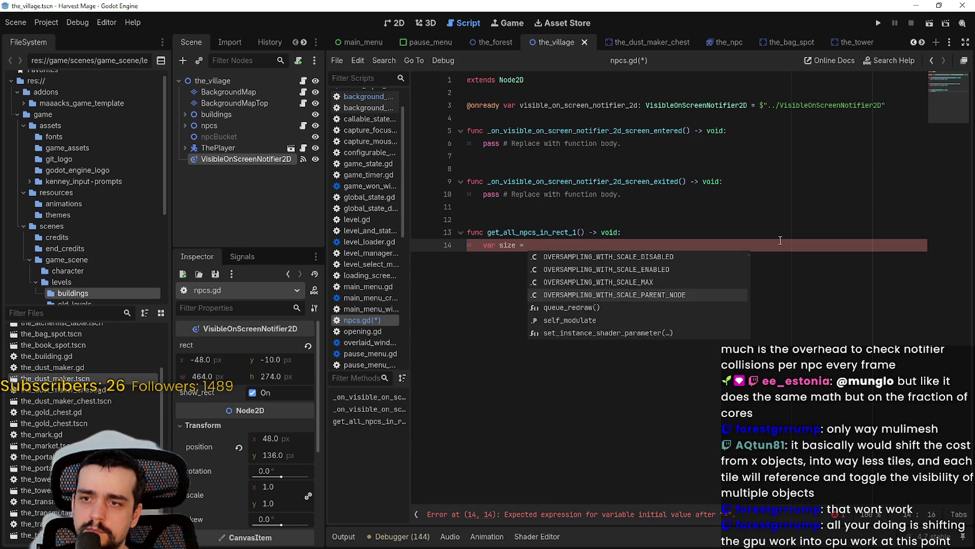
{"action": "key", "text": "Down"}
{"action": "key", "text": "Down"}
{"action": "key", "text": "Down"}
{"action": "key", "text": "Down"}
{"action": "key", "text": "Down"}
{"action": "key", "text": "Down"}
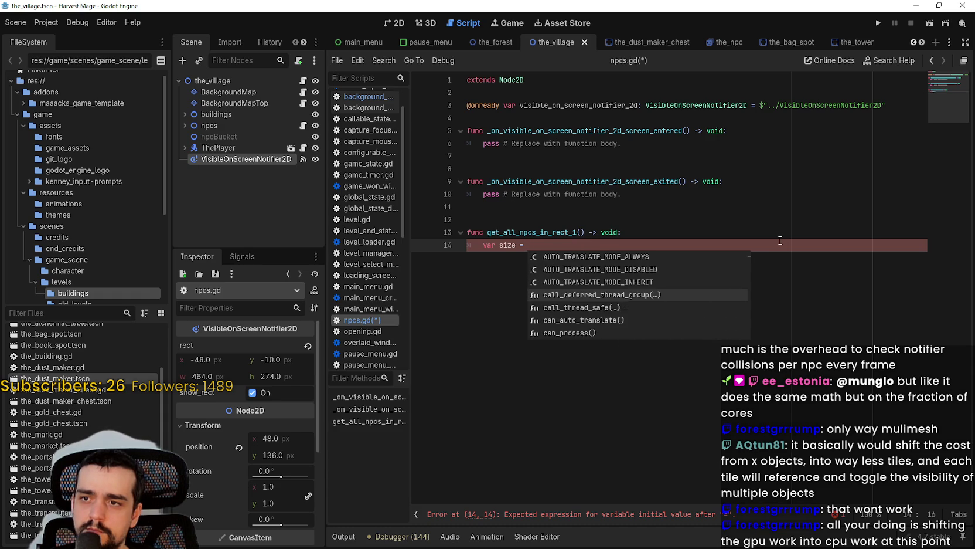
{"action": "key", "text": "Down"}
{"action": "key", "text": "Down"}
{"action": "key", "text": "Down"}
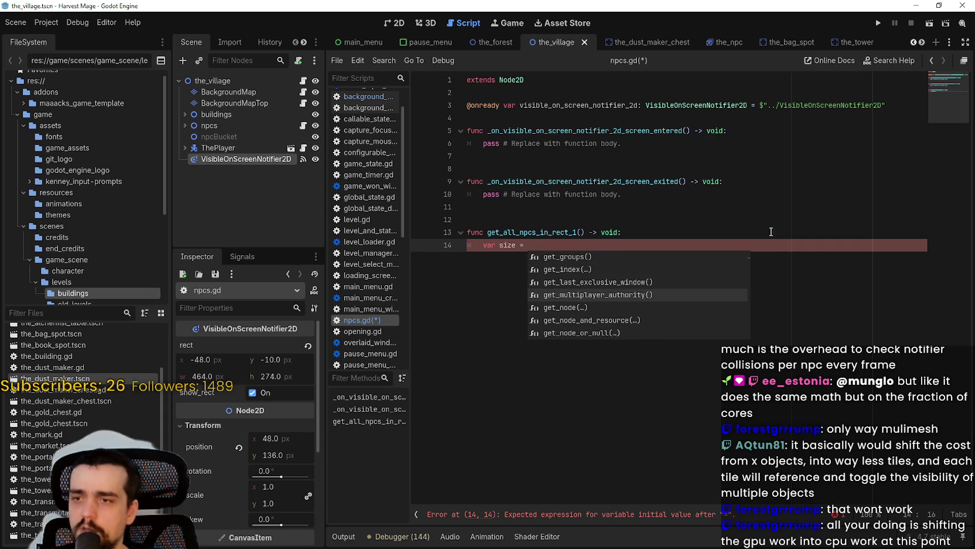
Start the value after 'var size = ' with 'self.'
{"action": "left_click", "coordinate": [569, 234]}
{"action": "left_click", "coordinate": [608, 246]}
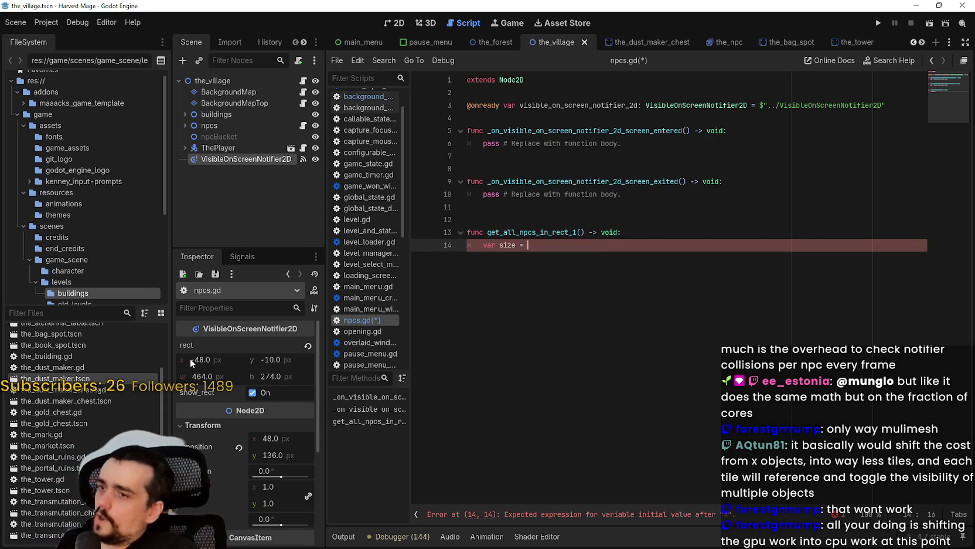
{"action": "mouse_move", "coordinate": [187, 344]}
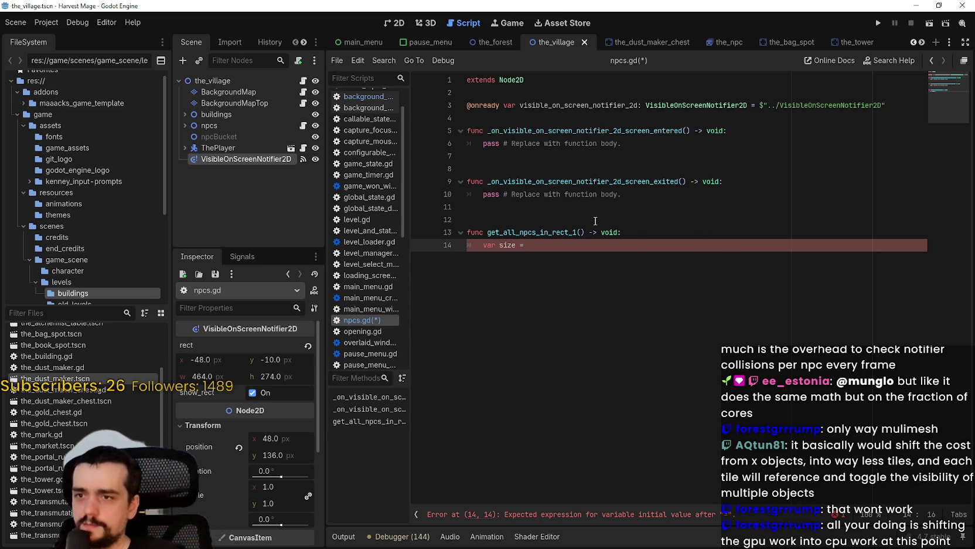
{"action": "type", "text": "r"}
{"action": "key", "text": "BackSpace"}
{"action": "type", "text": "self."}
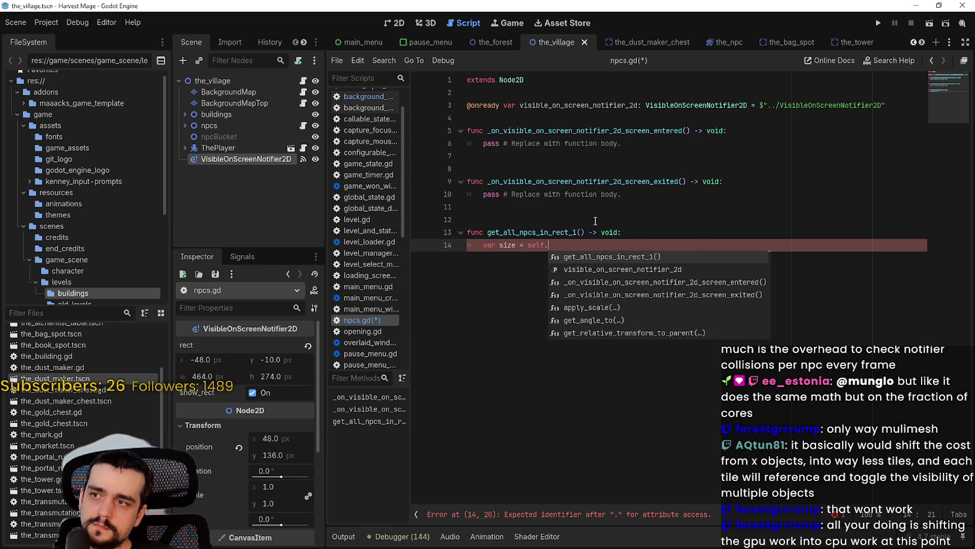
Replace 'self.' with the copied visible_on_screen_notifier_2d name and insert its show_rect member
{"action": "key", "text": "BackSpace"}
{"action": "key", "text": "BackSpace"}
{"action": "key", "text": "BackSpace"}
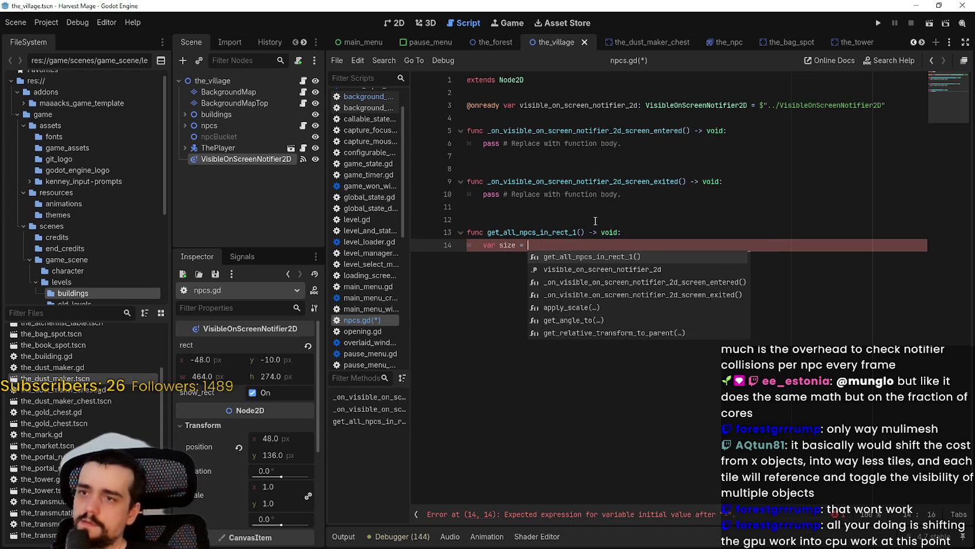
{"action": "double_click", "coordinate": [580, 105]}
{"action": "key", "text": "ctrl+c"}
{"action": "left_click", "coordinate": [644, 245]}
{"action": "key", "text": "ctrl+v"}
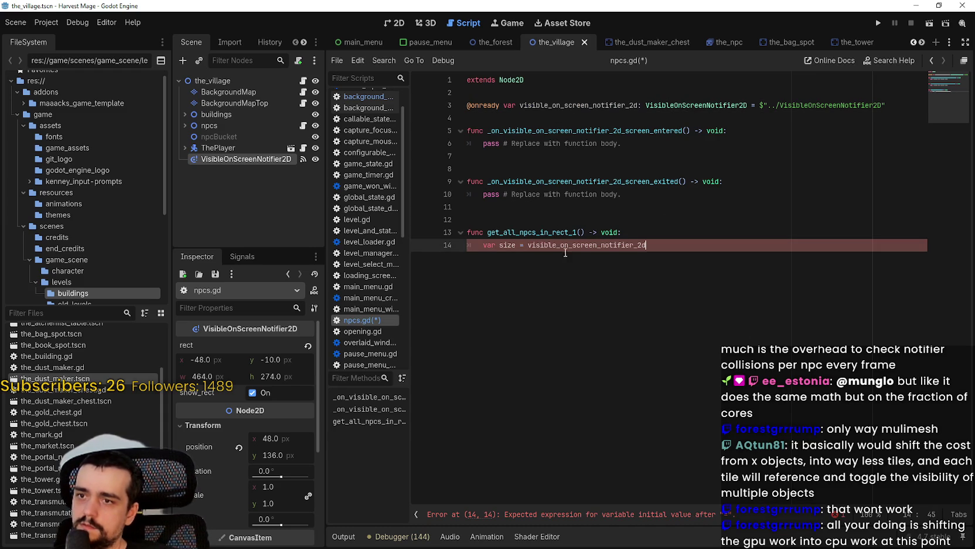
{"action": "type", "text": "."}
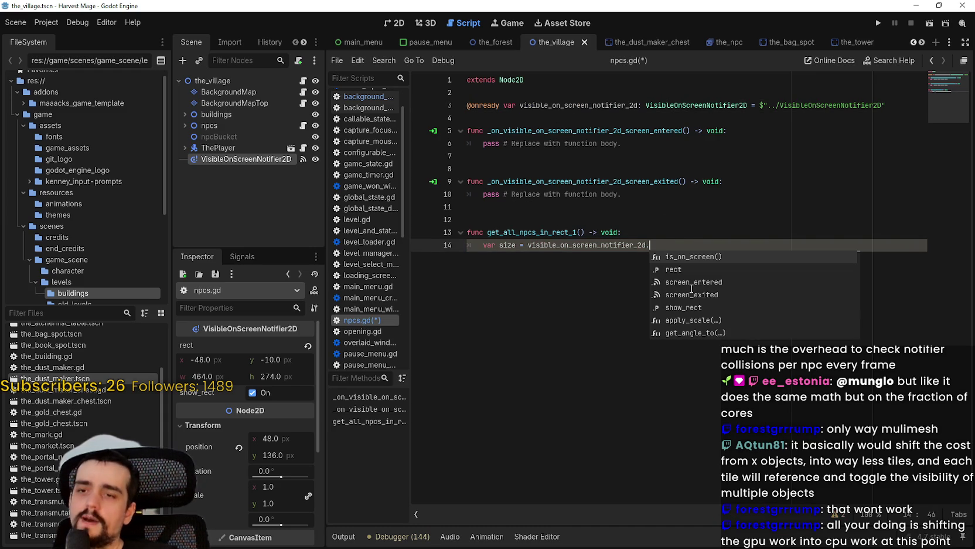
{"action": "key", "text": "Down"}
{"action": "key", "text": "Down"}
{"action": "key", "text": "Down"}
{"action": "key", "text": "Up"}
{"action": "key", "text": "Down"}
{"action": "key", "text": "Down"}
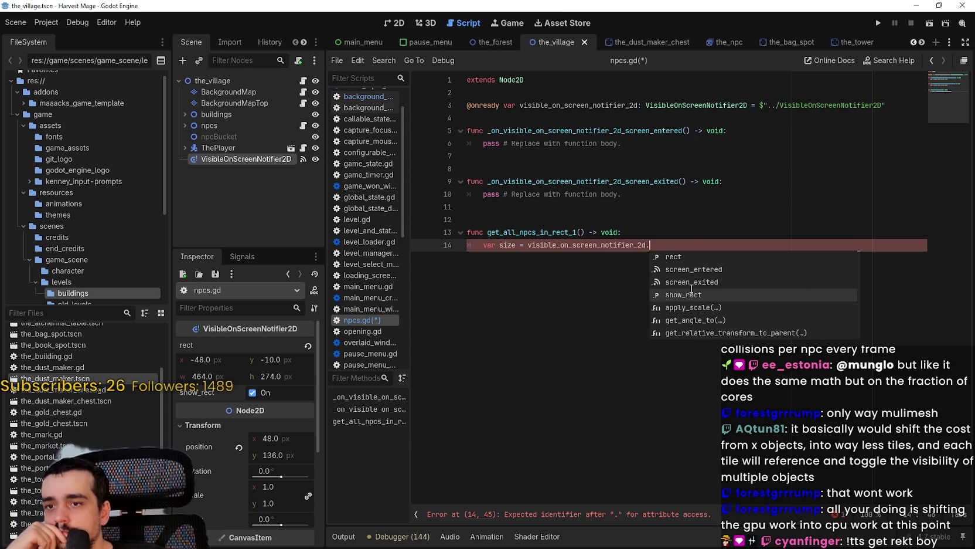
{"action": "key", "text": "Return"}
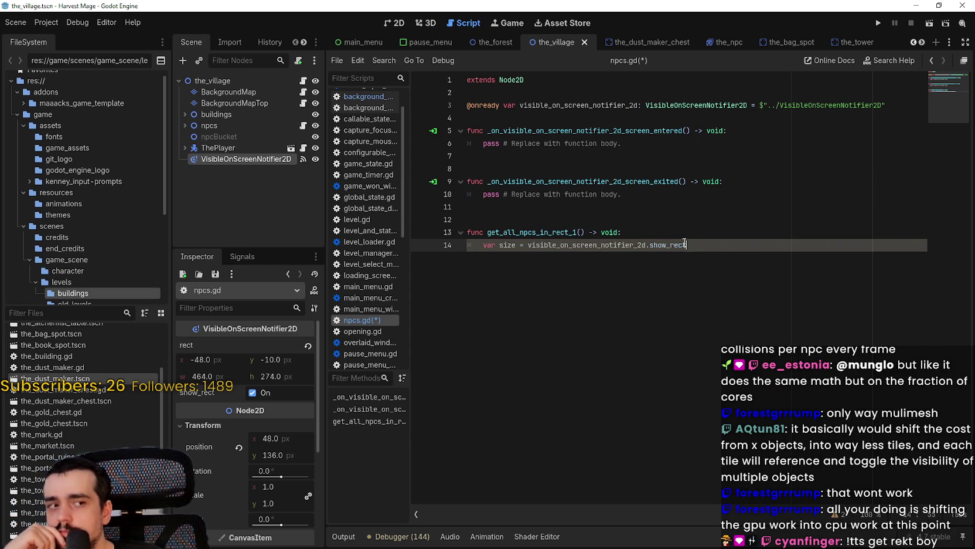
Swap show_rect for the notifier's rect property, then inspect get_used_rect in background_map.gd
{"action": "mouse_move", "coordinate": [685, 242]}
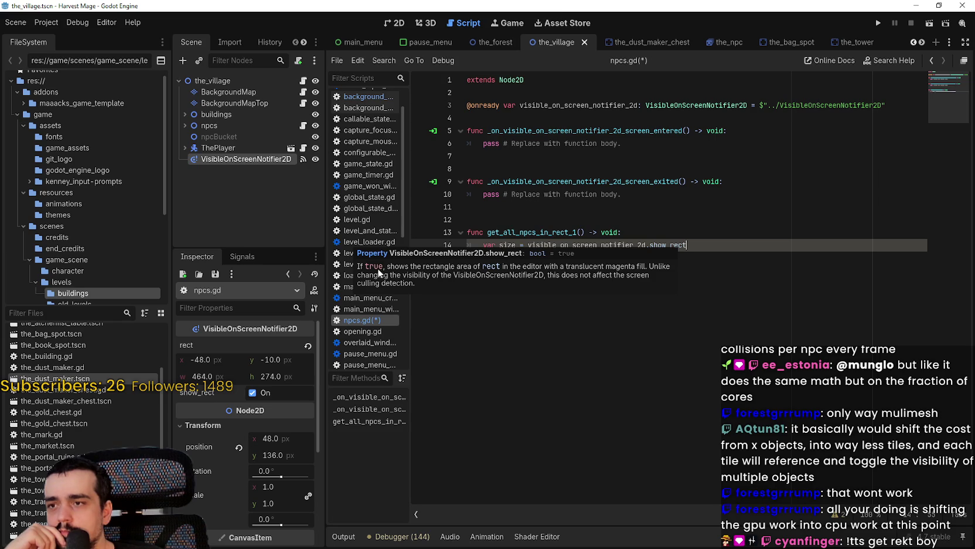
{"action": "double_click", "coordinate": [703, 241]}
{"action": "key", "text": "BackSpace"}
{"action": "key", "text": "Down"}
{"action": "key", "text": "Down"}
{"action": "key", "text": "Down"}
{"action": "key", "text": "Down"}
{"action": "key", "text": "Down"}
{"action": "key", "text": "Down"}
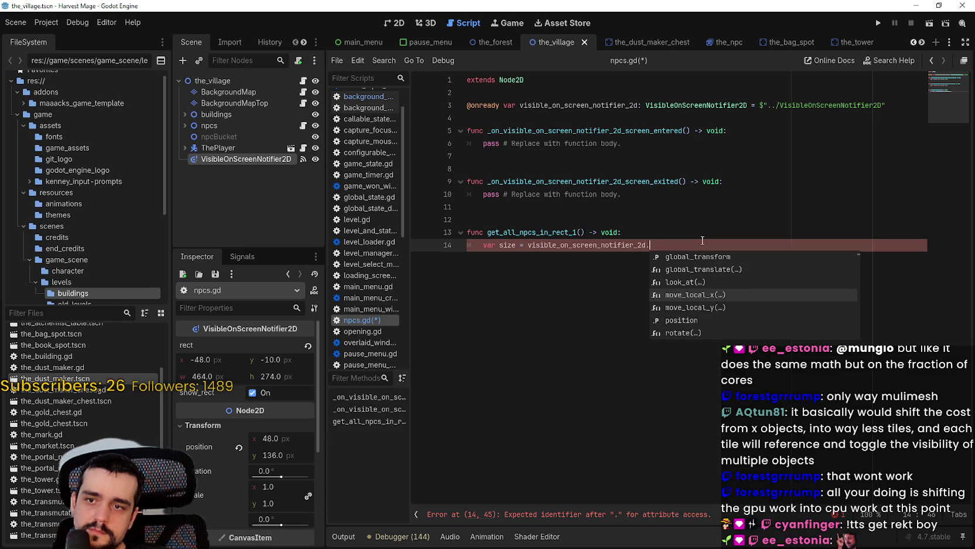
{"action": "key", "text": "Up"}
{"action": "key", "text": "Up"}
{"action": "key", "text": "Up"}
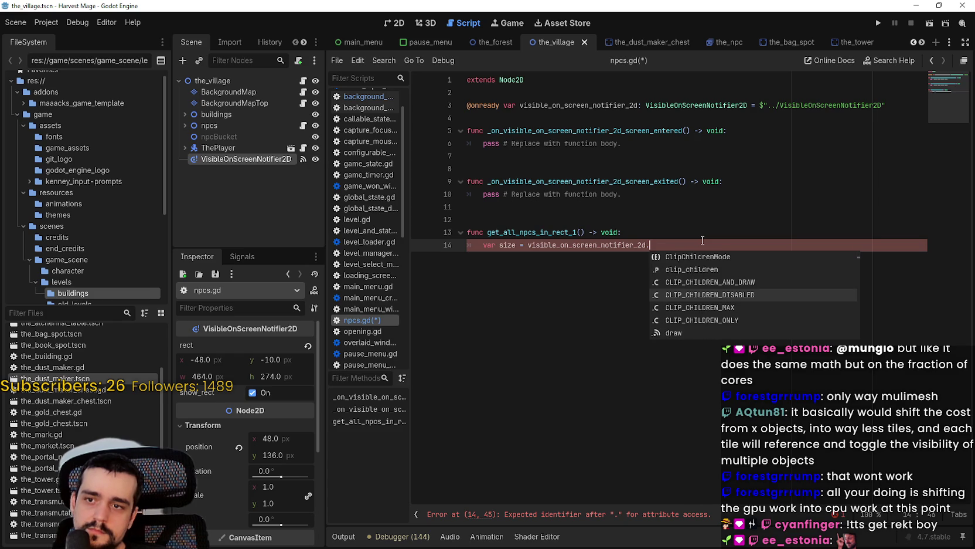
{"action": "key", "text": "Up"}
{"action": "key", "text": "Up"}
{"action": "key", "text": "Up"}
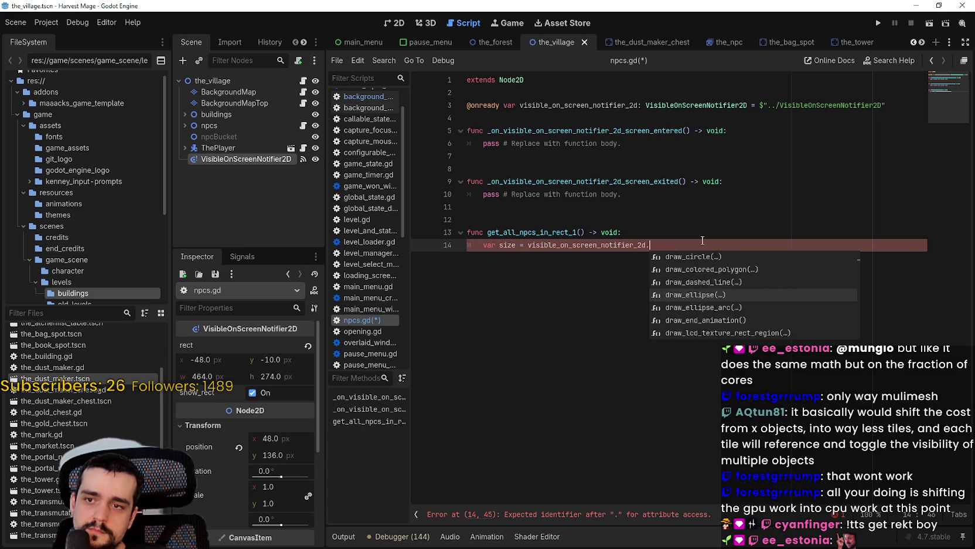
{"action": "key", "text": "Up"}
{"action": "key", "text": "Up"}
{"action": "key", "text": "Up"}
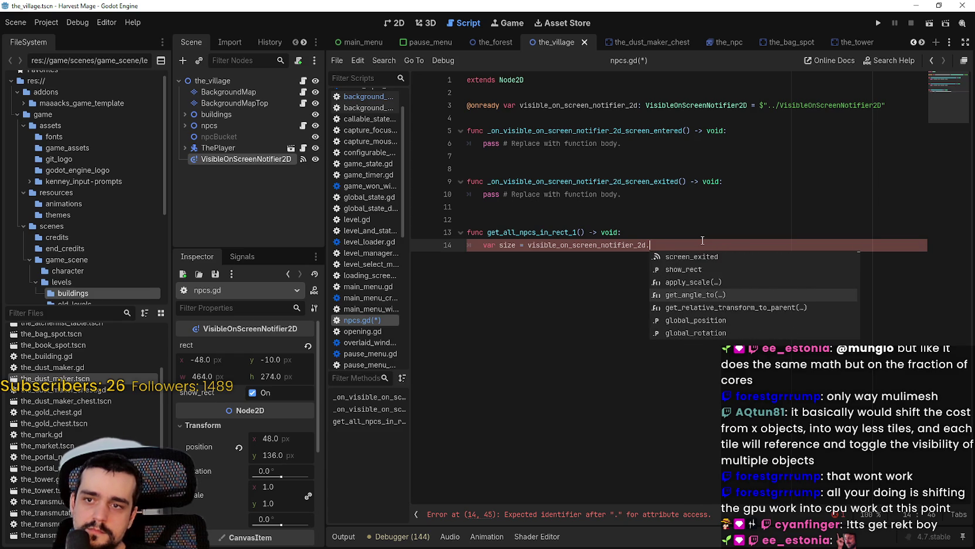
{"action": "key", "text": "Up"}
{"action": "key", "text": "Up"}
{"action": "key", "text": "Up"}
{"action": "key", "text": "Return"}
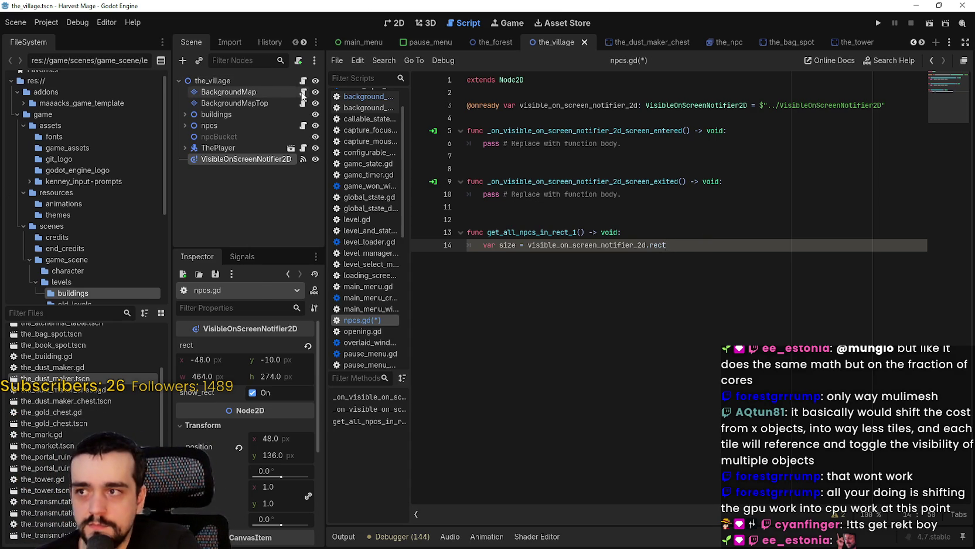
{"action": "left_click", "coordinate": [303, 92]}
{"action": "double_click", "coordinate": [642, 195]}
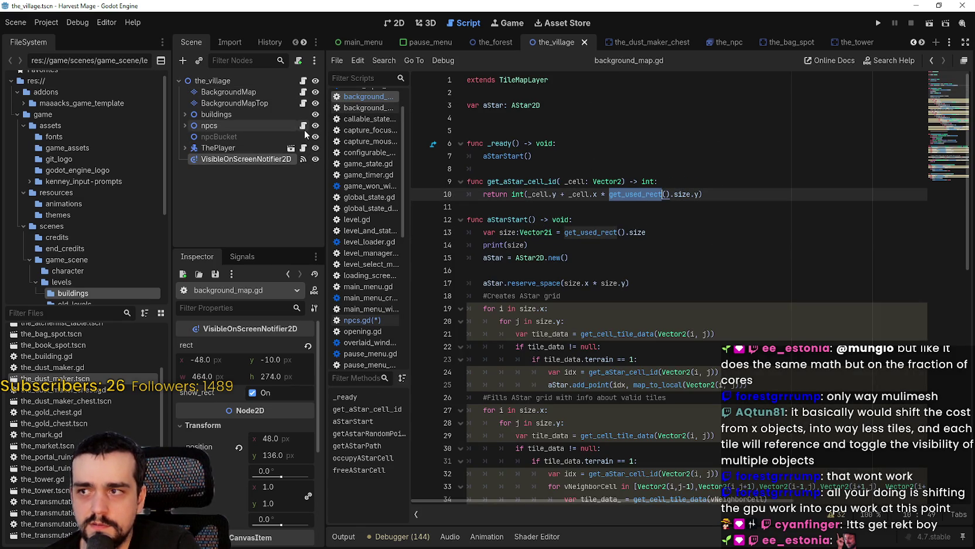
Back in npcs.gd, replace rect on line 14 with the notifier's get_viewport_rect()
{"action": "left_click", "coordinate": [303, 126]}
{"action": "double_click", "coordinate": [658, 244]}
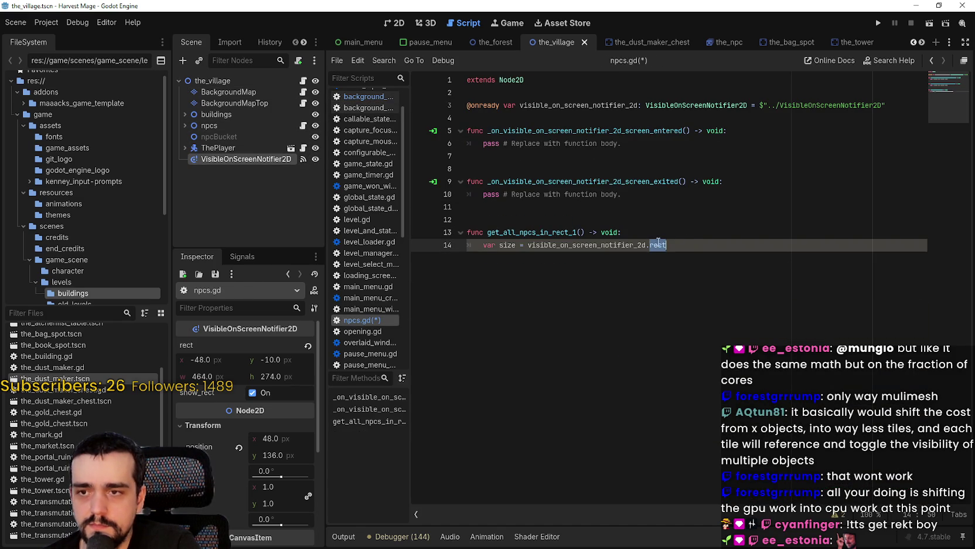
{"action": "type", "text": "get_"}
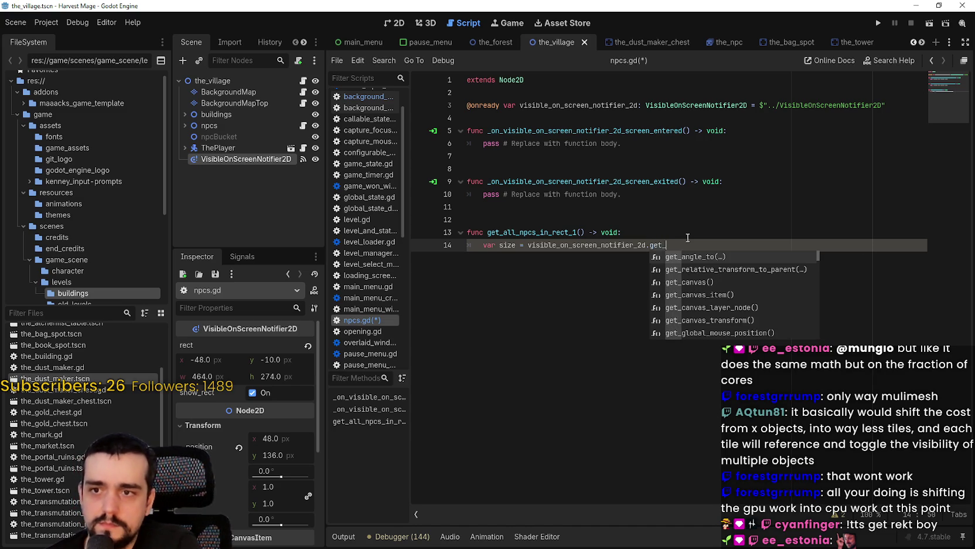
{"action": "type", "text": "use"}
{"action": "key", "text": "BackSpace"}
{"action": "key", "text": "BackSpace"}
{"action": "key", "text": "BackSpace"}
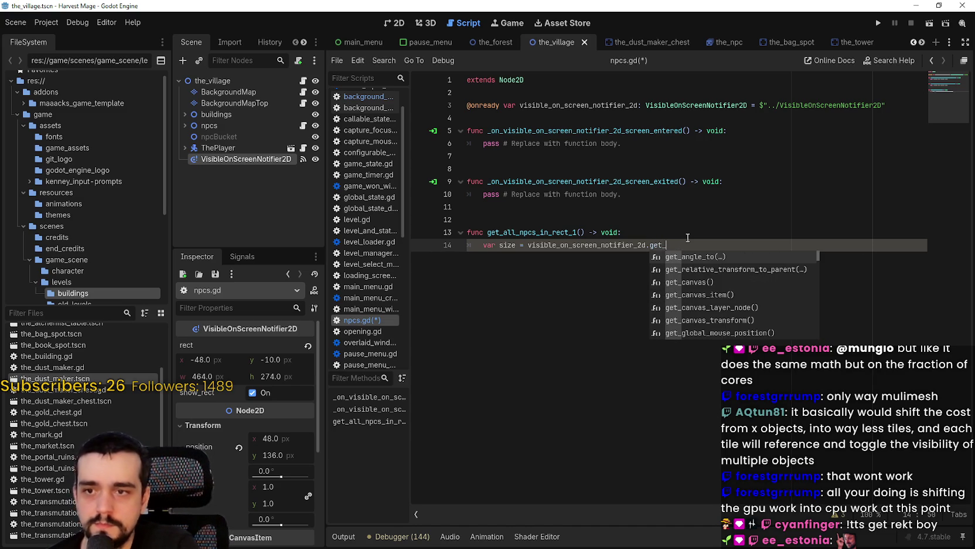
{"action": "type", "text": "re"}
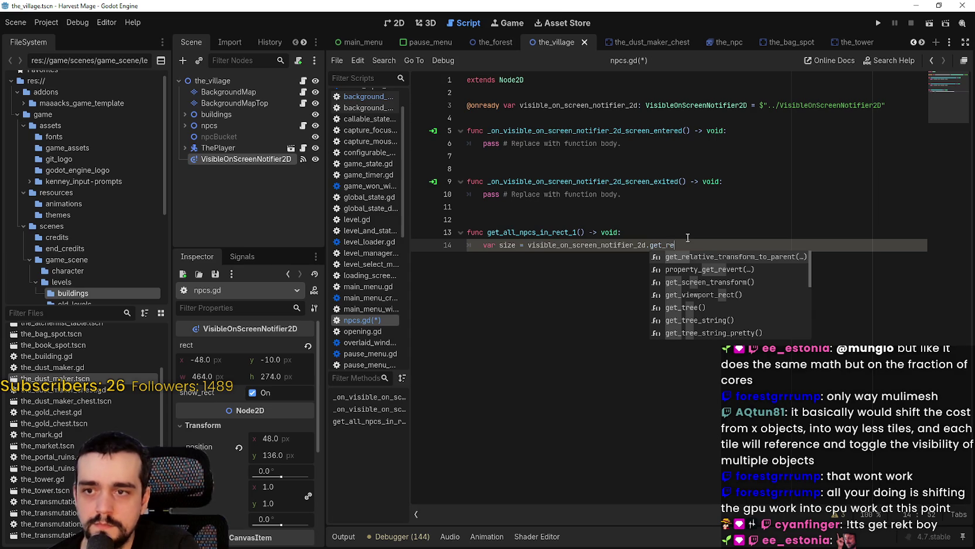
{"action": "type", "text": "c"}
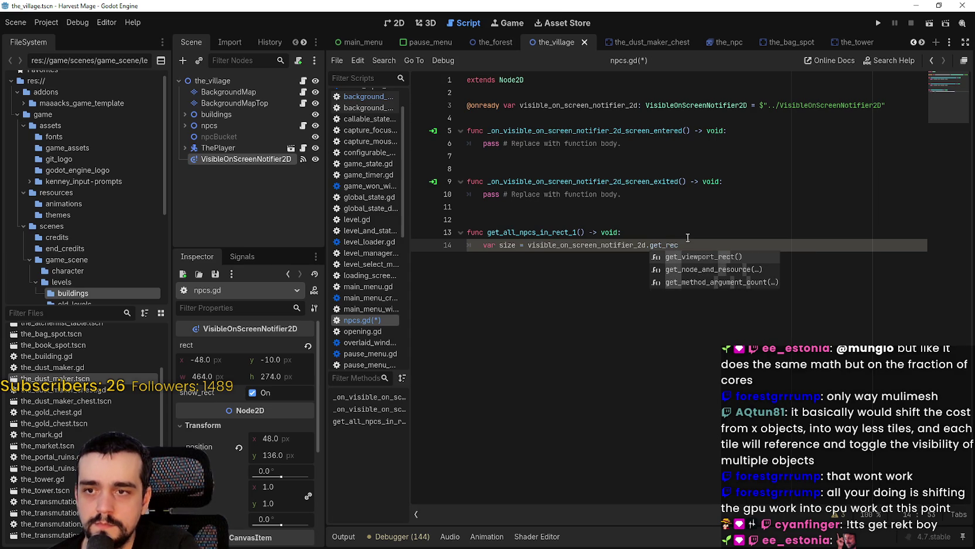
{"action": "key", "text": "Return"}
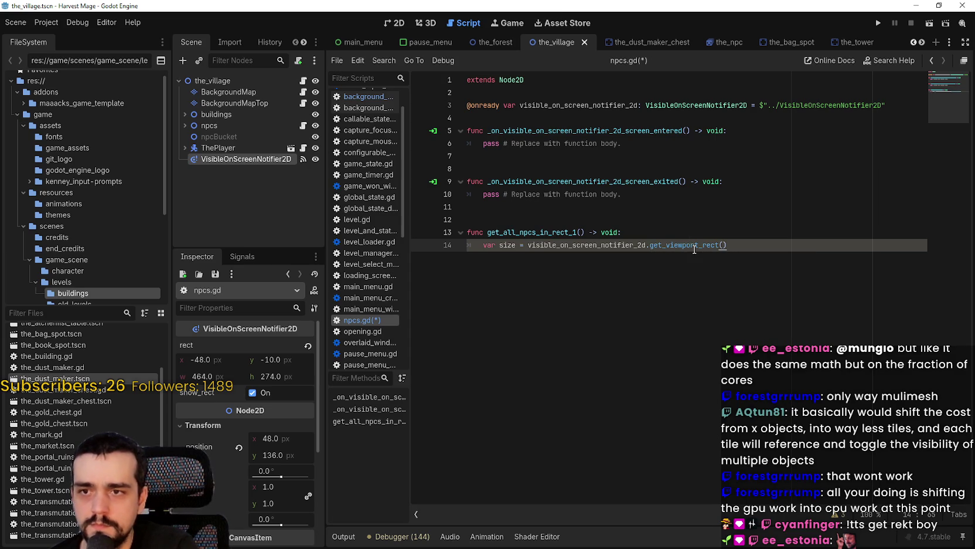
{"action": "mouse_move", "coordinate": [694, 249]}
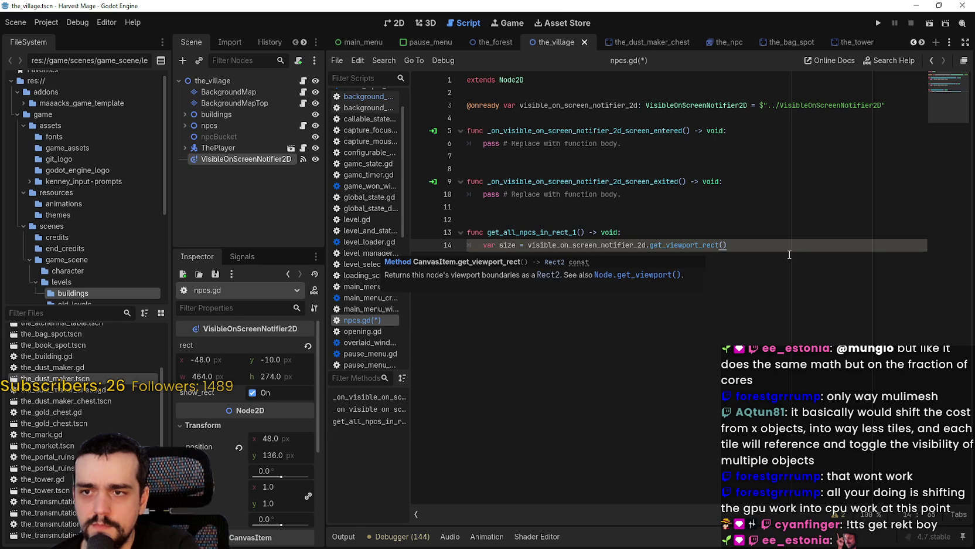
Add a print(size) line after line 14
{"action": "key", "text": "Return"}
{"action": "type", "text": "print(size"}
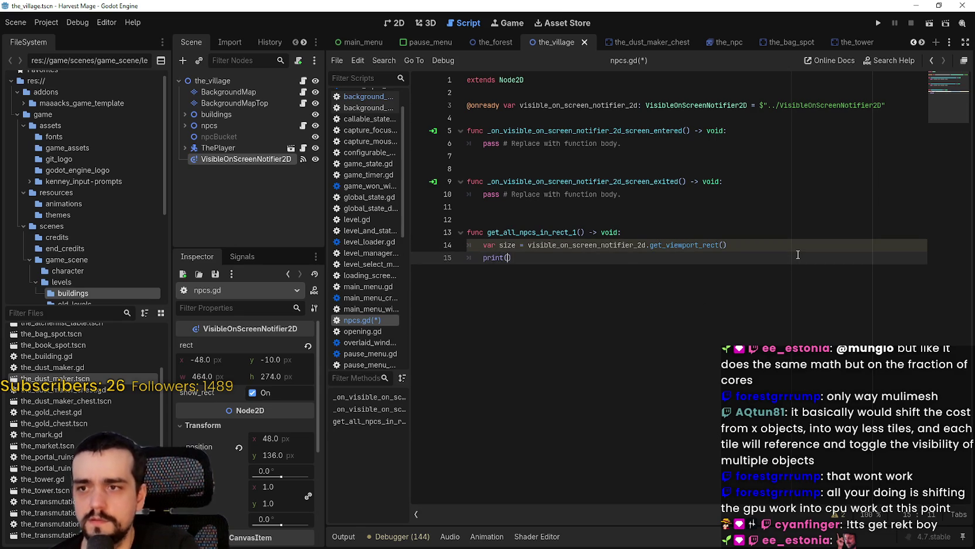
{"action": "left_click", "coordinate": [516, 219]}
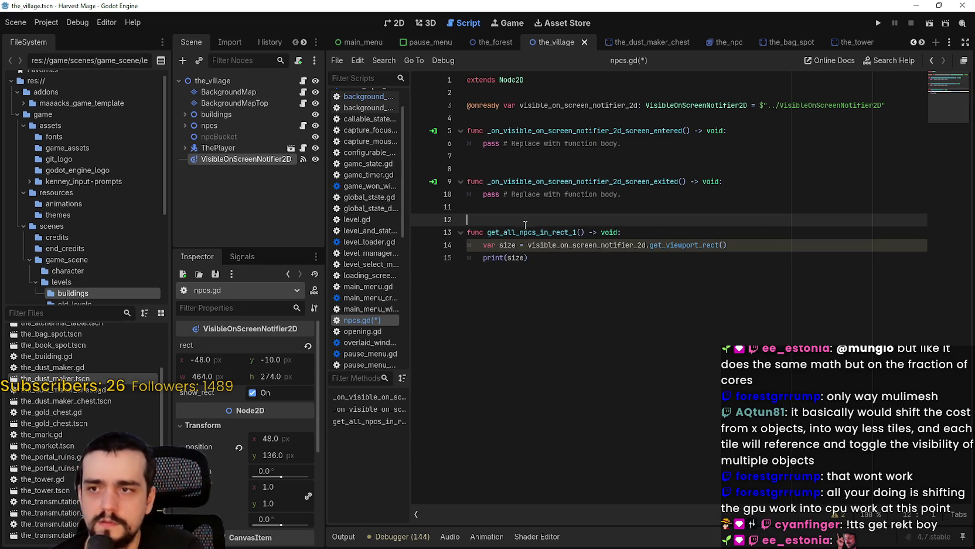
Save npcs.gd and copy the get_all_npcs_in_rect_1() call name
{"action": "double_click", "coordinate": [508, 245]}
{"action": "left_click", "coordinate": [538, 261]}
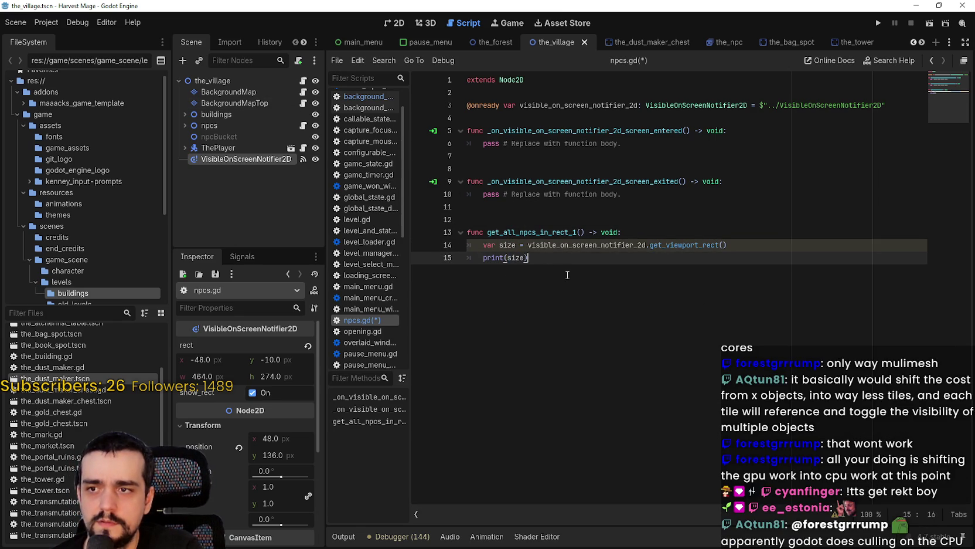
{"action": "key", "text": "ctrl+s"}
{"action": "double_click", "coordinate": [548, 243]}
{"action": "mouse_move", "coordinate": [487, 232]}
{"action": "left_mouse_down"}
{"action": "mouse_move", "coordinate": [733, 245]}
{"action": "mouse_move", "coordinate": [578, 232]}
{"action": "mouse_move", "coordinate": [589, 232]}
{"action": "left_mouse_up"}
{"action": "key", "text": "ctrl+c"}
Paste get_all_npcs_in_rect_1() over pass in the entered and exited handlers, then save
{"action": "left_click", "coordinate": [779, 144]}
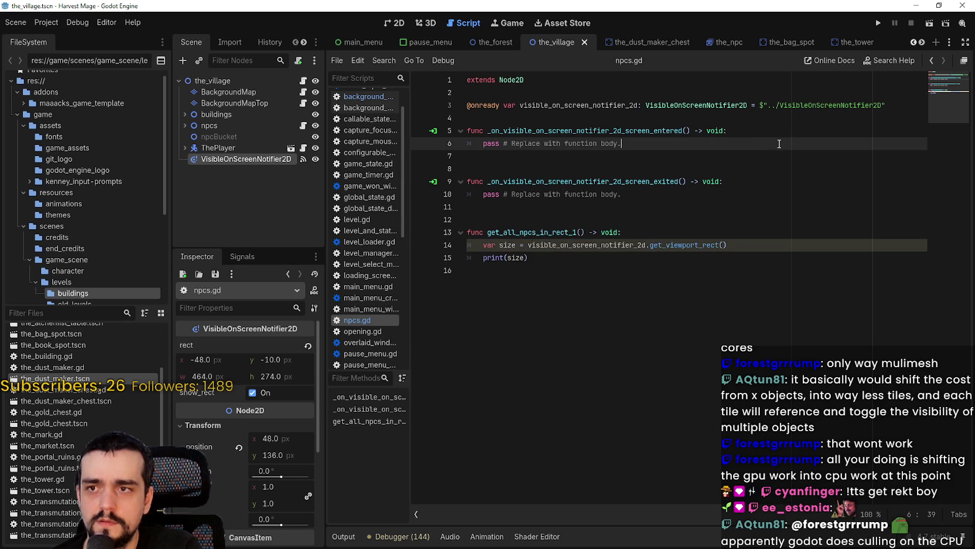
{"action": "key", "text": "Return"}
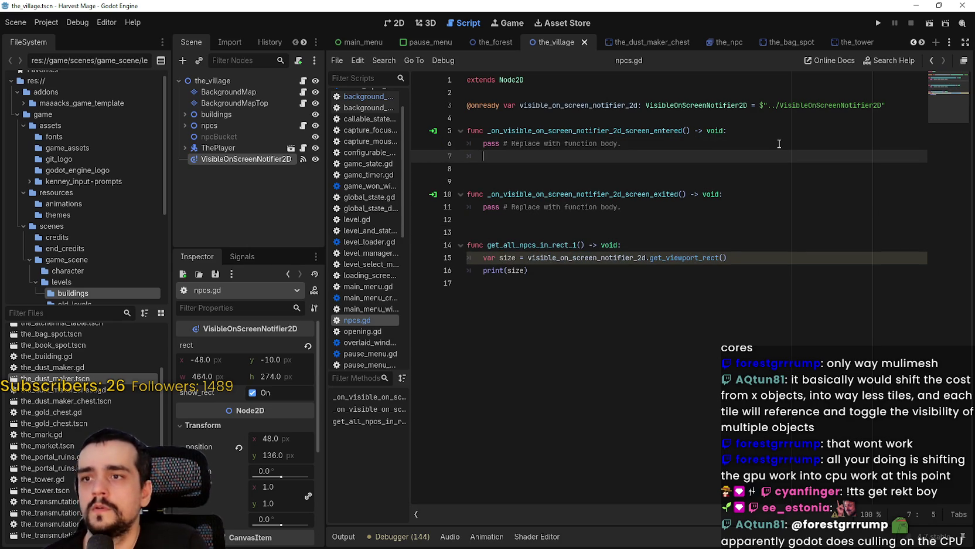
{"action": "left_click_drag", "start_coordinate": [622, 143], "coordinate": [483, 142]}
{"action": "key", "text": "ctrl+v"}
{"action": "mouse_move", "coordinate": [622, 207]}
{"action": "left_mouse_down"}
{"action": "mouse_move", "coordinate": [468, 209]}
{"action": "mouse_move", "coordinate": [478, 211]}
{"action": "left_mouse_up"}
{"action": "key", "text": "ctrl+v"}
{"action": "key", "text": "Down"}
{"action": "key", "text": "Down"}
{"action": "key", "text": "ctrl+s"}
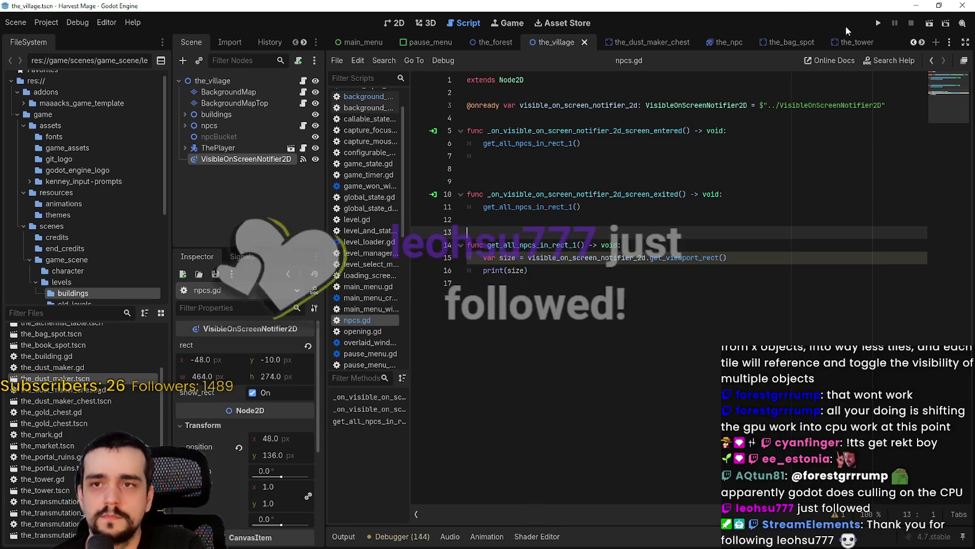
{"action": "left_click", "coordinate": [878, 23]}
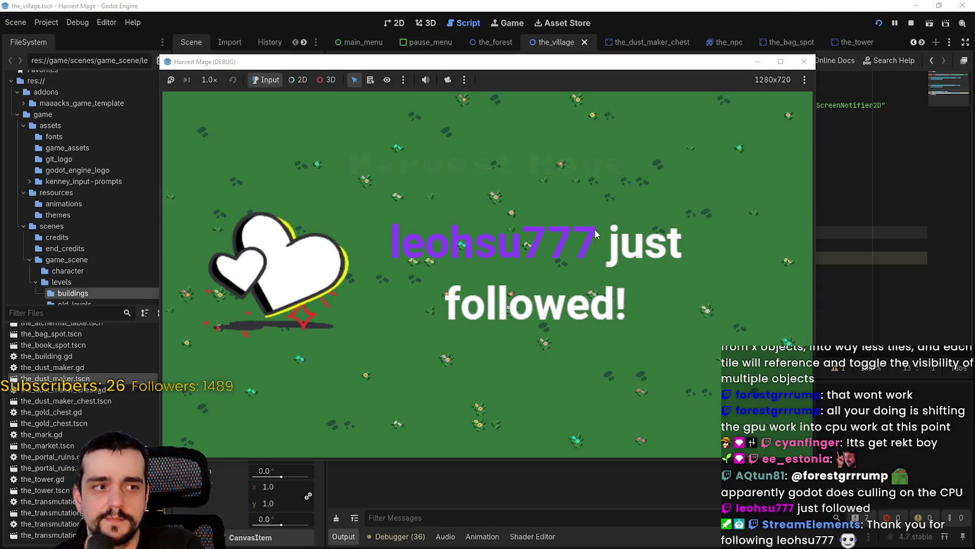
Start a new game and walk the player around so the log prints position (0, 0) size (640, 360)
{"action": "key", "text": "Return"}
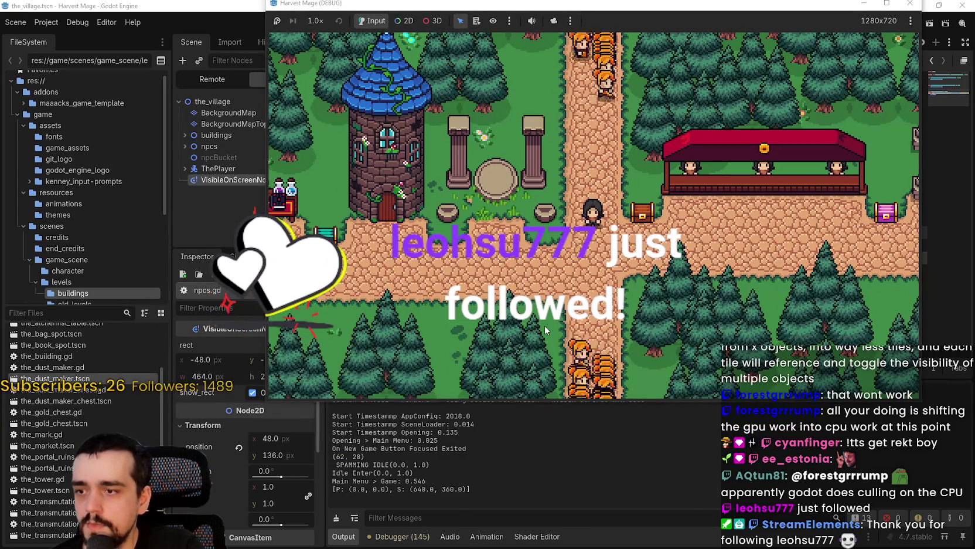
{"action": "key", "text": "Down"}
{"action": "key", "text": "Right"}
{"action": "key", "text": "Left"}
{"action": "key", "text": "Up"}
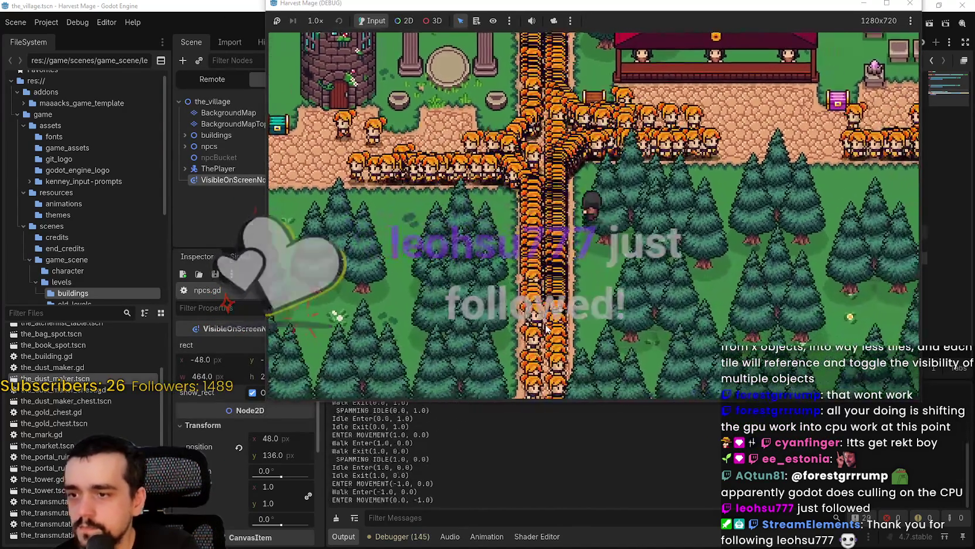
{"action": "key", "text": "Right"}
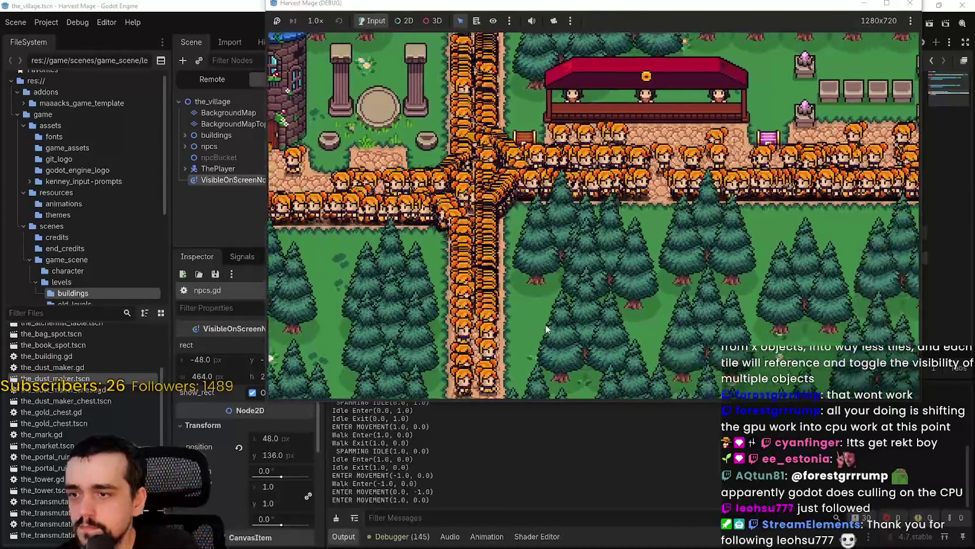
{"action": "key", "text": "Left"}
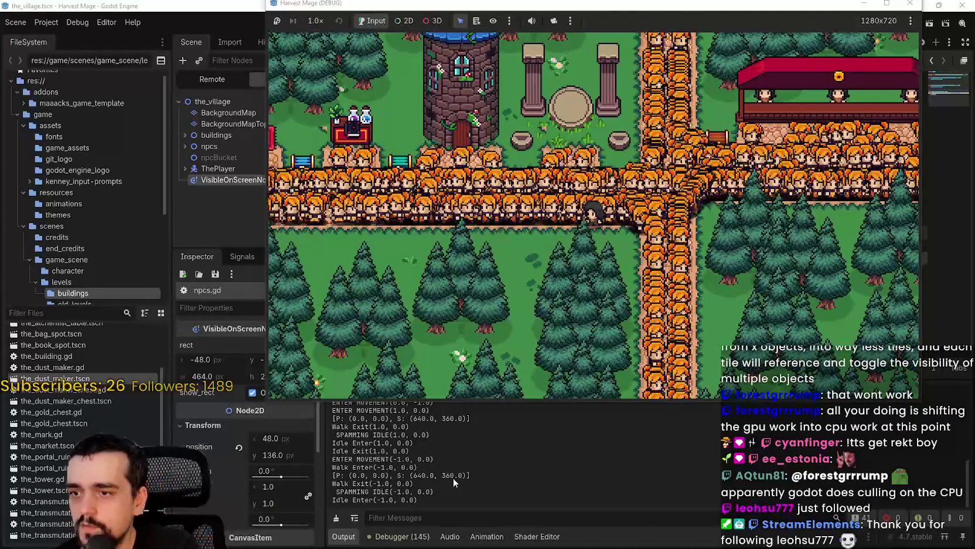
Return to the script editor with the caret after get_viewport_rect() on line 15
{"action": "left_click", "coordinate": [454, 478]}
{"action": "double_click", "coordinate": [670, 255]}
{"action": "left_click", "coordinate": [738, 252], "text": "shift"}
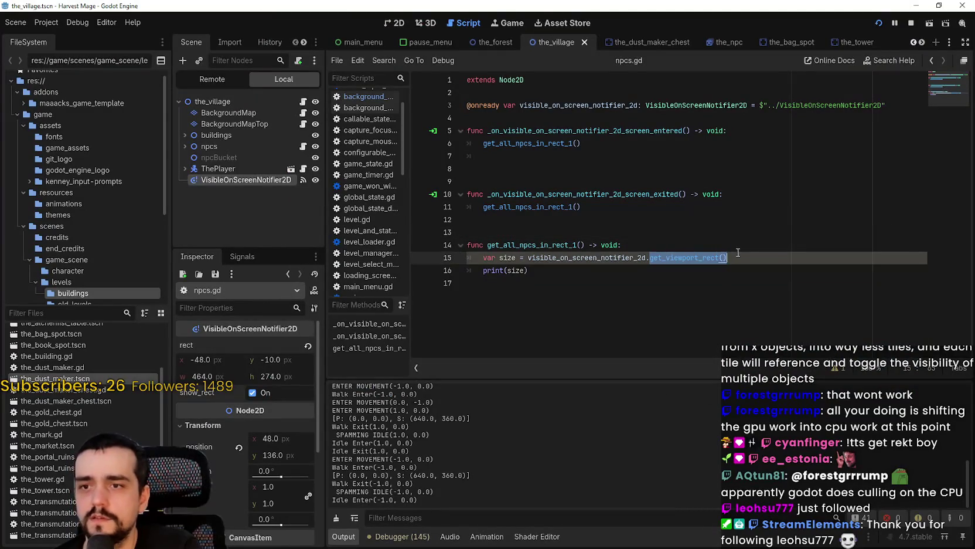
Replace get_viewport_rect() with rect, save, and rerun the game with F5
{"action": "type", "text": "rect"}
{"action": "key", "text": "Escape"}
{"action": "key", "text": "ctrl+s"}
{"action": "key", "text": "F5"}
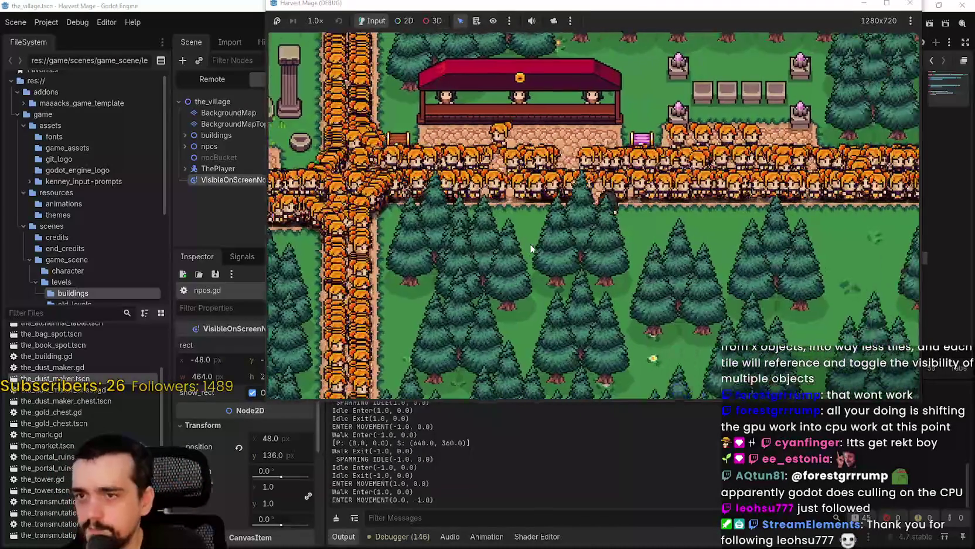
Walk the player around until the log shows position (-48, -10) size (464, 274), then stop
{"action": "key", "text": "Up"}
{"action": "key", "text": "Left"}
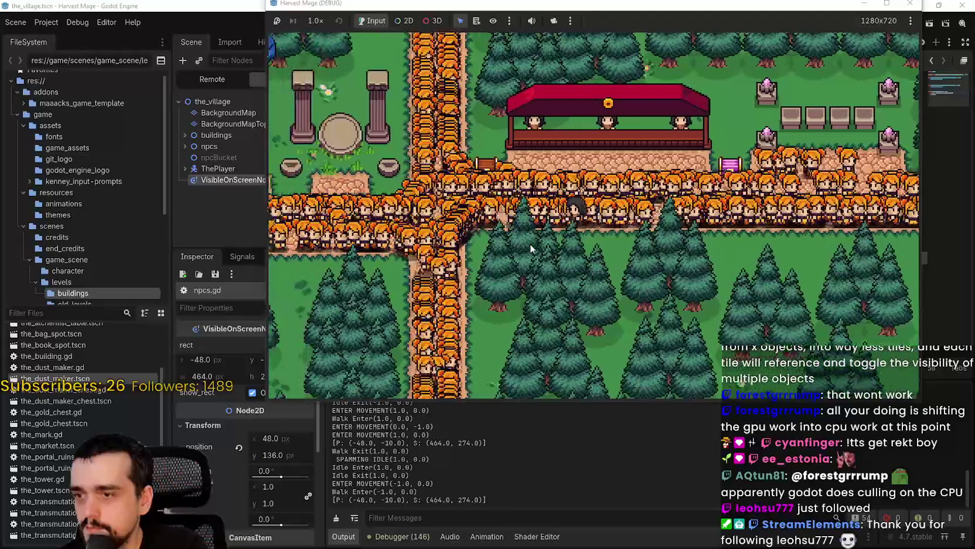
{"action": "key", "text": "Right"}
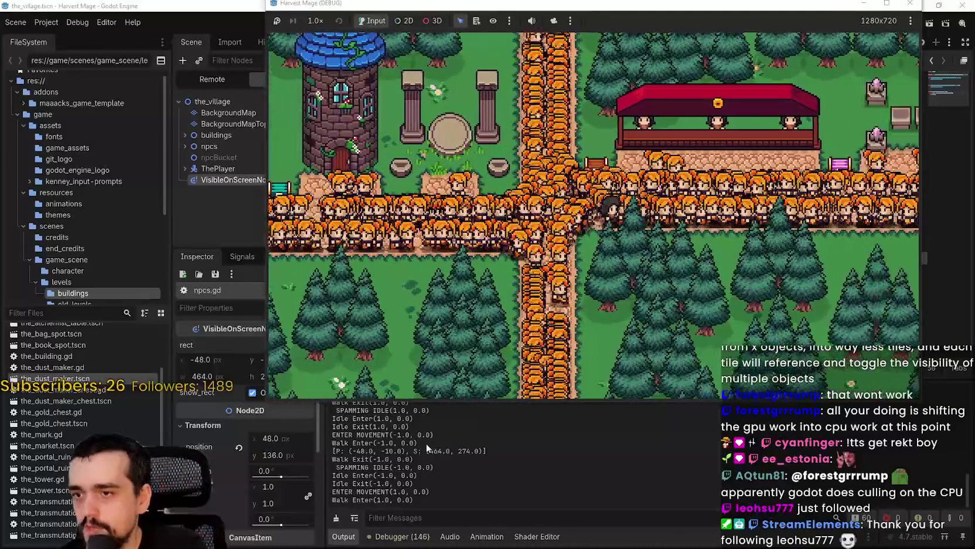
{"action": "key", "text": "Down"}
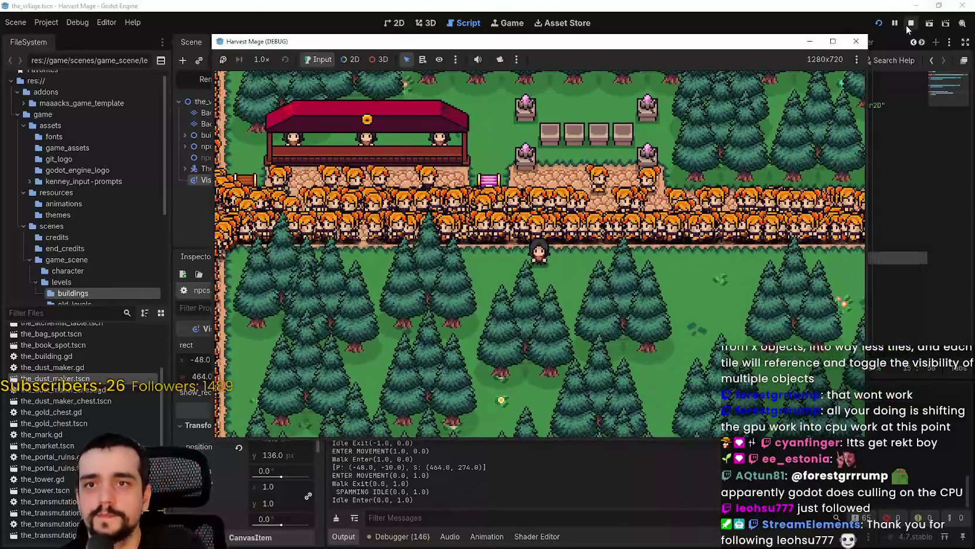
{"action": "left_click", "coordinate": [911, 23]}
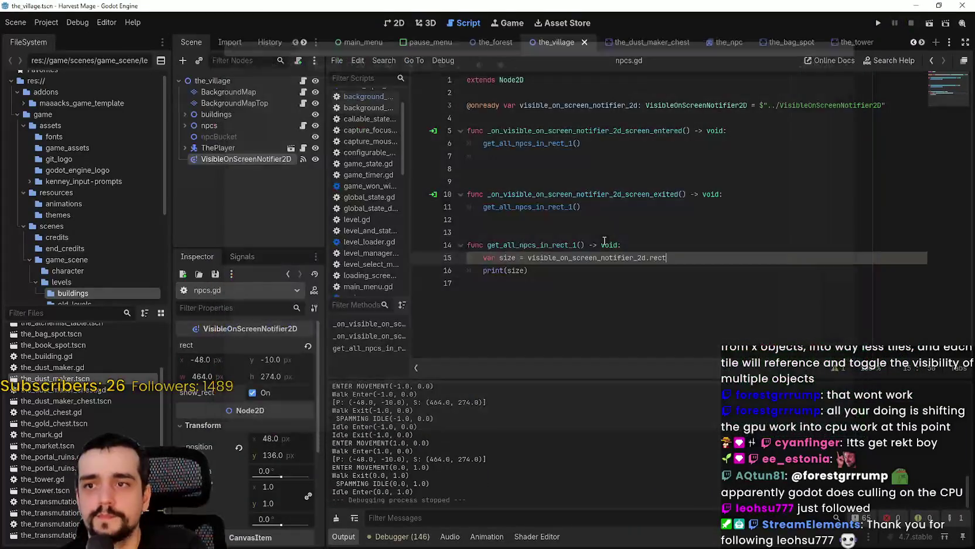
Insert an empty line after line 15 of npcs.gd
{"action": "left_click", "coordinate": [597, 207]}
{"action": "left_click", "coordinate": [569, 271]}
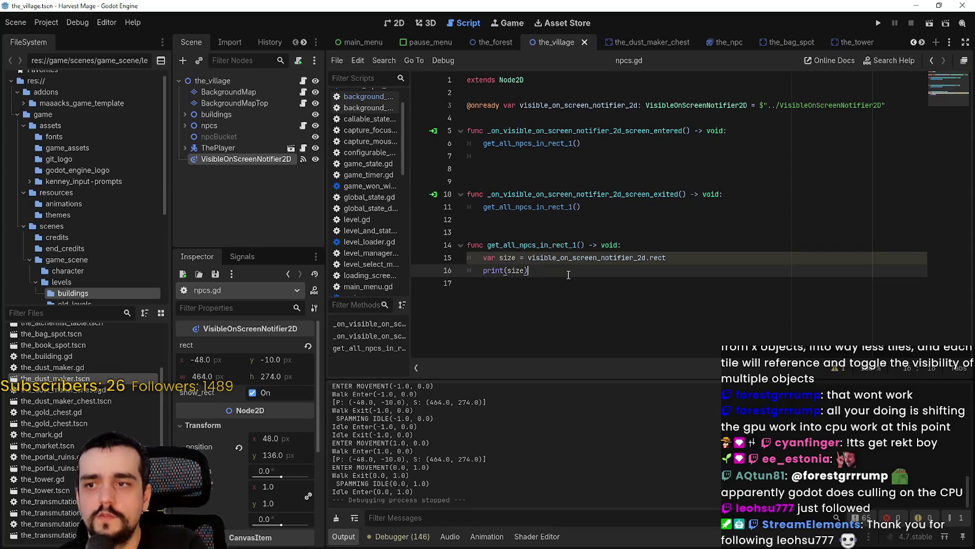
{"action": "left_click", "coordinate": [745, 259]}
{"action": "key", "text": "Return"}
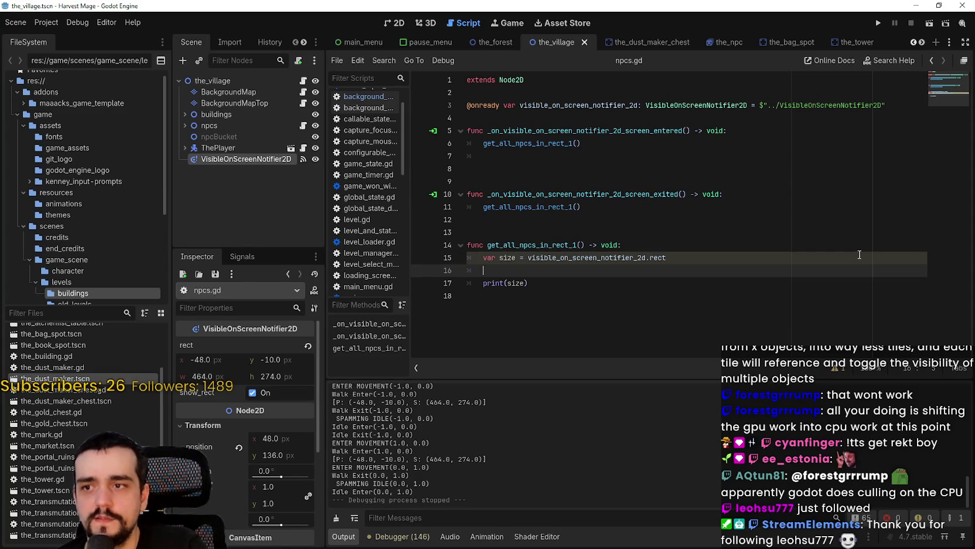
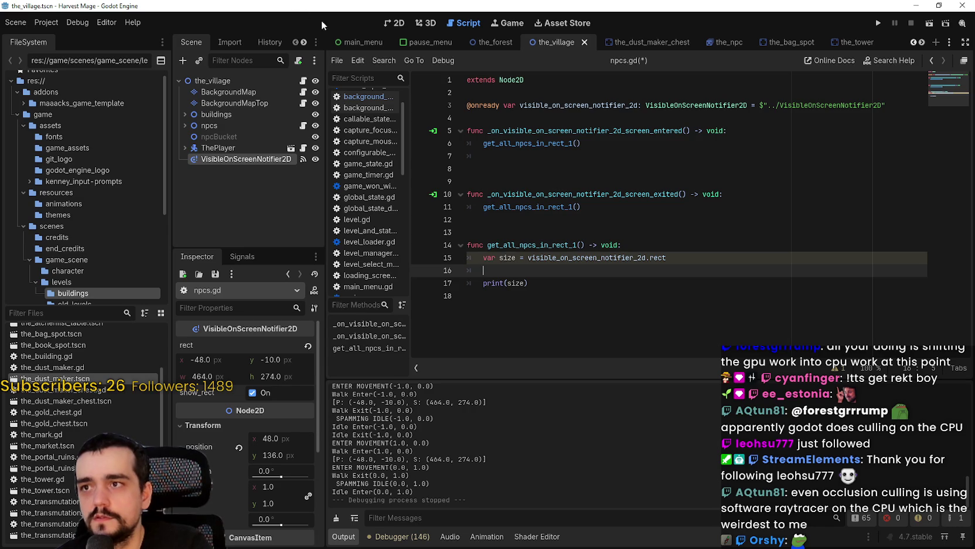
Open the npcs node's script from the village scene
{"action": "left_click", "coordinate": [396, 24]}
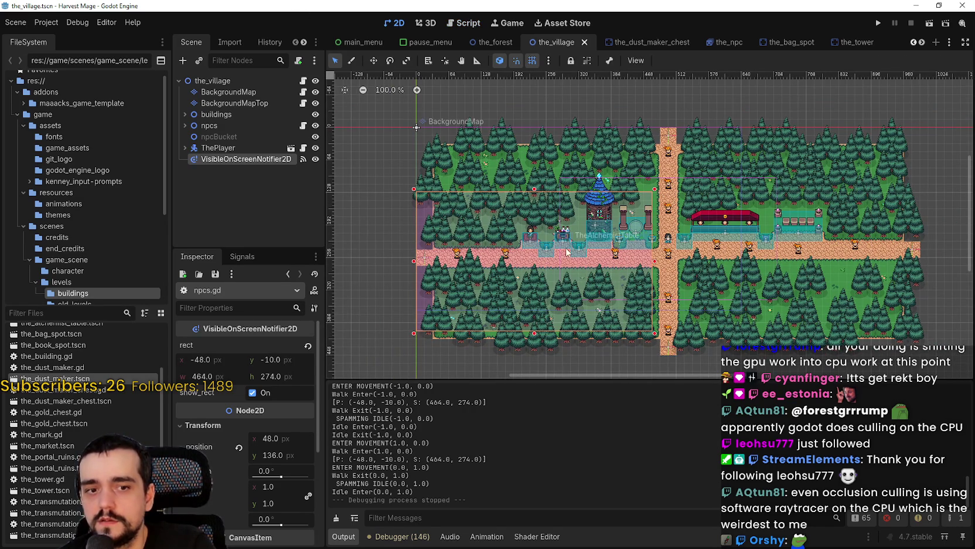
{"action": "scroll", "coordinate": [567, 242], "scroll_direction": "up", "scroll_amount": 2}
{"action": "scroll", "coordinate": [569, 243], "scroll_direction": "down", "scroll_amount": 1}
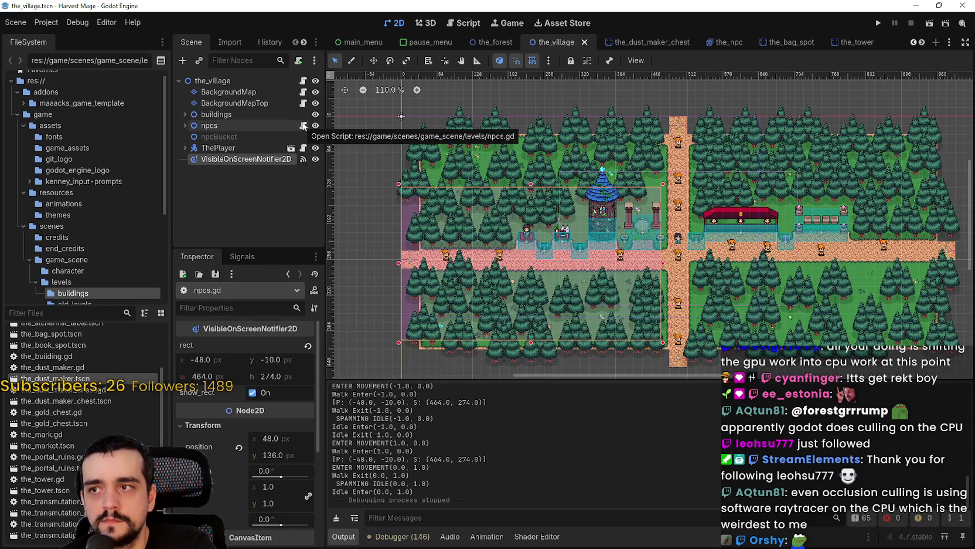
{"action": "left_click", "coordinate": [303, 125]}
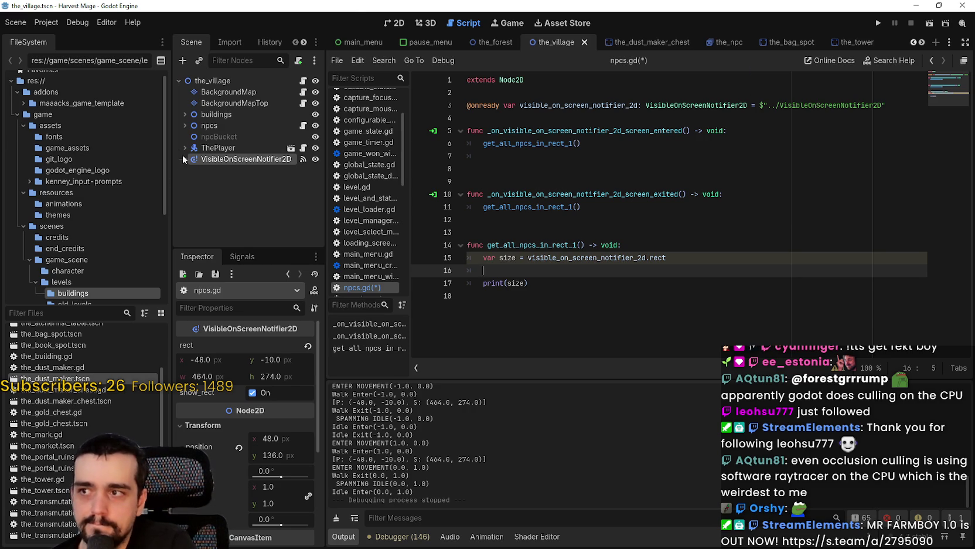
Write a for loop over range(size) that calls npc.hide() in npcs.gd
{"action": "left_click", "coordinate": [184, 126]}
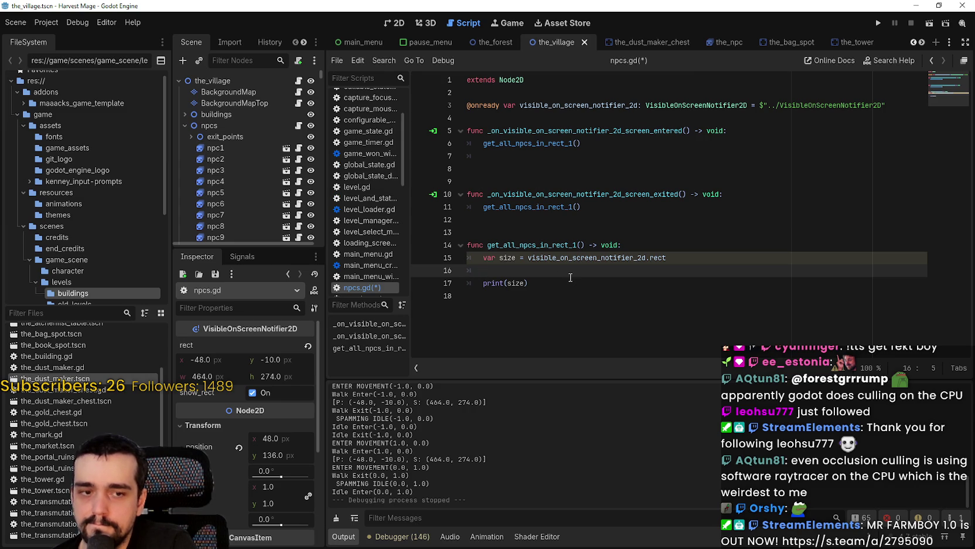
{"action": "type", "text": "for "}
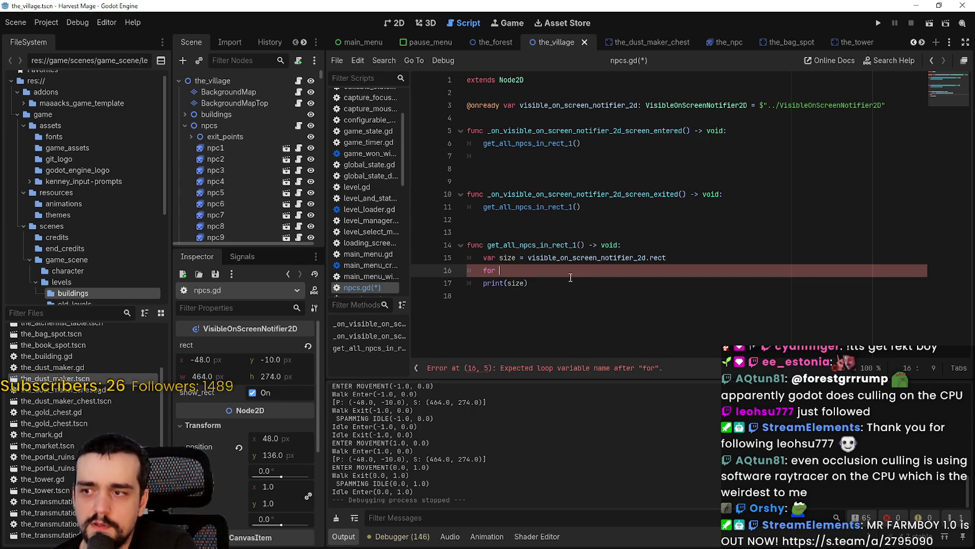
{"action": "type", "text": "npc in "}
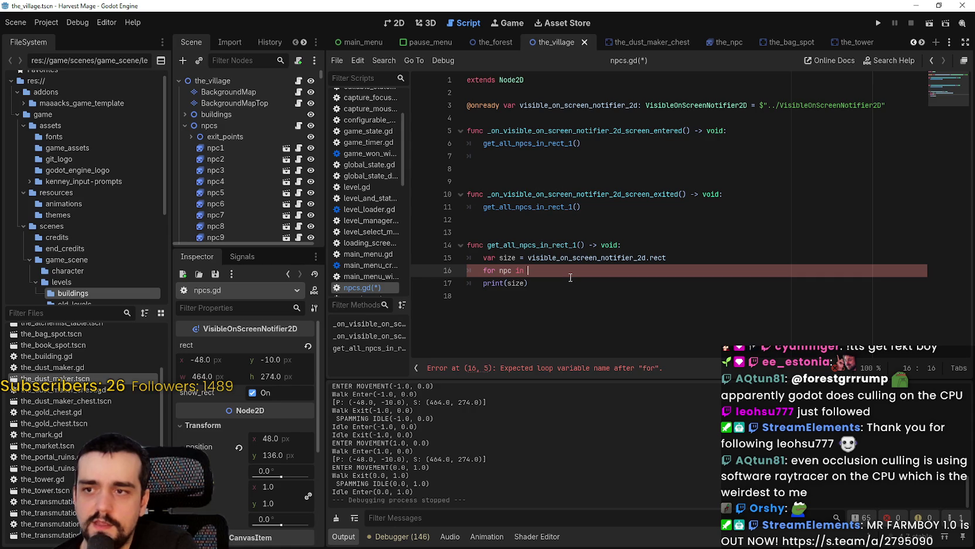
{"action": "type", "text": "range"}
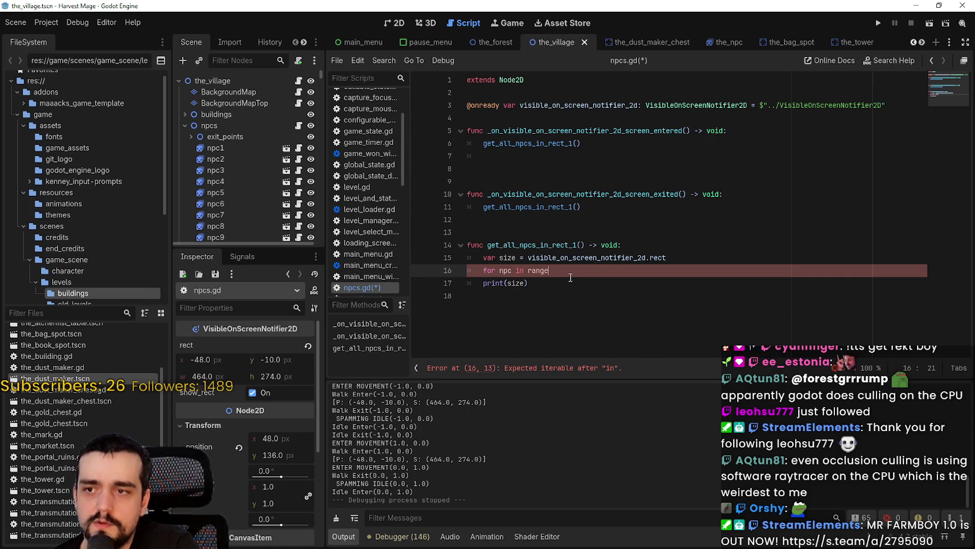
{"action": "type", "text": "(size"}
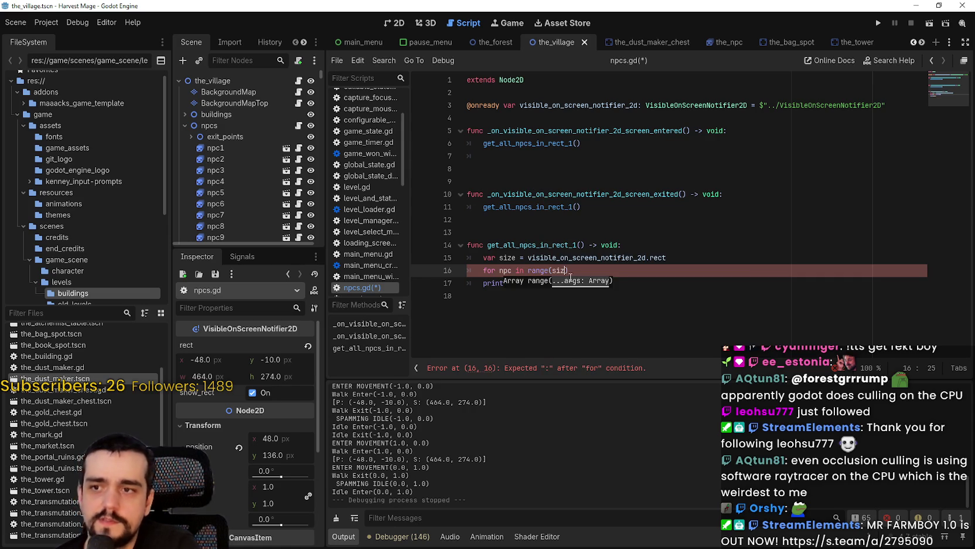
{"action": "left_click", "coordinate": [605, 282]}
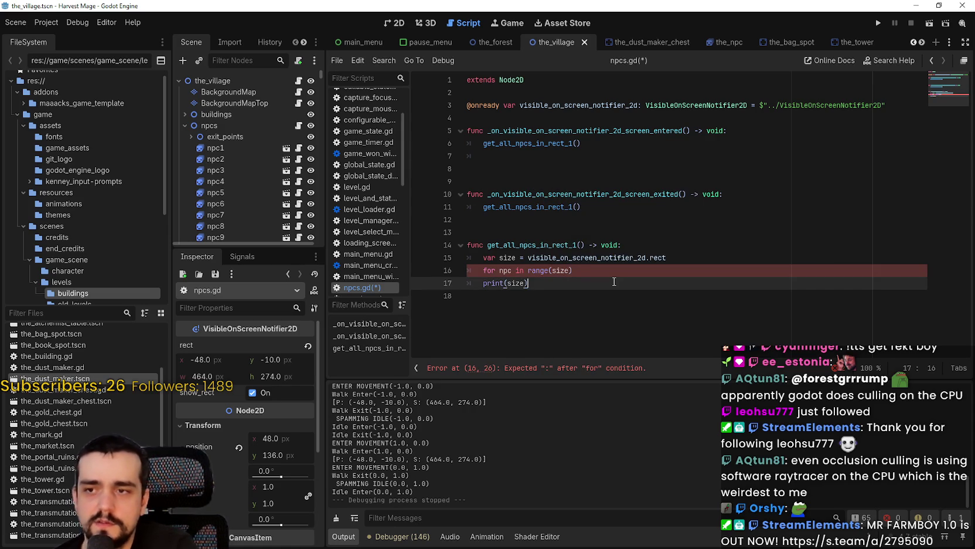
{"action": "left_click", "coordinate": [607, 268]}
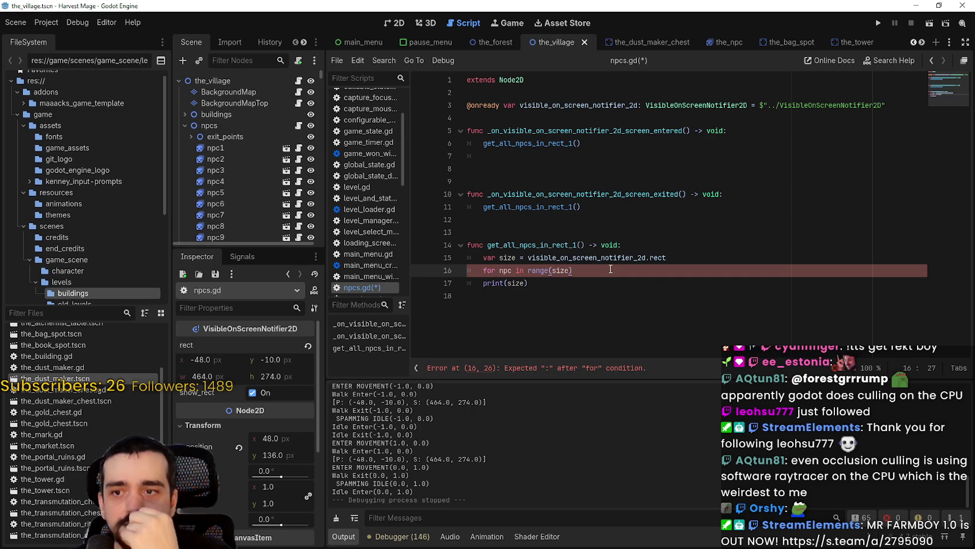
{"action": "type", "text": ":"}
{"action": "key", "text": "Return"}
{"action": "type", "text": "npc.hide("}
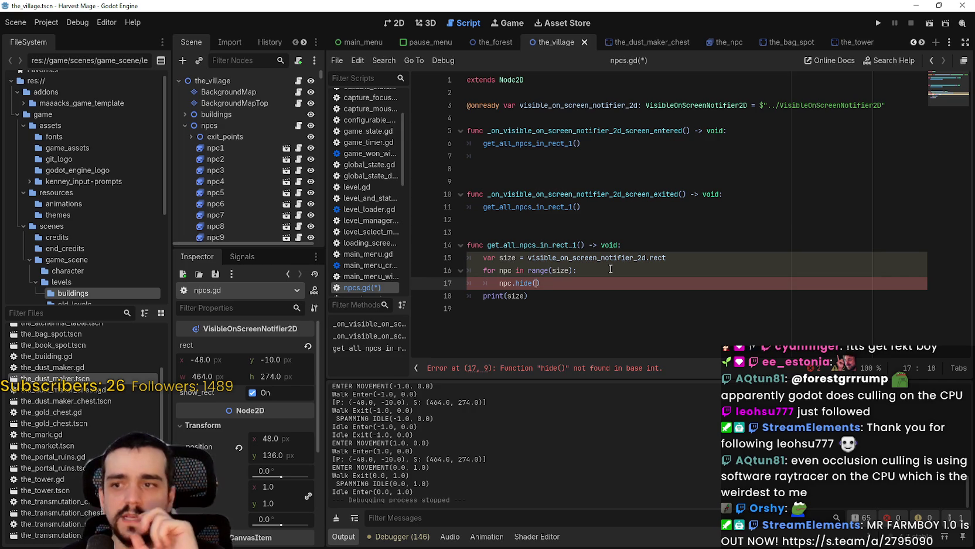
Review the selected loop lines, then return to the village 2D map
{"action": "left_click_drag", "start_coordinate": [540, 283], "coordinate": [455, 270]}
{"action": "left_click", "coordinate": [704, 285]}
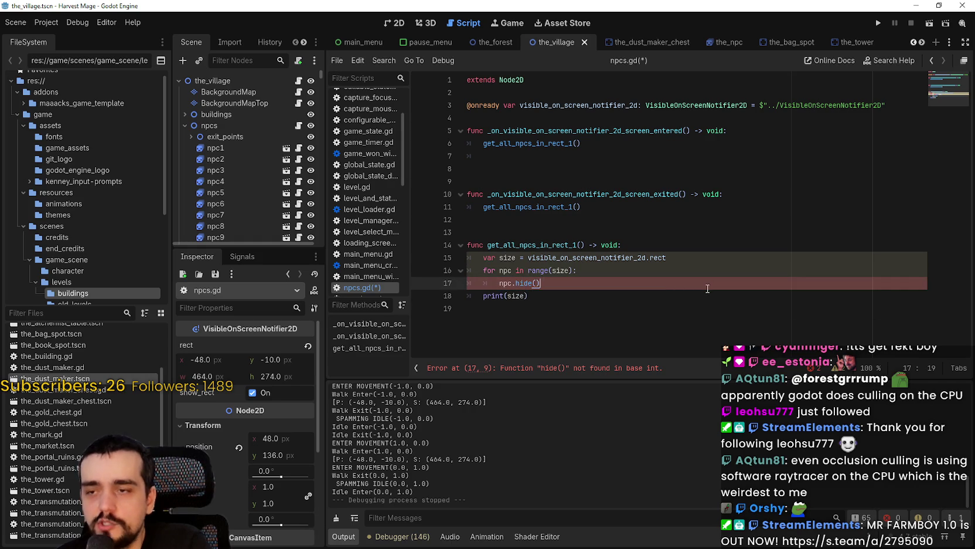
{"action": "left_click_drag", "start_coordinate": [708, 287], "coordinate": [467, 258]}
{"action": "mouse_move", "coordinate": [332, 266]}
{"action": "left_mouse_down"}
{"action": "mouse_move", "coordinate": [528, 304]}
{"action": "mouse_move", "coordinate": [499, 258]}
{"action": "mouse_move", "coordinate": [749, 265]}
{"action": "mouse_move", "coordinate": [480, 258]}
{"action": "mouse_move", "coordinate": [529, 280]}
{"action": "mouse_move", "coordinate": [879, 275]}
{"action": "mouse_move", "coordinate": [670, 263]}
{"action": "left_mouse_up"}
{"action": "left_click", "coordinate": [569, 286]}
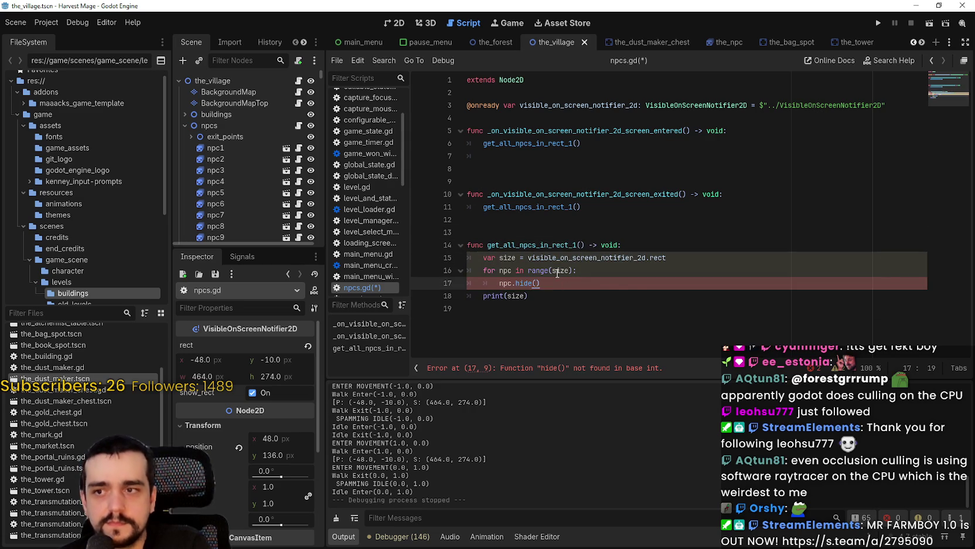
{"action": "mouse_move", "coordinate": [557, 273]}
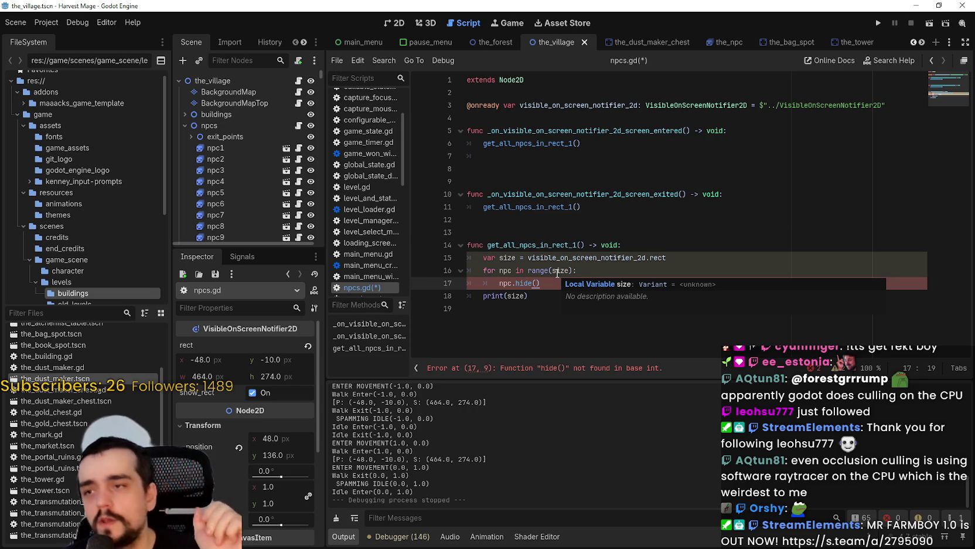
{"action": "left_click", "coordinate": [395, 23]}
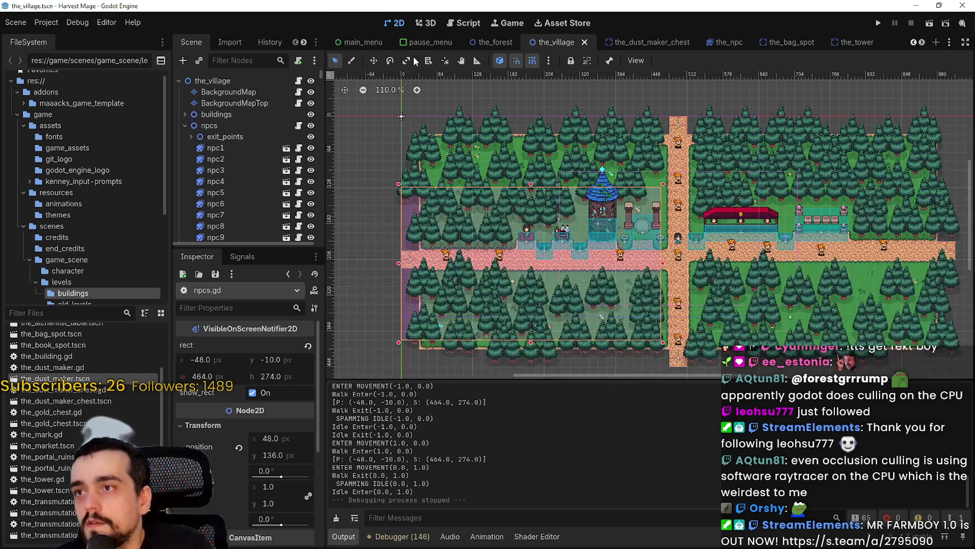
Lengthen the Scene dock to list more NPCs and open npc1's the_npc.gd script
{"action": "scroll", "coordinate": [640, 309], "scroll_direction": "down", "scroll_amount": 2}
{"action": "scroll", "coordinate": [713, 175], "scroll_direction": "up", "scroll_amount": 5}
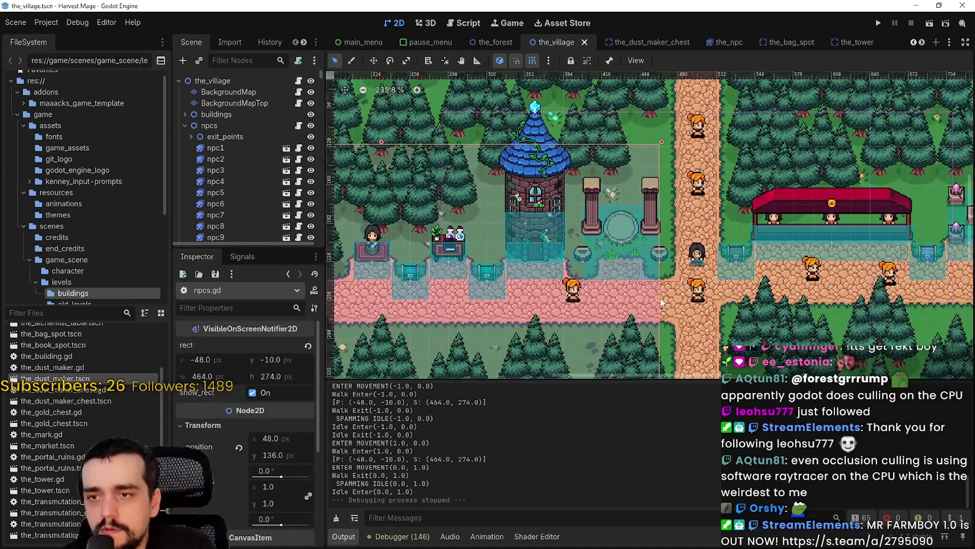
{"action": "scroll", "coordinate": [831, 154], "scroll_direction": "down", "scroll_amount": 3}
{"action": "scroll", "coordinate": [698, 221], "scroll_direction": "down", "scroll_amount": 1}
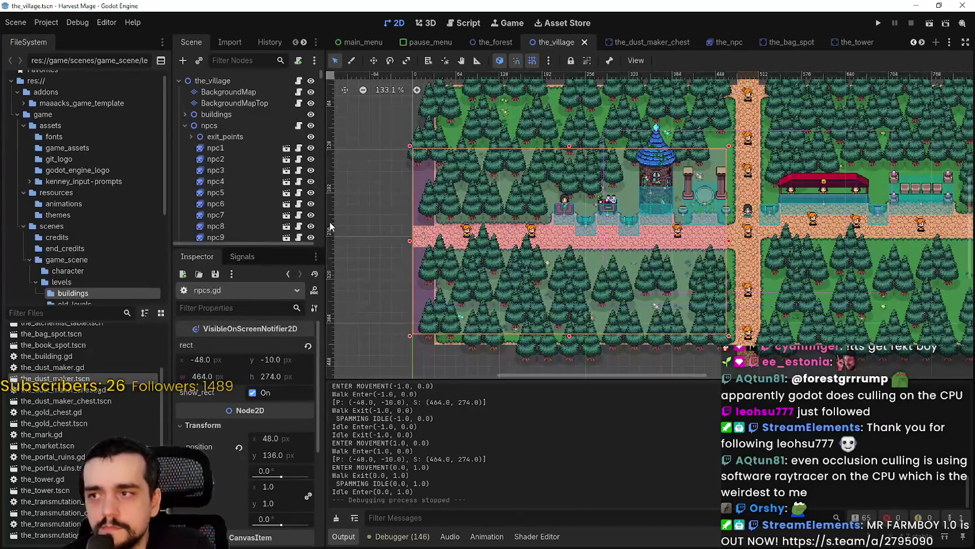
{"action": "left_click_drag", "start_coordinate": [264, 246], "coordinate": [264, 341]}
{"action": "scroll", "coordinate": [564, 222], "scroll_direction": "down", "scroll_amount": 2}
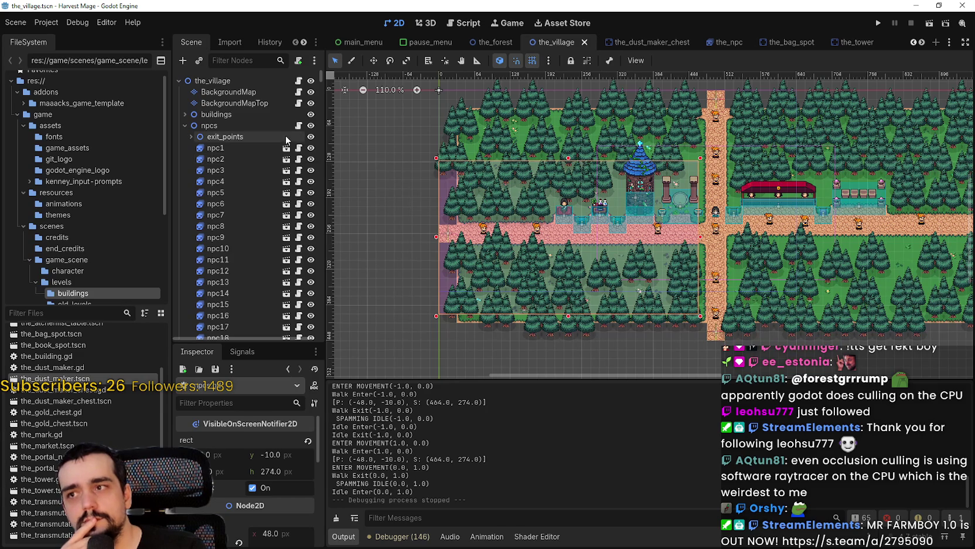
{"action": "left_click", "coordinate": [300, 150]}
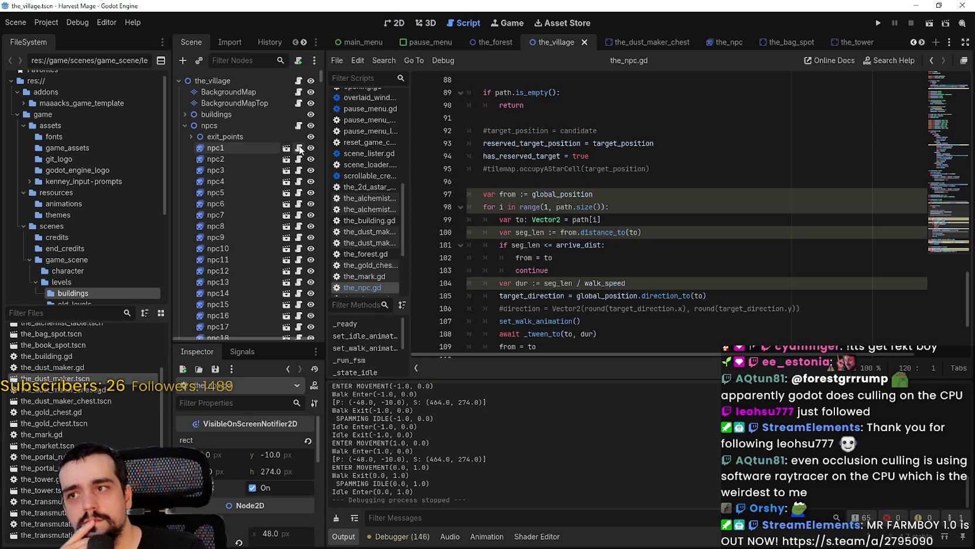
Go to line 115 of the_npc.gd, then bring up the npcs node's context menu
{"action": "scroll", "coordinate": [942, 243], "scroll_direction": "down", "scroll_amount": 5}
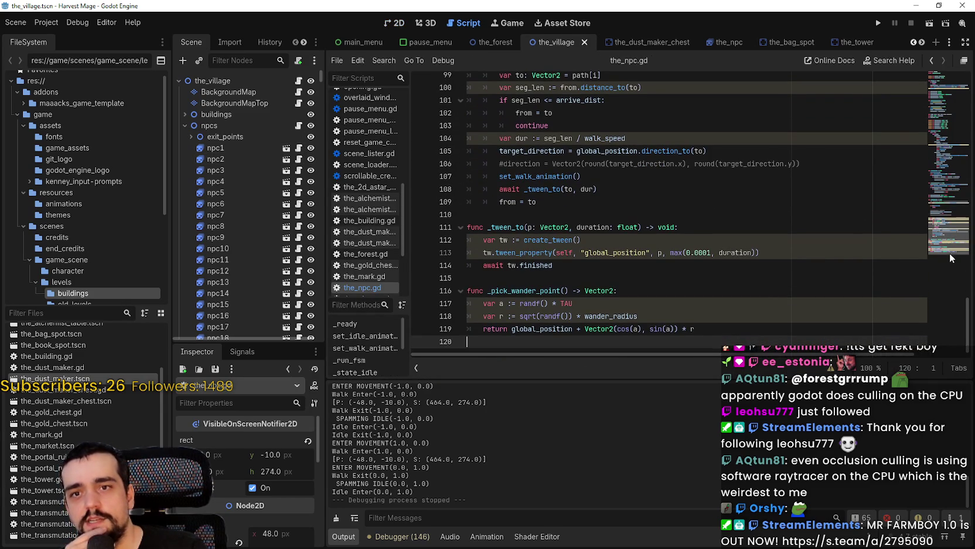
{"action": "left_click", "coordinate": [620, 287]}
{"action": "left_click", "coordinate": [617, 272]}
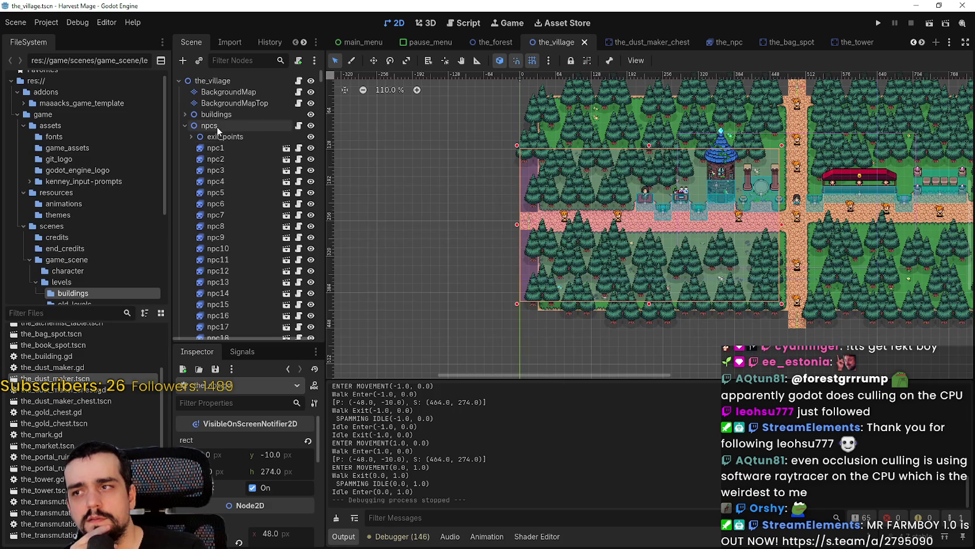
{"action": "right_click", "coordinate": [217, 126]}
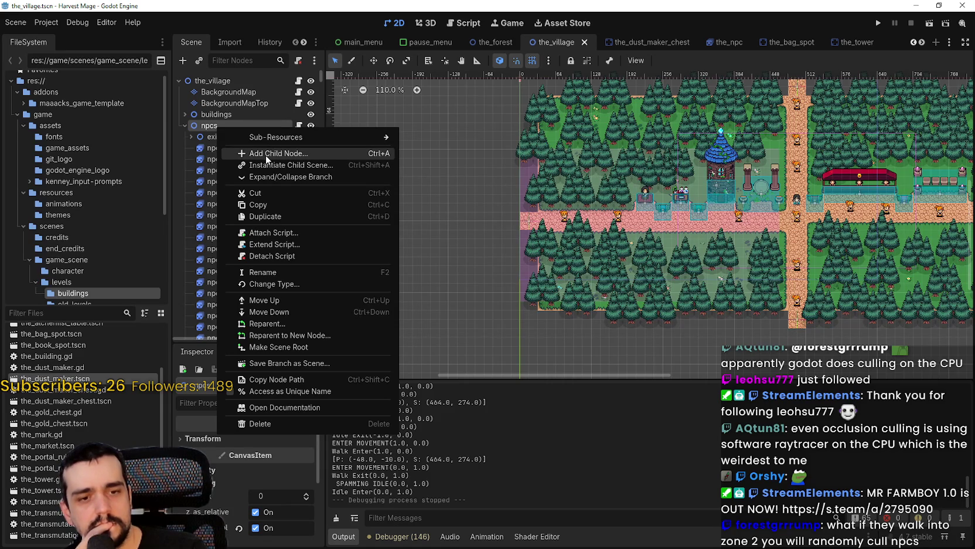
Create a Node2D child under npcs through the Create New Node dialog
{"action": "left_click", "coordinate": [204, 136]}
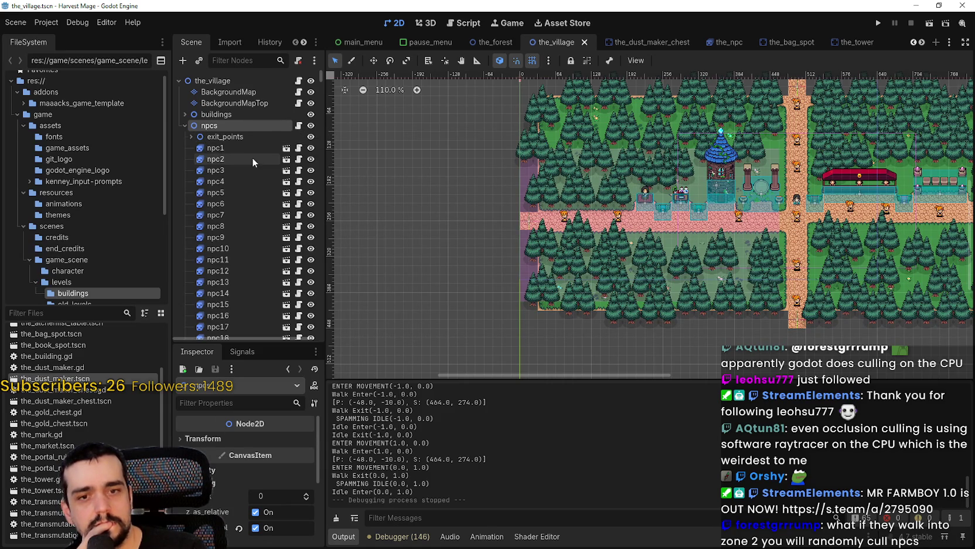
{"action": "right_click", "coordinate": [248, 124]}
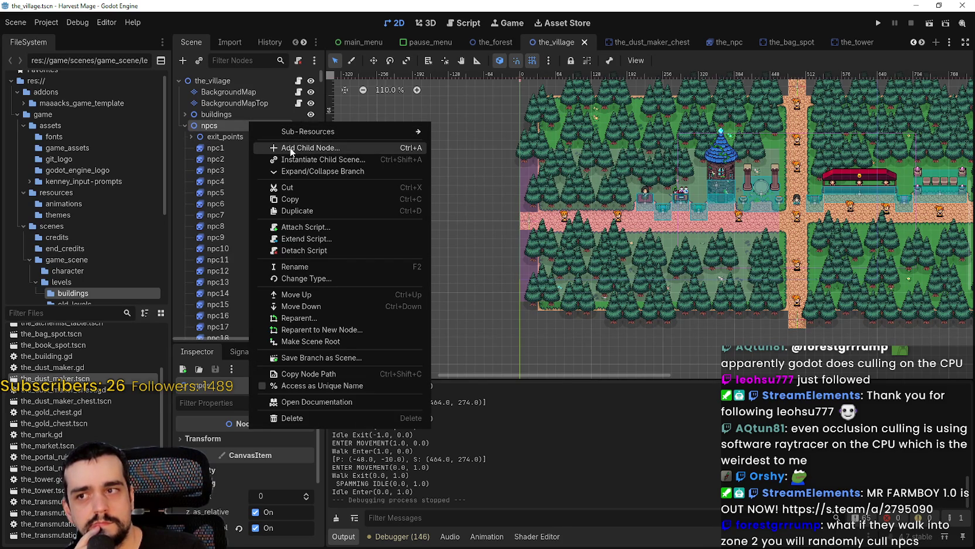
{"action": "left_click", "coordinate": [291, 150]}
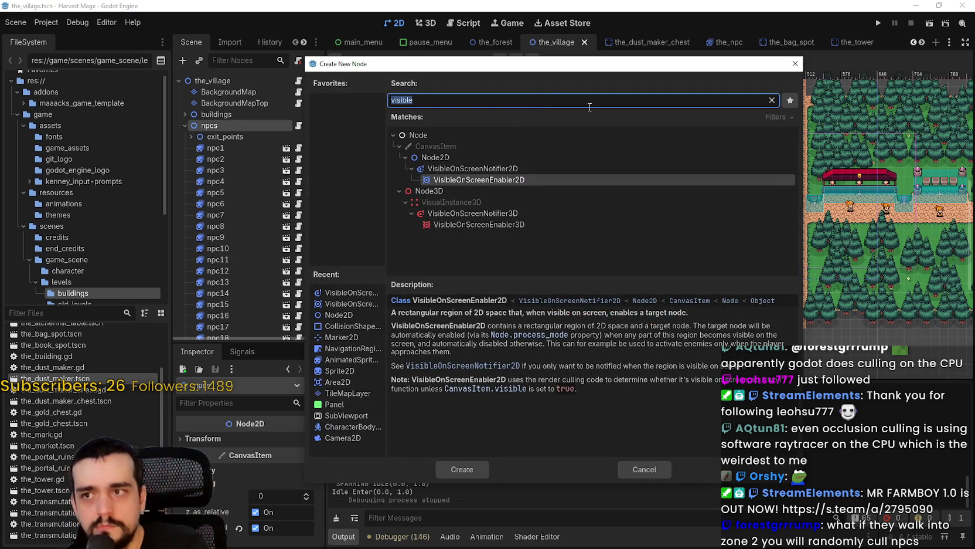
{"action": "left_click", "coordinate": [435, 157]}
{"action": "left_click", "coordinate": [461, 467]}
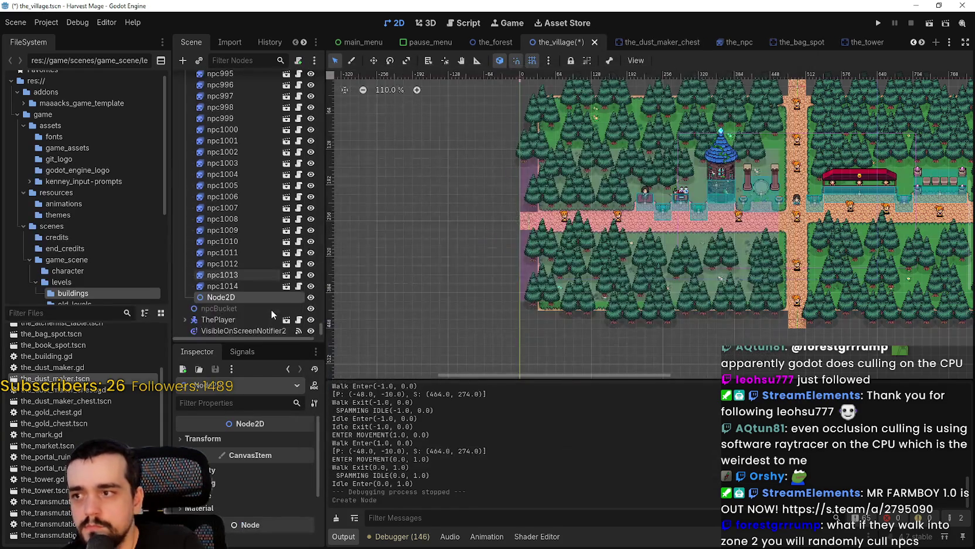
{"action": "mouse_move", "coordinate": [239, 294]}
{"action": "left_mouse_down"}
{"action": "mouse_move", "coordinate": [240, 157]}
{"action": "mouse_move", "coordinate": [257, 110]}
{"action": "mouse_move", "coordinate": [236, 134]}
{"action": "mouse_move", "coordinate": [246, 226]}
{"action": "mouse_move", "coordinate": [238, 143]}
{"action": "mouse_move", "coordinate": [275, 5]}
{"action": "left_mouse_up"}
{"action": "scroll", "coordinate": [260, 198], "scroll_direction": "up", "scroll_amount": 10}
Move the new Node2D up the scene tree, directly under npcs
{"action": "mouse_move", "coordinate": [242, 33]}
{"action": "left_mouse_down"}
{"action": "mouse_move", "coordinate": [233, 187]}
{"action": "mouse_move", "coordinate": [256, 229]}
{"action": "mouse_move", "coordinate": [244, 193]}
{"action": "mouse_move", "coordinate": [246, 221]}
{"action": "mouse_move", "coordinate": [261, 170]}
{"action": "mouse_move", "coordinate": [244, 140]}
{"action": "mouse_move", "coordinate": [217, 136]}
{"action": "left_mouse_up"}
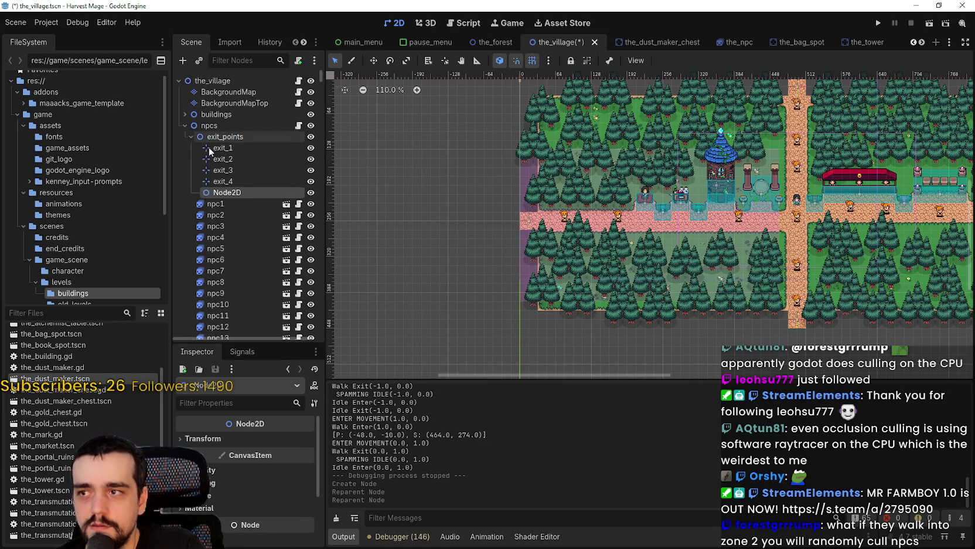
{"action": "left_click_drag", "start_coordinate": [230, 191], "coordinate": [231, 132]}
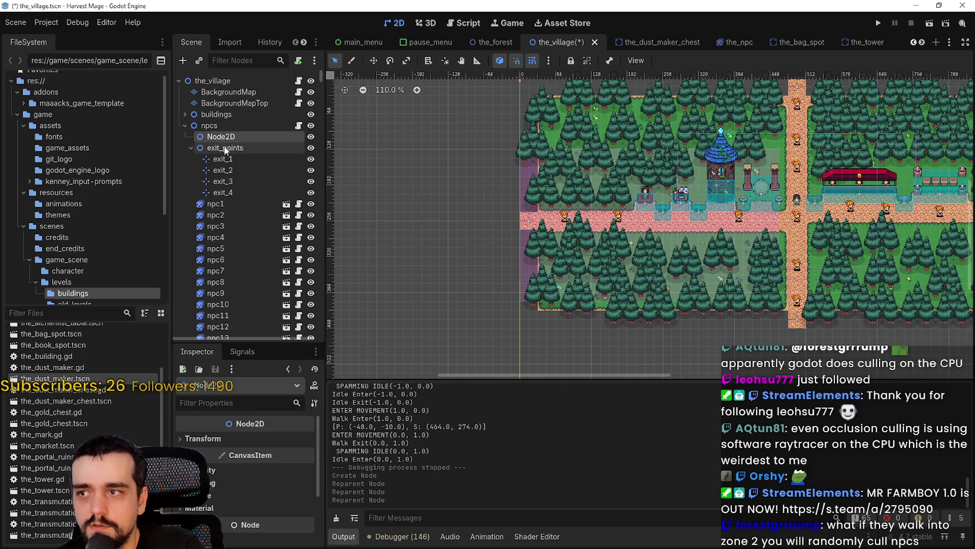
{"action": "left_click", "coordinate": [192, 148]}
{"action": "left_click_drag", "start_coordinate": [211, 154], "coordinate": [236, 134]}
{"action": "mouse_move", "coordinate": [219, 193]}
{"action": "left_mouse_down"}
{"action": "mouse_move", "coordinate": [238, 137]}
{"action": "mouse_move", "coordinate": [220, 170]}
{"action": "mouse_move", "coordinate": [218, 204]}
{"action": "left_mouse_up"}
Rename it Zone_1 and duplicate it into Zone_2, Zone_3 and Zone_4
{"action": "double_click", "coordinate": [247, 190]}
{"action": "type", "text": "Zone_1"}
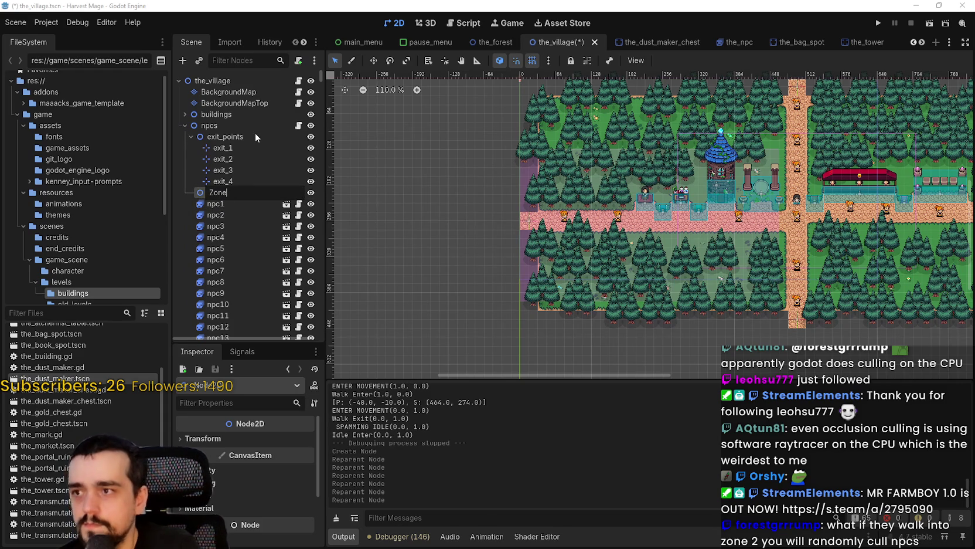
{"action": "key", "text": "Return"}
{"action": "key", "text": "ctrl+d"}
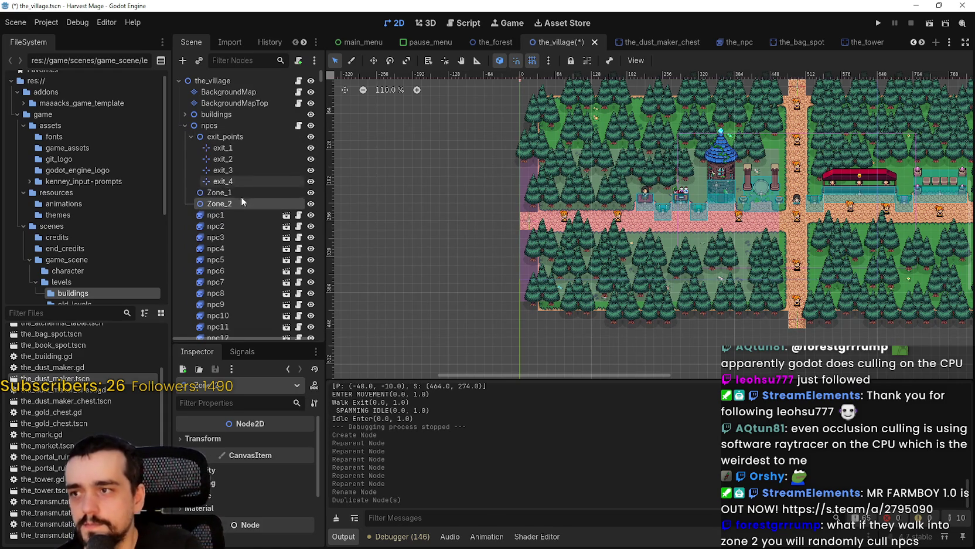
{"action": "key", "text": "ctrl+d"}
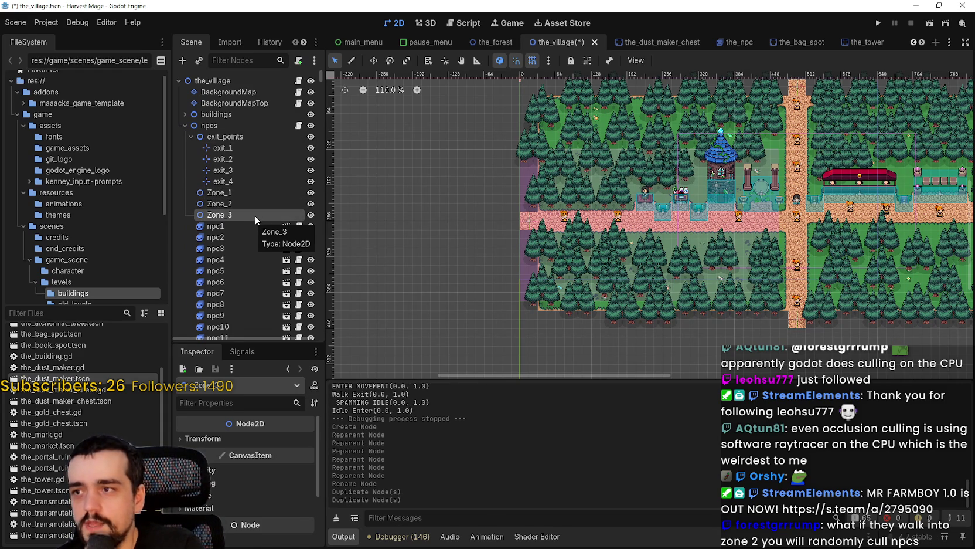
{"action": "key", "text": "ctrl+d"}
Select Zone_1 and drag it with the Move tool to (240, 255) near the left house
{"action": "left_click", "coordinate": [249, 188]}
{"action": "scroll", "coordinate": [720, 246], "scroll_direction": "down", "scroll_amount": 3}
{"action": "scroll", "coordinate": [680, 250], "scroll_direction": "up", "scroll_amount": 2}
{"action": "scroll", "coordinate": [644, 255], "scroll_direction": "right", "scroll_amount": 3}
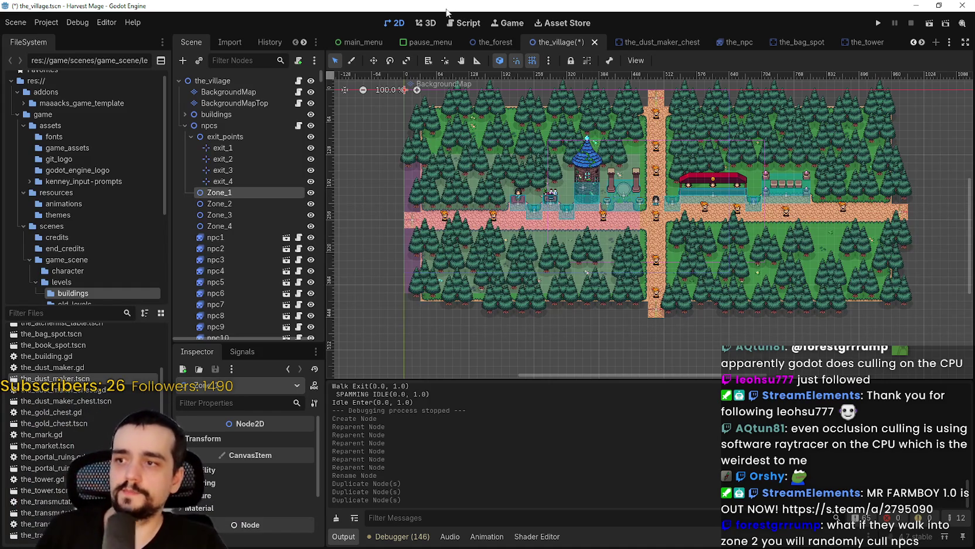
{"action": "scroll", "coordinate": [409, 197], "scroll_direction": "down", "scroll_amount": 2}
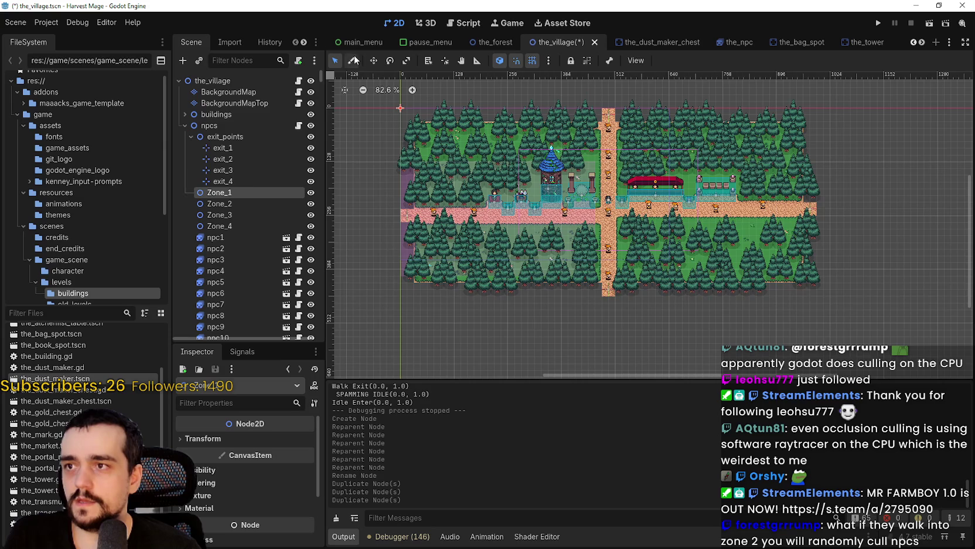
{"action": "left_click", "coordinate": [373, 60]}
{"action": "scroll", "coordinate": [423, 107], "scroll_direction": "up", "scroll_amount": 3}
{"action": "mouse_move", "coordinate": [390, 99]}
{"action": "left_mouse_down"}
{"action": "mouse_move", "coordinate": [422, 241]}
{"action": "mouse_move", "coordinate": [517, 241]}
{"action": "left_mouse_up"}
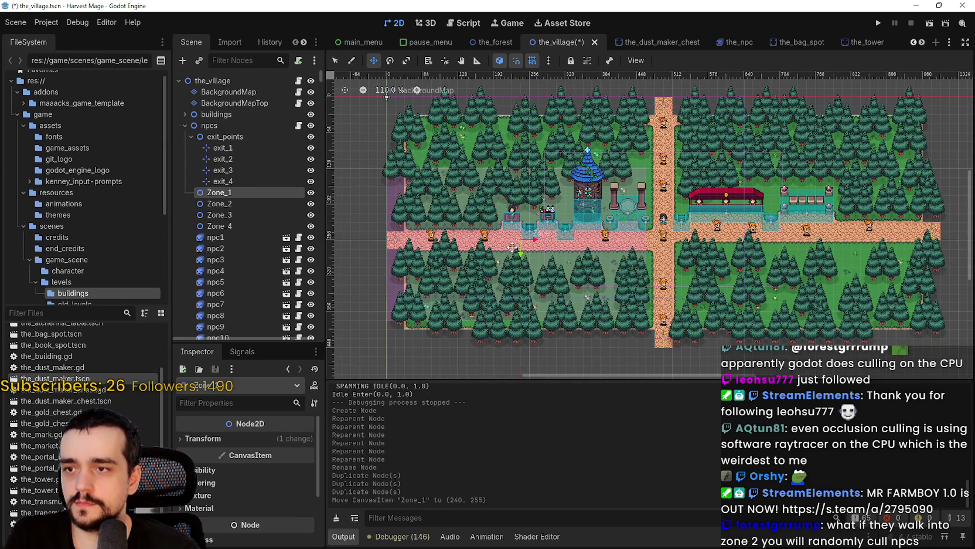
{"action": "scroll", "coordinate": [528, 246], "scroll_direction": "up", "scroll_amount": 4}
{"action": "scroll", "coordinate": [530, 251], "scroll_direction": "down", "scroll_amount": 3}
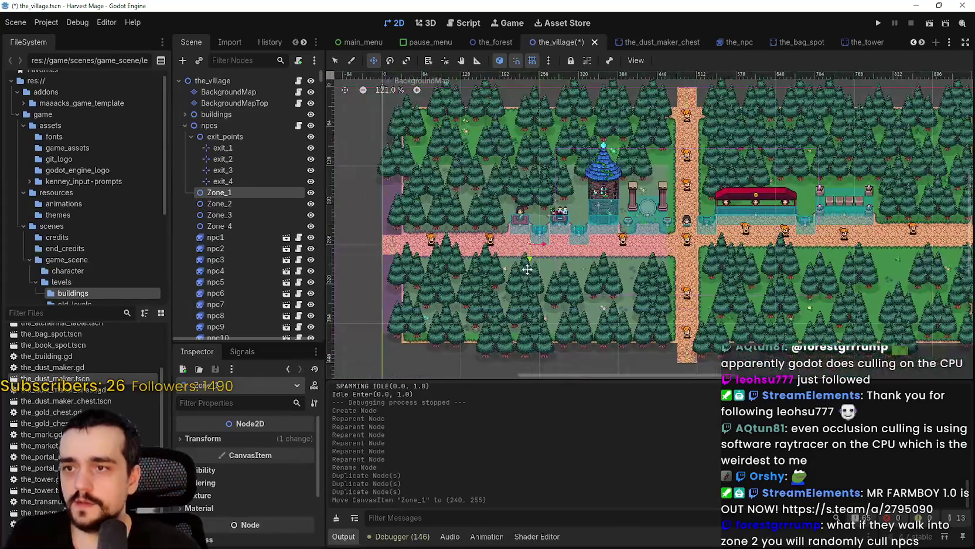
{"action": "scroll", "coordinate": [485, 225], "scroll_direction": "down", "scroll_amount": 1}
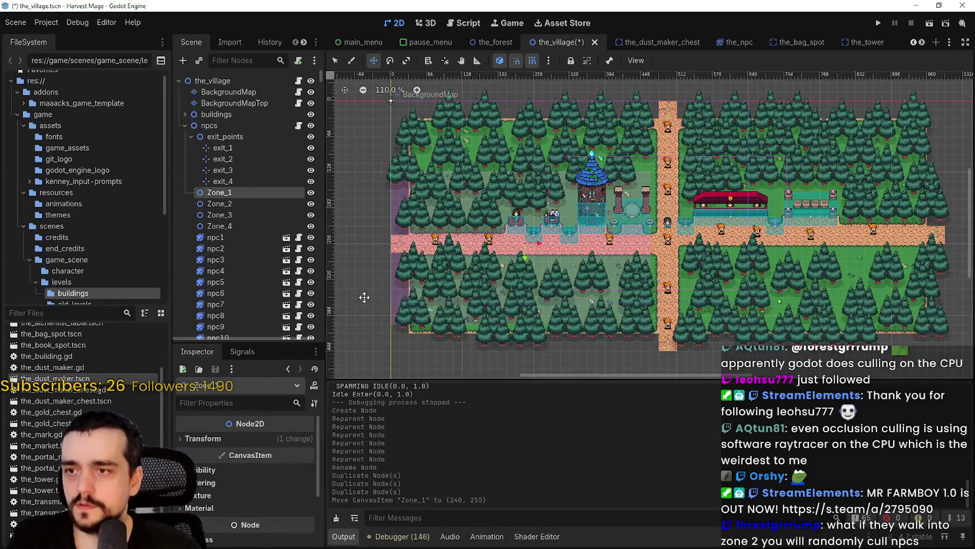
{"action": "scroll", "coordinate": [375, 287], "scroll_direction": "down", "scroll_amount": 2}
{"action": "scroll", "coordinate": [270, 292], "scroll_direction": "down", "scroll_amount": 10}
{"action": "scroll", "coordinate": [266, 269], "scroll_direction": "up", "scroll_amount": 5}
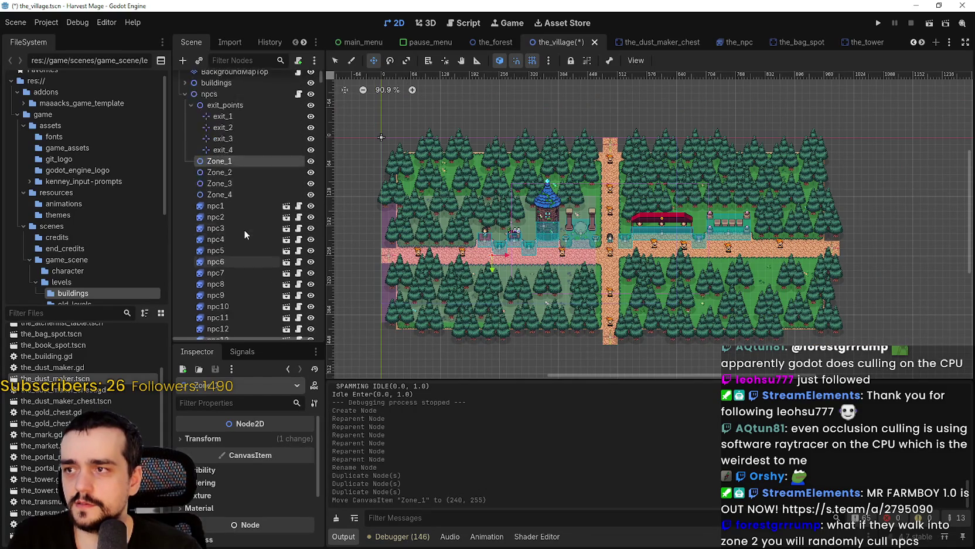
{"action": "scroll", "coordinate": [244, 231], "scroll_direction": "up", "scroll_amount": 5}
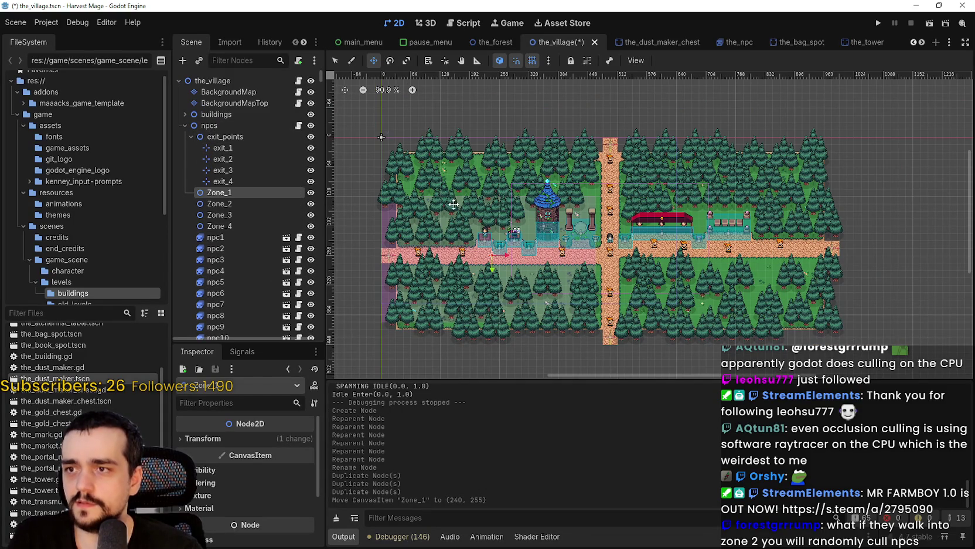
{"action": "scroll", "coordinate": [491, 235], "scroll_direction": "up", "scroll_amount": 3}
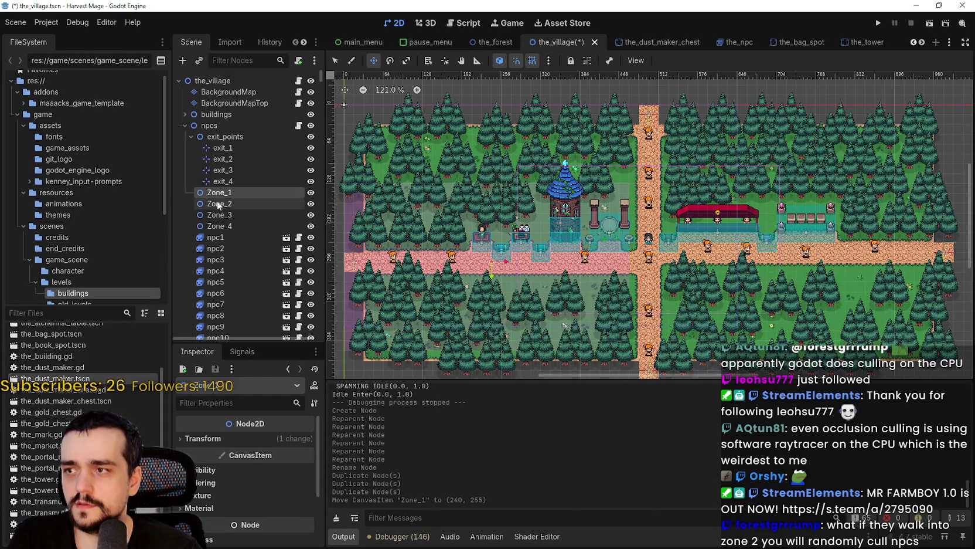
{"action": "scroll", "coordinate": [519, 257], "scroll_direction": "up", "scroll_amount": 3}
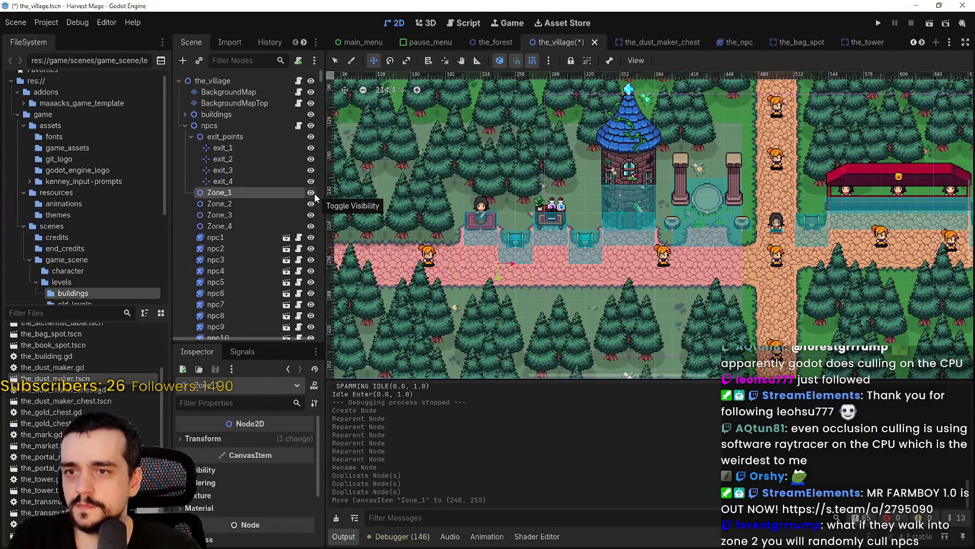
Hide Zone_1 in the editor and reparent npc1–npc5 under it
{"action": "left_click", "coordinate": [312, 193]}
{"action": "left_click", "coordinate": [215, 237]}
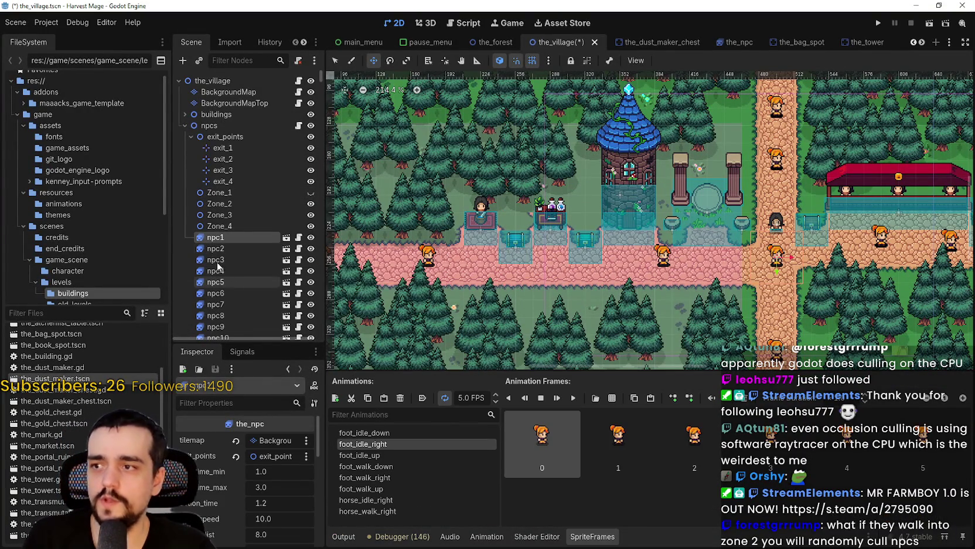
{"action": "left_click", "coordinate": [223, 282], "text": "shift"}
{"action": "left_click_drag", "start_coordinate": [217, 241], "coordinate": [232, 193]}
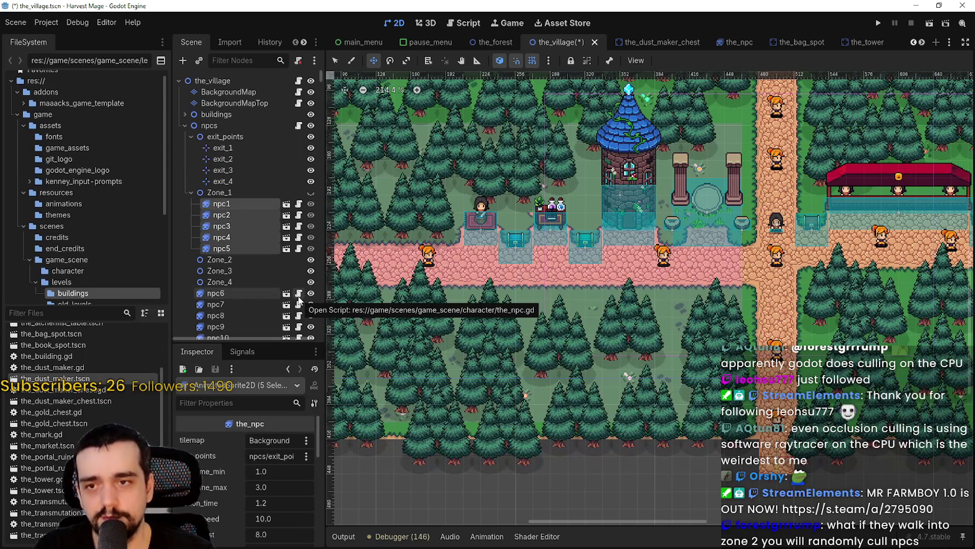
Select Zone_1 and open the_npc.gd from the NPC's script icon
{"action": "scroll", "coordinate": [686, 262], "scroll_direction": "down", "scroll_amount": 2}
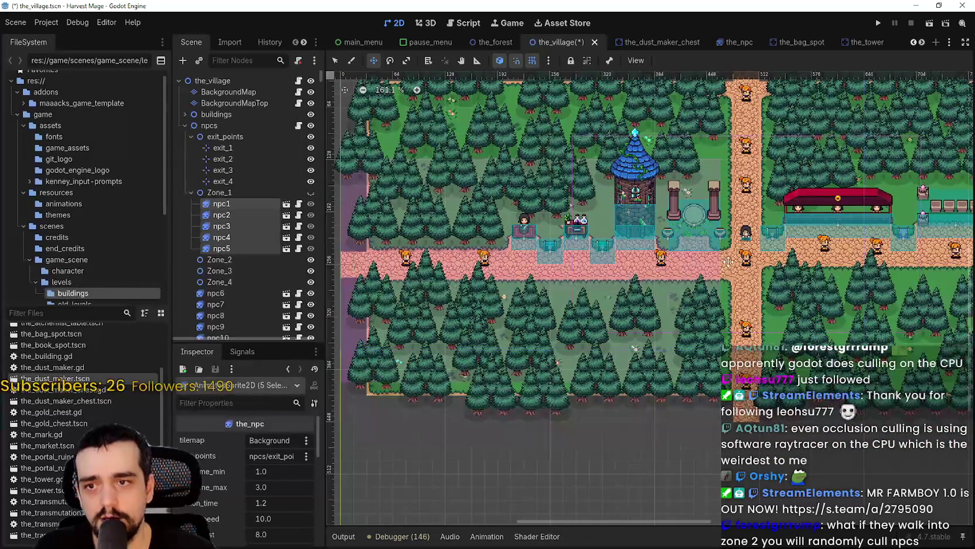
{"action": "scroll", "coordinate": [729, 262], "scroll_direction": "up", "scroll_amount": 6}
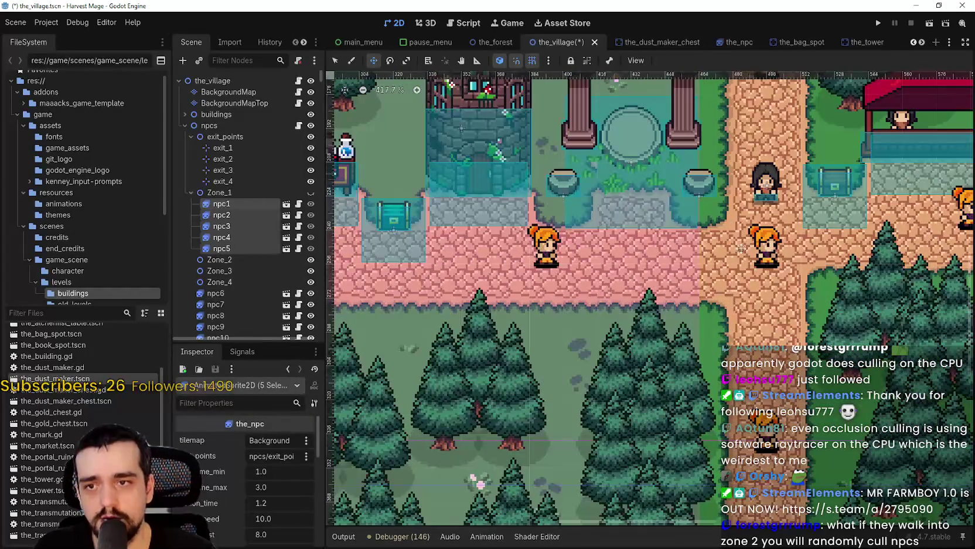
{"action": "scroll", "coordinate": [701, 218], "scroll_direction": "up", "scroll_amount": 1}
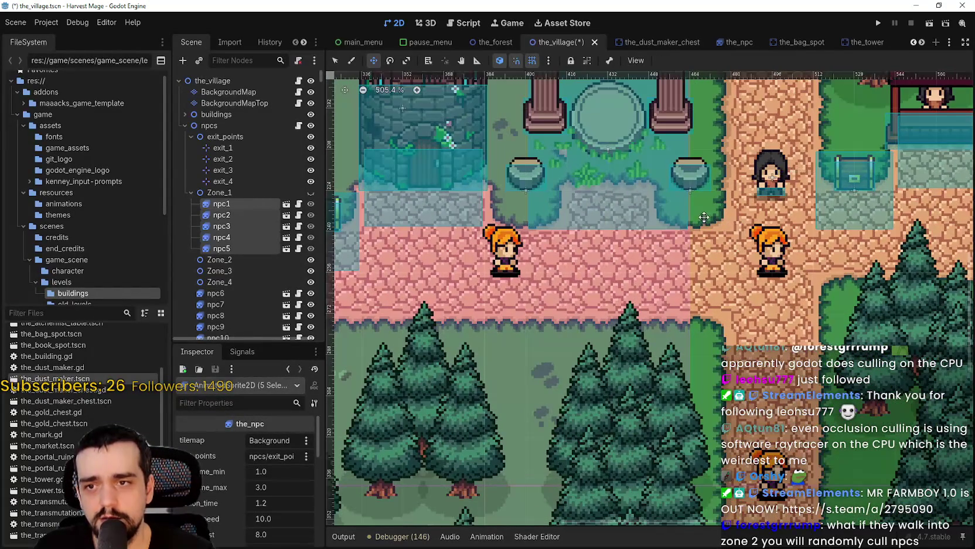
{"action": "scroll", "coordinate": [687, 257], "scroll_direction": "down", "scroll_amount": 2}
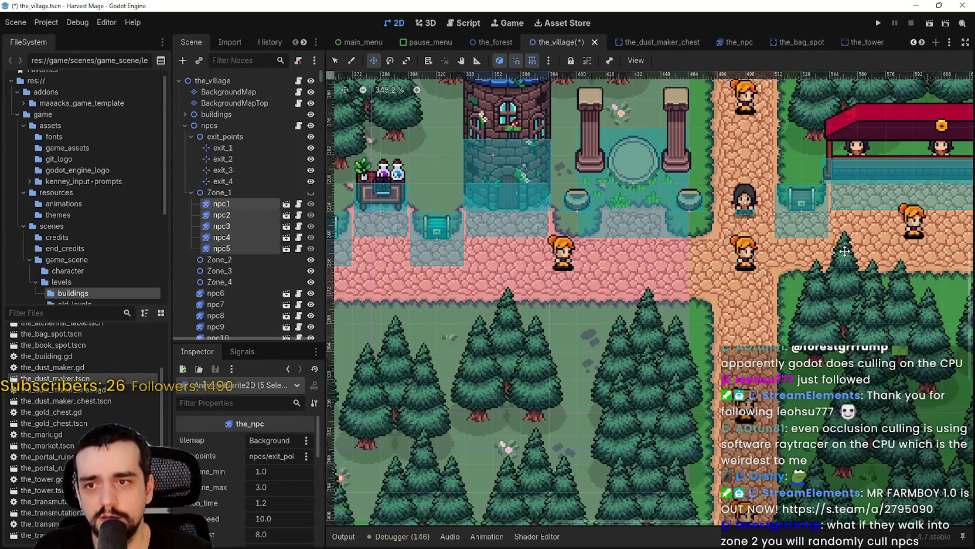
{"action": "left_click", "coordinate": [226, 195]}
{"action": "scroll", "coordinate": [744, 292], "scroll_direction": "down", "scroll_amount": 2}
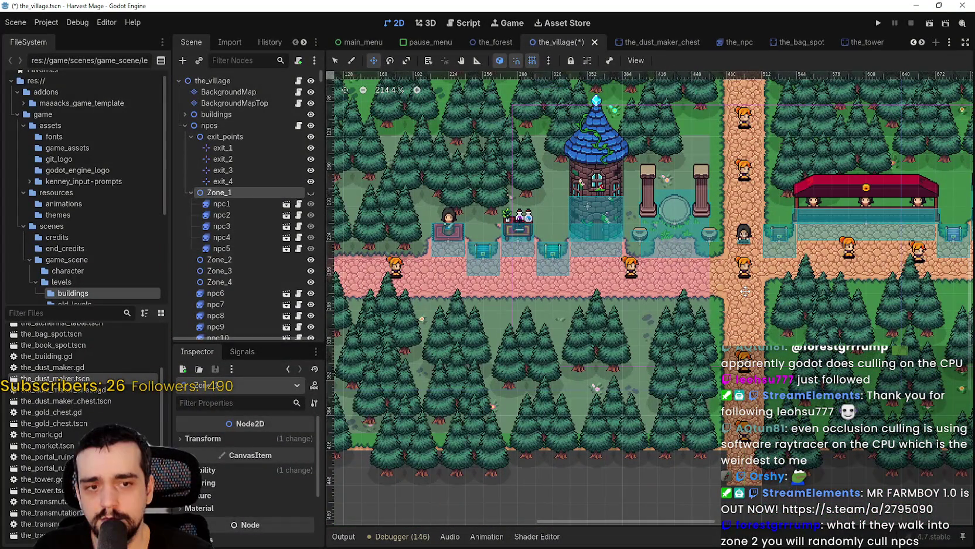
{"action": "left_click", "coordinate": [301, 203]}
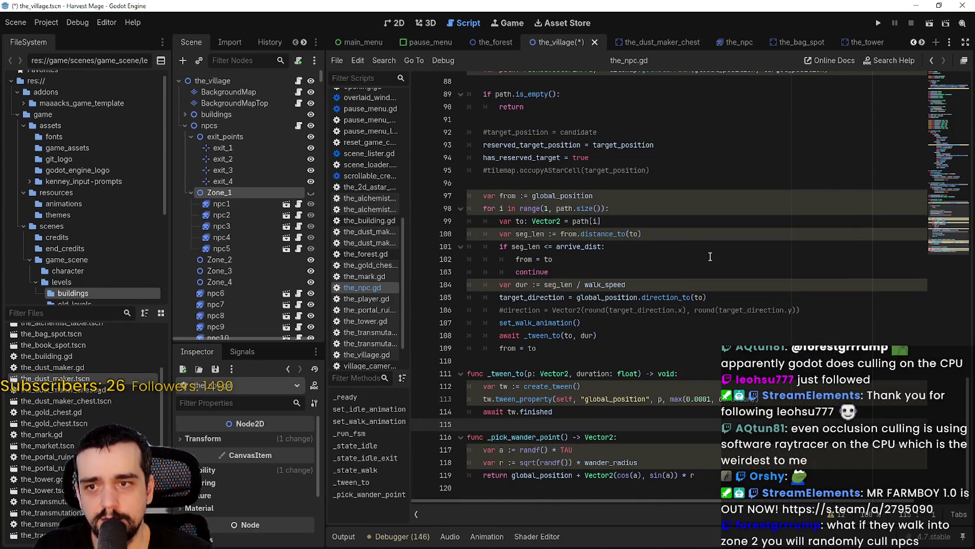
Scroll the_npc.gd to the path-walking loop around line 100–110
{"action": "scroll", "coordinate": [940, 163], "scroll_direction": "up", "scroll_amount": 10}
{"action": "left_click_drag", "start_coordinate": [939, 163], "coordinate": [937, 81]}
{"action": "left_click", "coordinate": [938, 228]}
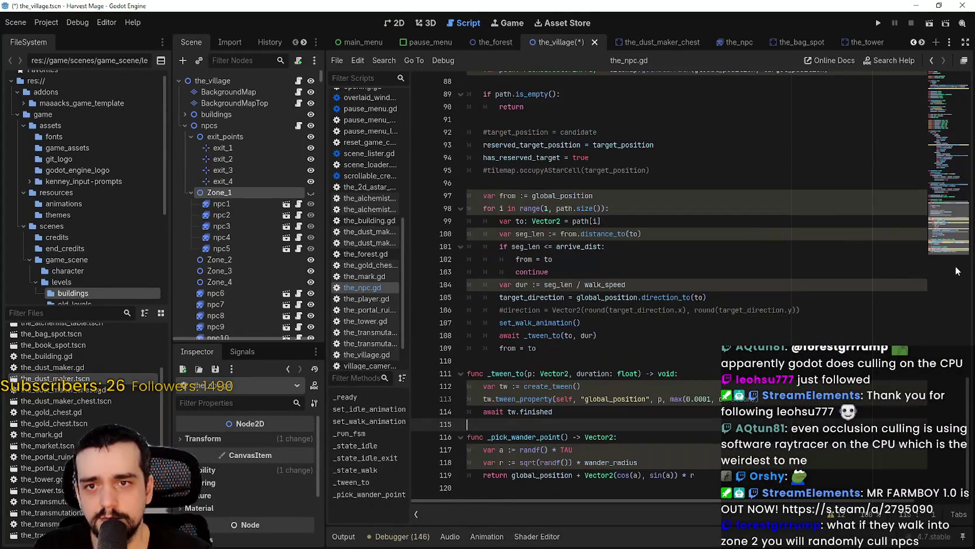
{"action": "left_click", "coordinate": [585, 351]}
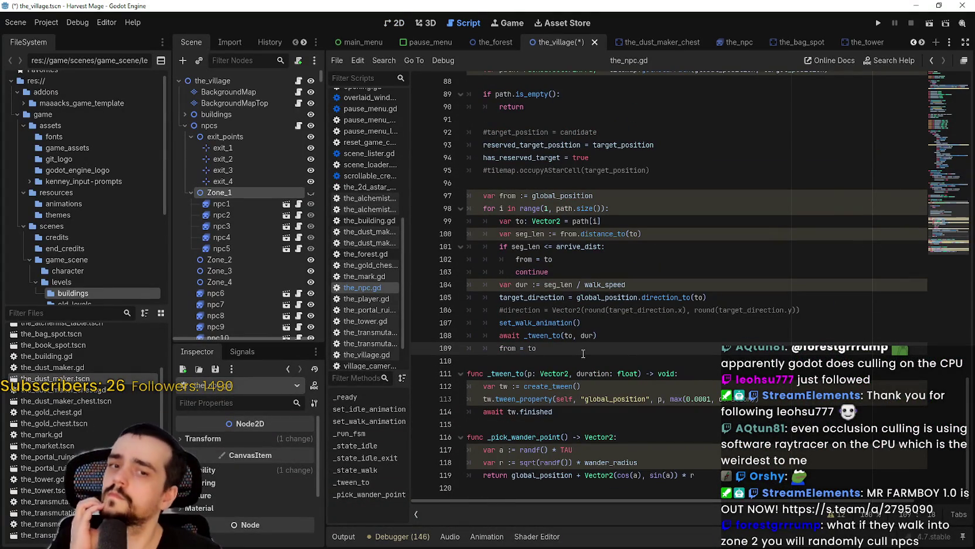
{"action": "left_click", "coordinate": [585, 362]}
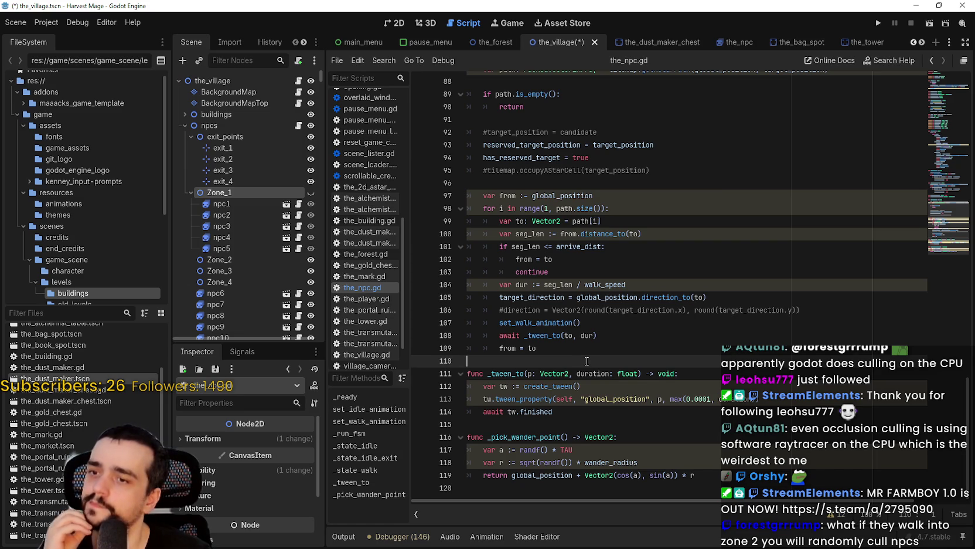
{"action": "scroll", "coordinate": [591, 354], "scroll_direction": "up", "scroll_amount": 12}
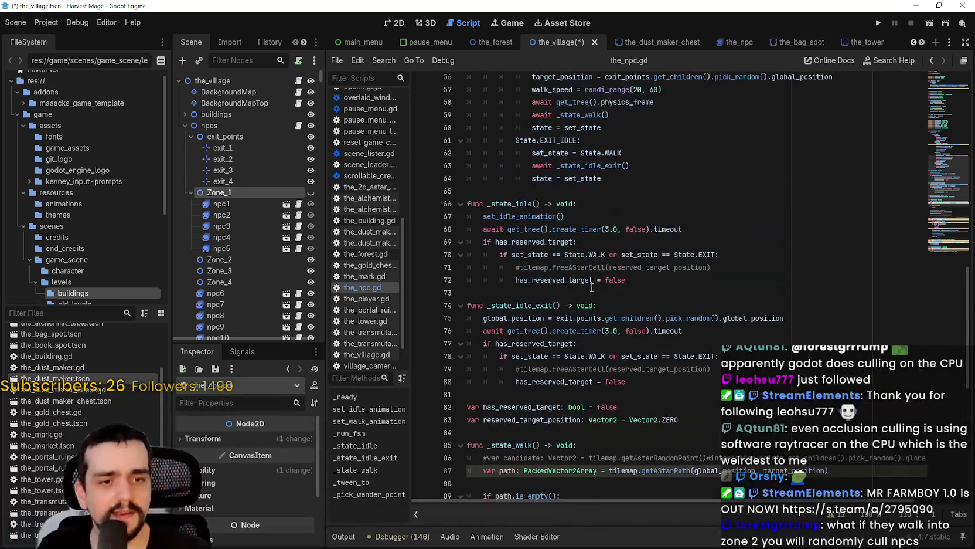
{"action": "scroll", "coordinate": [604, 298], "scroll_direction": "up", "scroll_amount": 8}
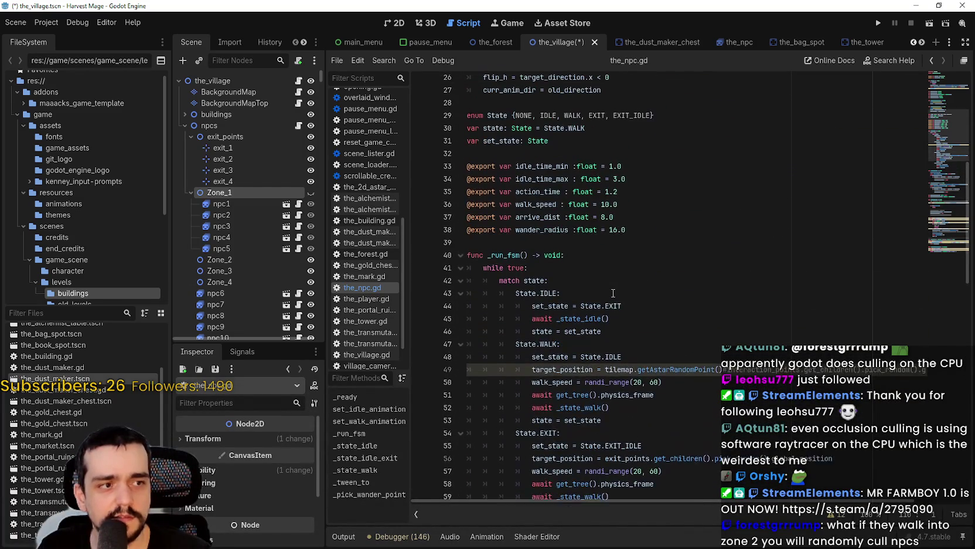
{"action": "scroll", "coordinate": [598, 270], "scroll_direction": "down", "scroll_amount": 8}
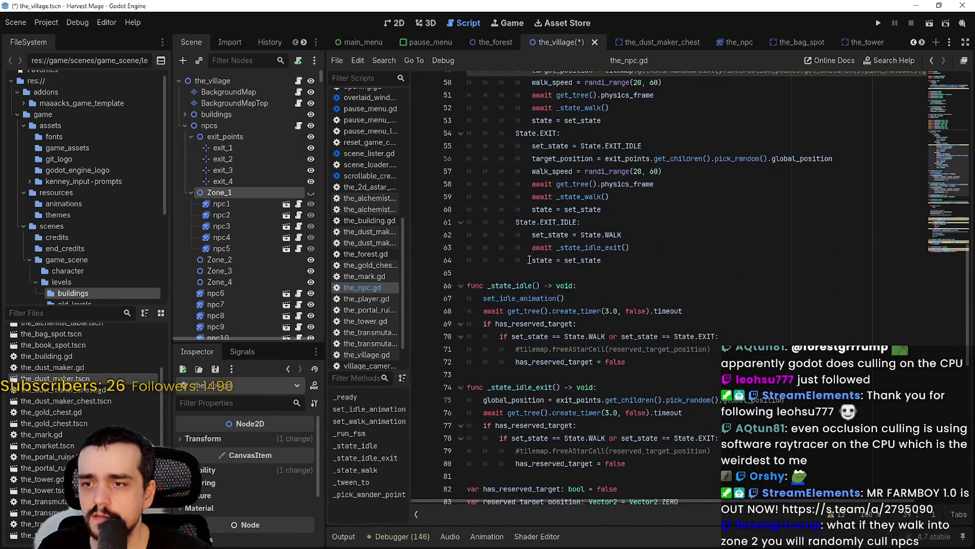
Declare a new func _change_zone() -> void: above _state_idle
{"action": "left_click", "coordinate": [537, 285]}
{"action": "left_click", "coordinate": [534, 273]}
{"action": "key", "text": "Return"}
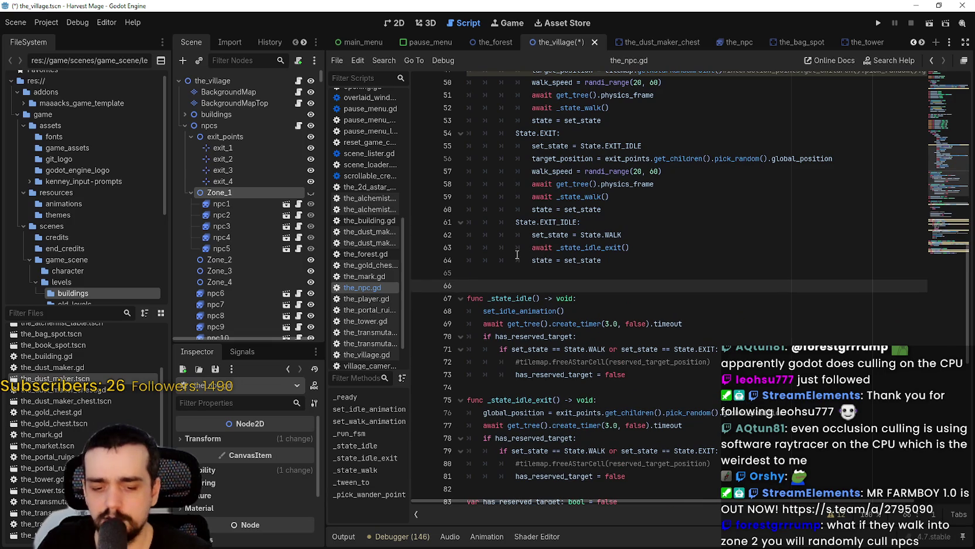
{"action": "type", "text": "func_p[a"}
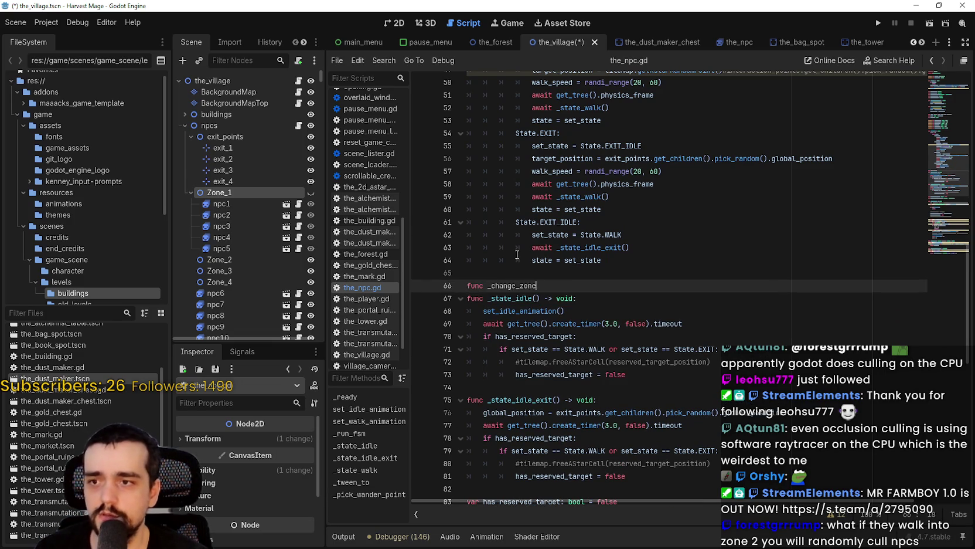
{"action": "type", "text": ") -> v"}
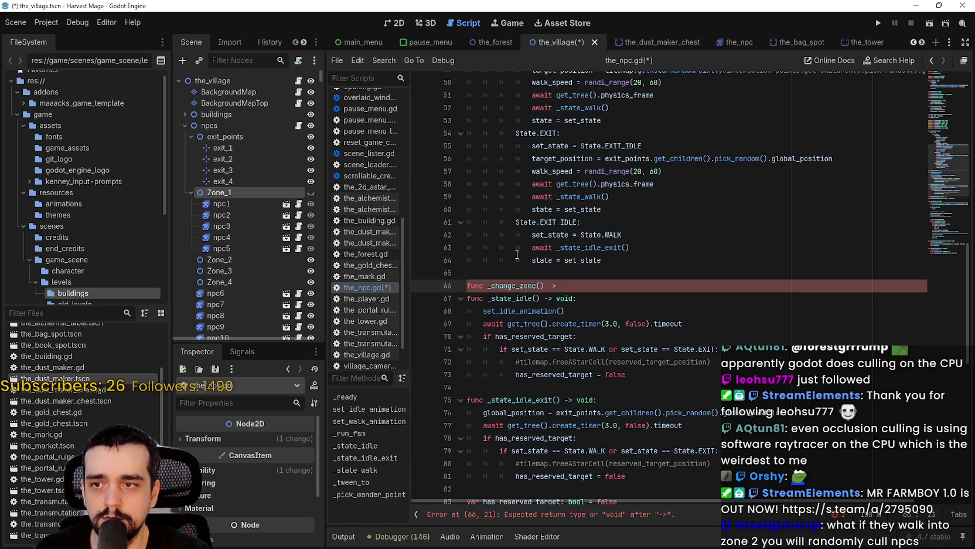
{"action": "type", "text": "oid:"}
{"action": "key", "text": "Return"}
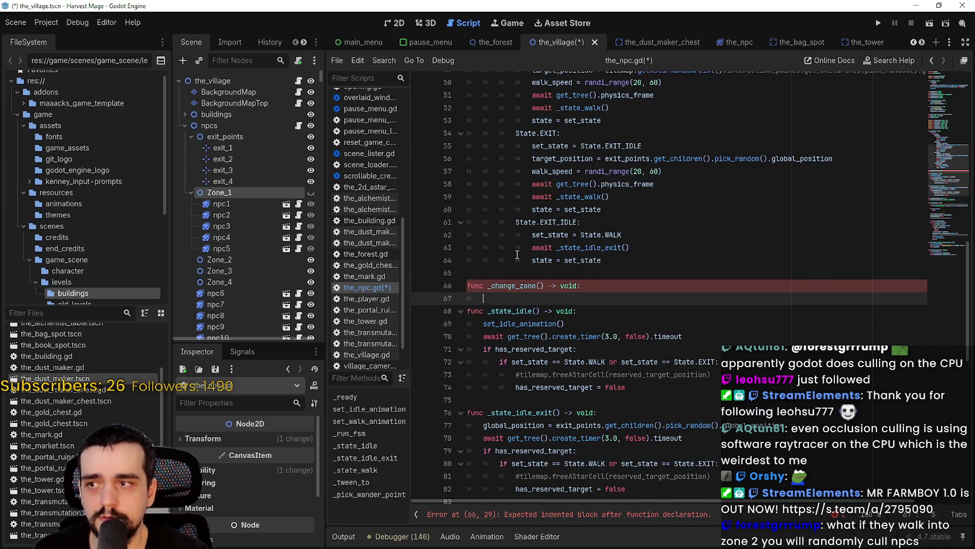
Start its body with 'if global_position', then return to the village 2D map
{"action": "left_click", "coordinate": [202, 438]}
{"action": "scroll", "coordinate": [213, 478], "scroll_direction": "down", "scroll_amount": 2}
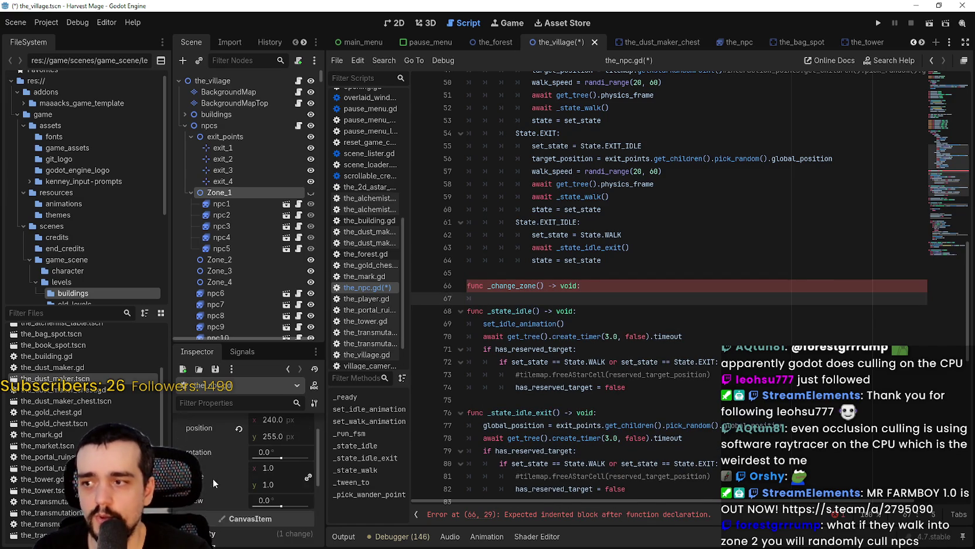
{"action": "scroll", "coordinate": [214, 469], "scroll_direction": "up", "scroll_amount": 1}
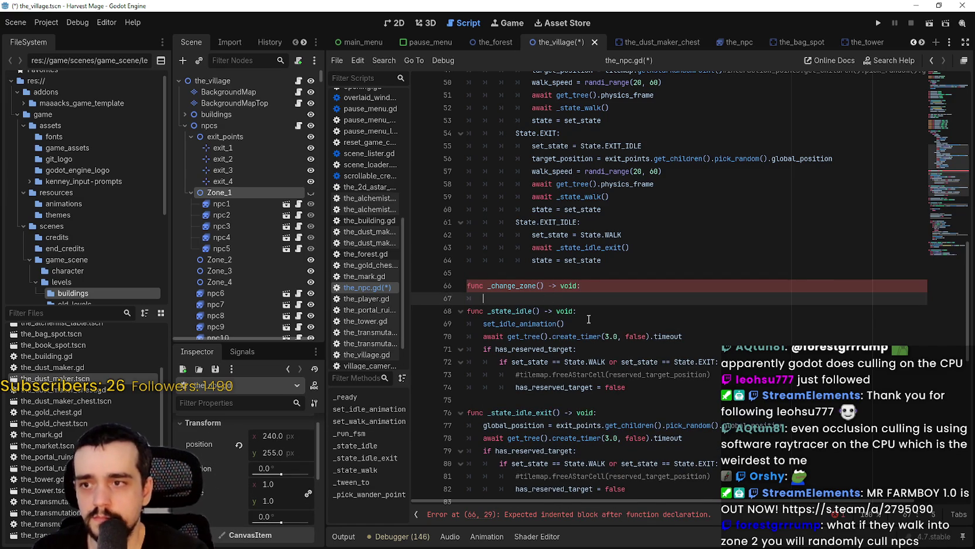
{"action": "type", "text": "if"}
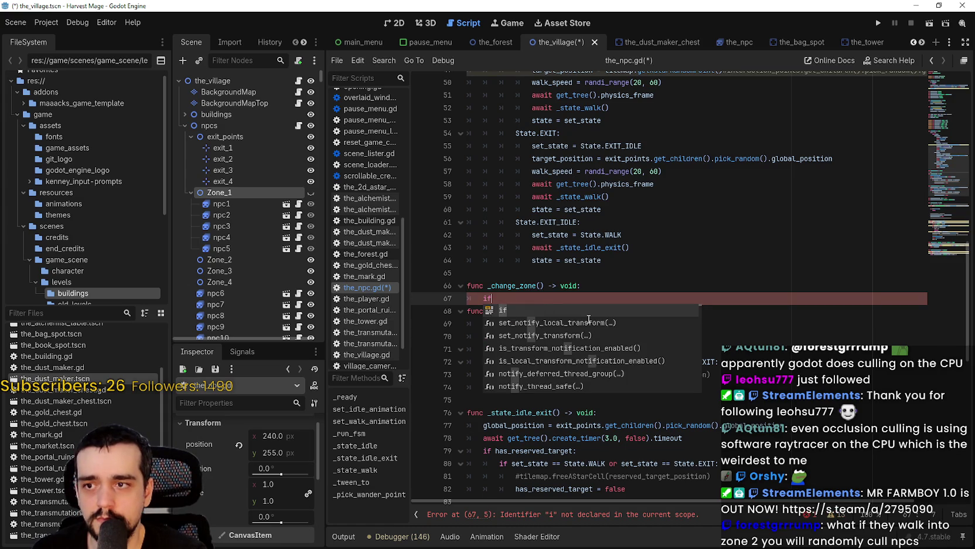
{"action": "type", "text": " global_position"}
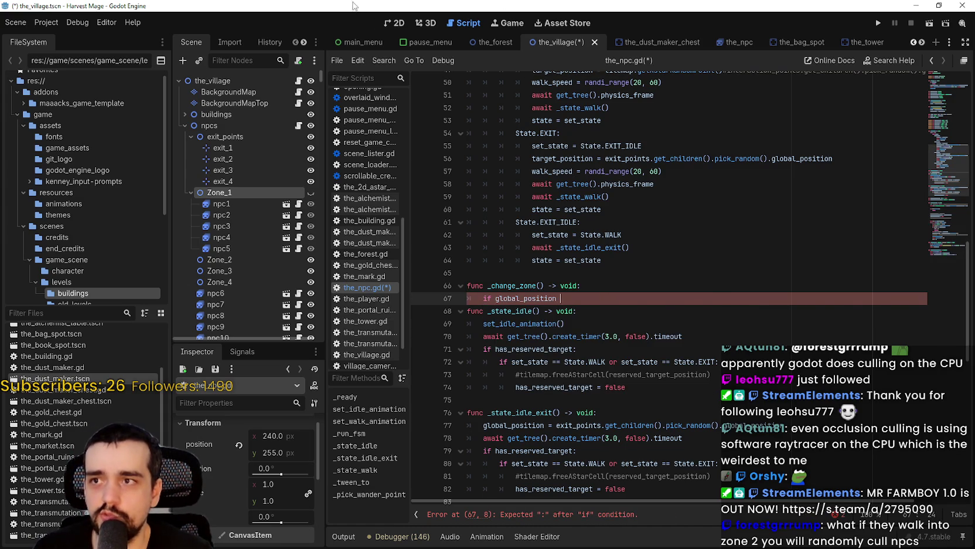
{"action": "left_click", "coordinate": [395, 23]}
{"action": "scroll", "coordinate": [677, 214], "scroll_direction": "down", "scroll_amount": 2}
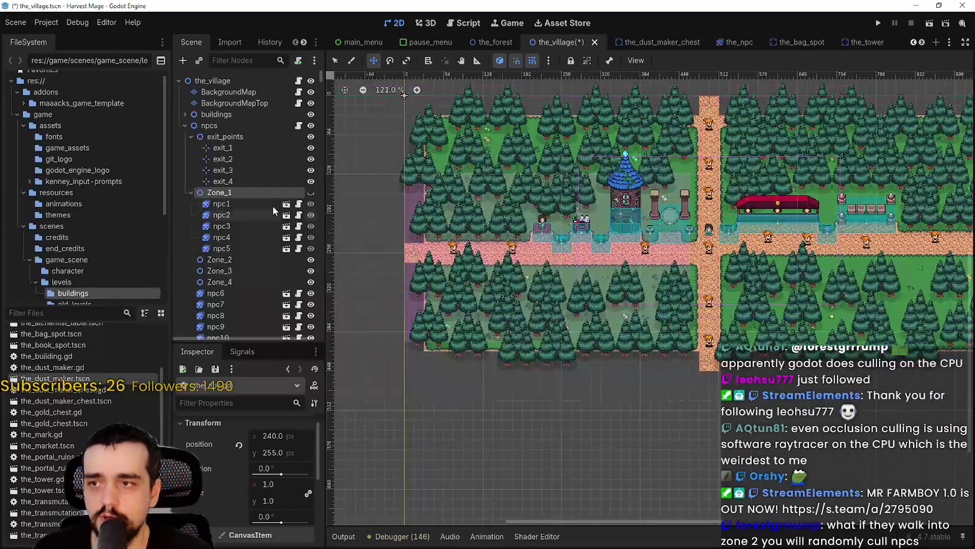
Delete the Zone_2, Zone_3 and Zone_4 nodes from the scene
{"action": "scroll", "coordinate": [240, 275], "scroll_direction": "down", "scroll_amount": 2}
{"action": "left_click", "coordinate": [191, 161]}
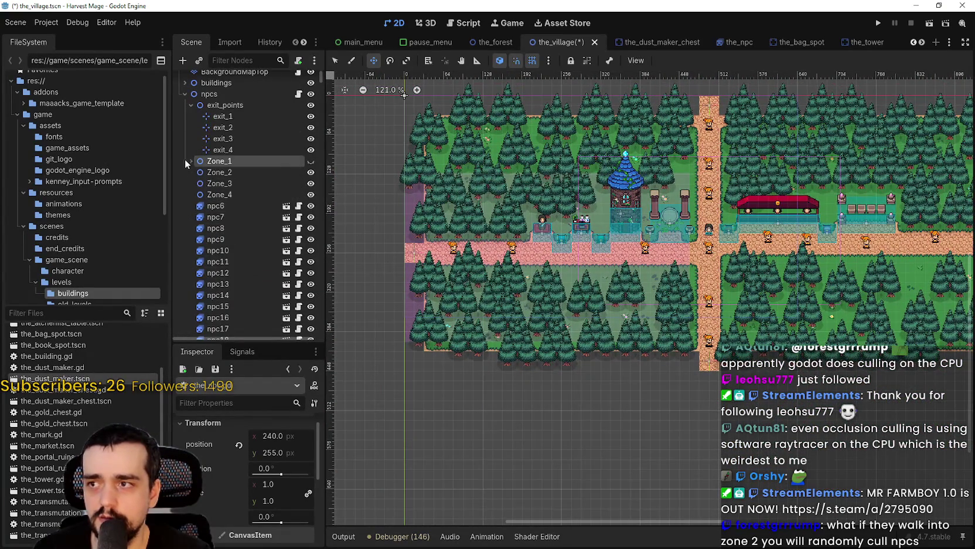
{"action": "left_click", "coordinate": [191, 104]}
{"action": "left_click", "coordinate": [202, 128]}
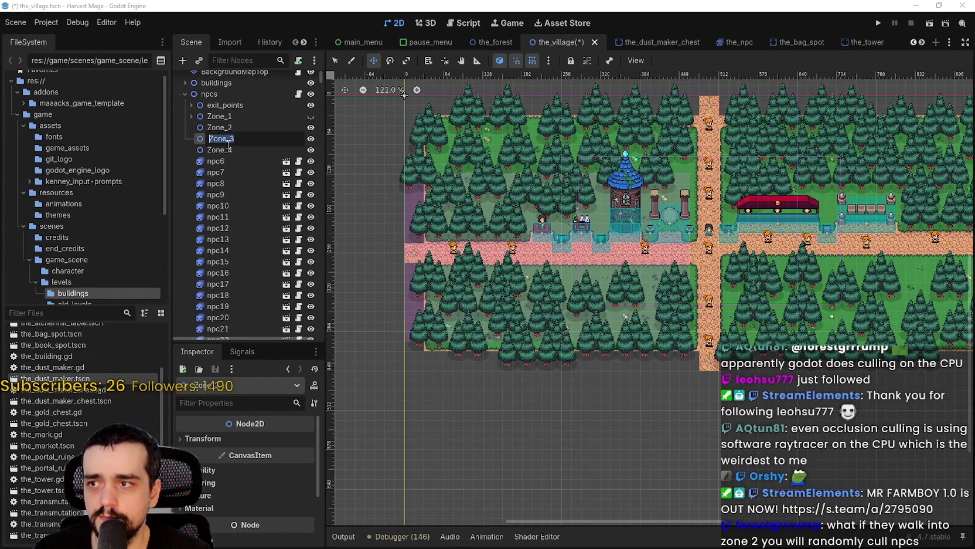
{"action": "left_click", "coordinate": [231, 152], "text": "shift"}
{"action": "key", "text": "Delete"}
{"action": "key", "text": "Return"}
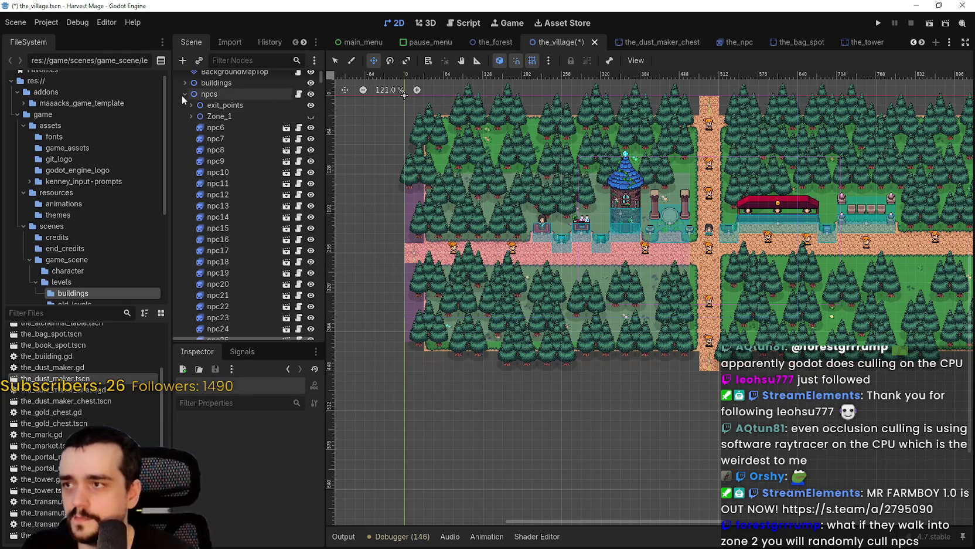
Rename VisibleOnScreenNotifier2D to Visible_Zone_1 and duplicate it as Visible_Zone_2
{"action": "left_click", "coordinate": [185, 94]}
{"action": "left_click", "coordinate": [246, 159]}
{"action": "double_click", "coordinate": [240, 159]}
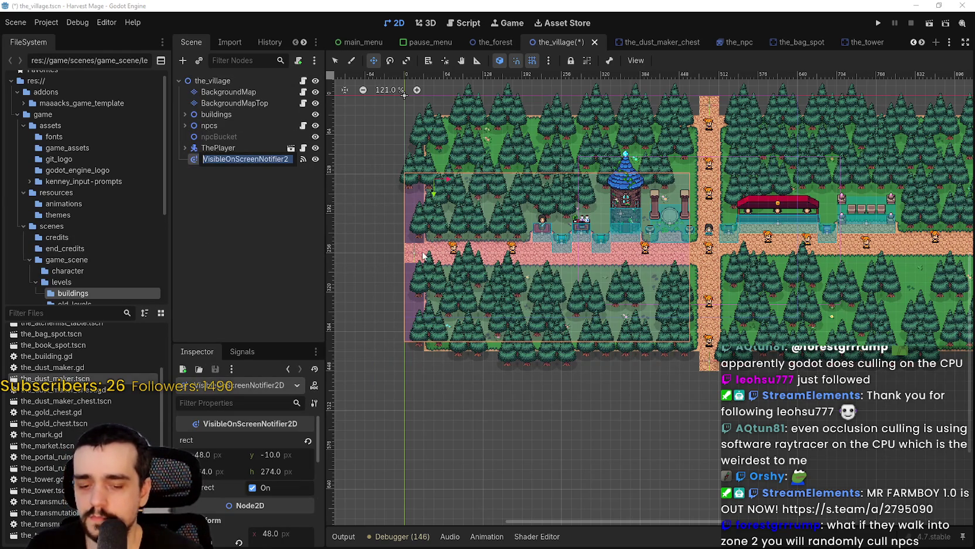
{"action": "type", "text": "Visibl"}
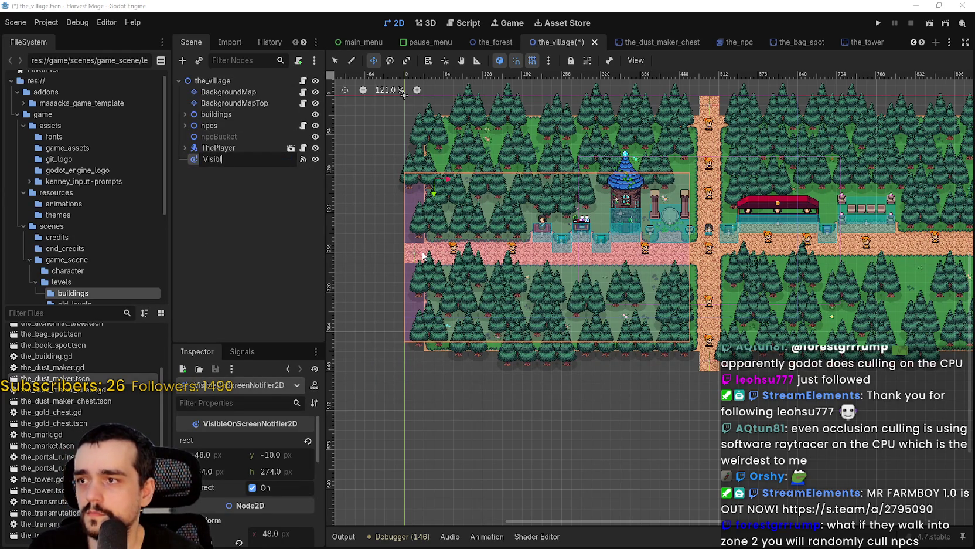
{"action": "type", "text": "e_Zone_1"}
{"action": "key", "text": "Return"}
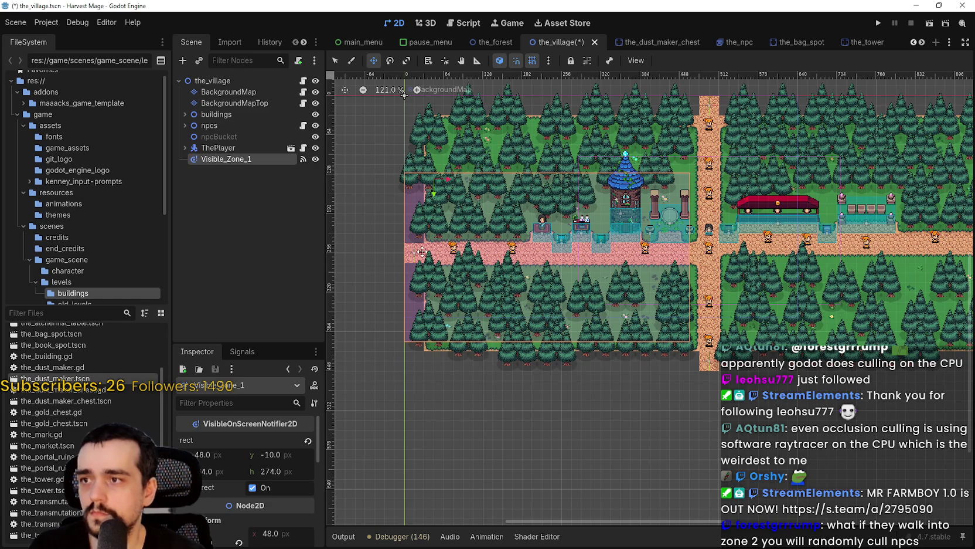
{"action": "key", "text": "ctrl+d"}
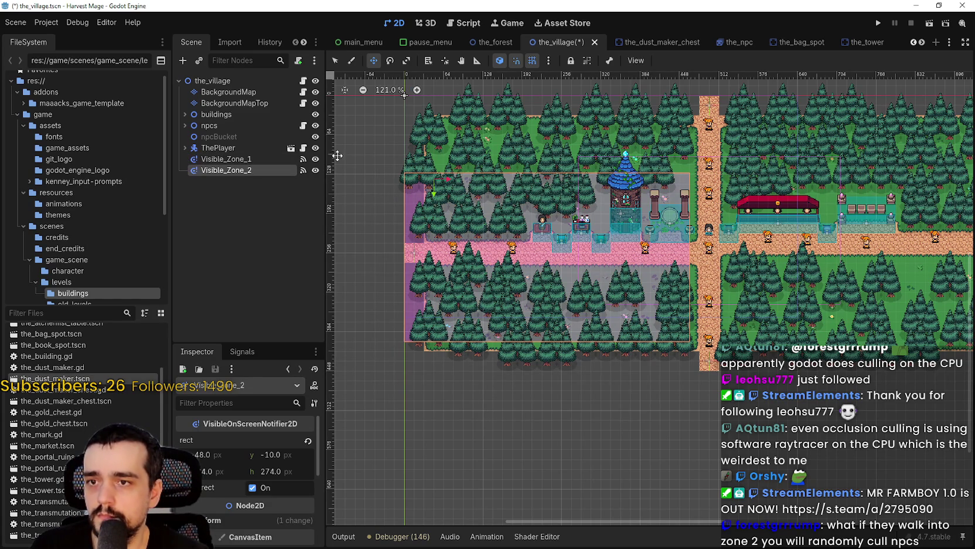
Move Visible_Zone_2 onto the right half of the village map
{"action": "left_click_drag", "start_coordinate": [496, 239], "coordinate": [820, 244]}
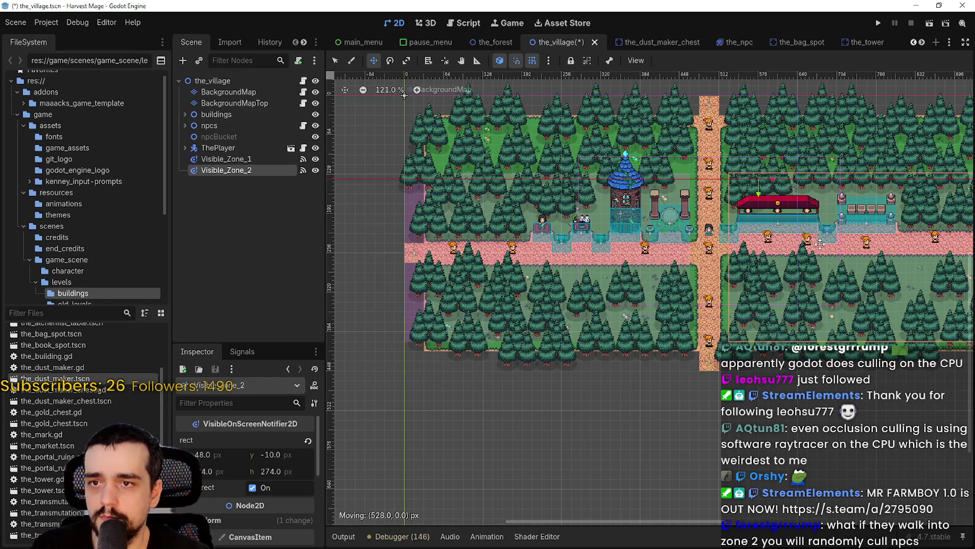
{"action": "scroll", "coordinate": [716, 245], "scroll_direction": "up", "scroll_amount": 2}
{"action": "left_click_drag", "start_coordinate": [717, 245], "coordinate": [703, 246]}
{"action": "scroll", "coordinate": [703, 246], "scroll_direction": "down", "scroll_amount": 3}
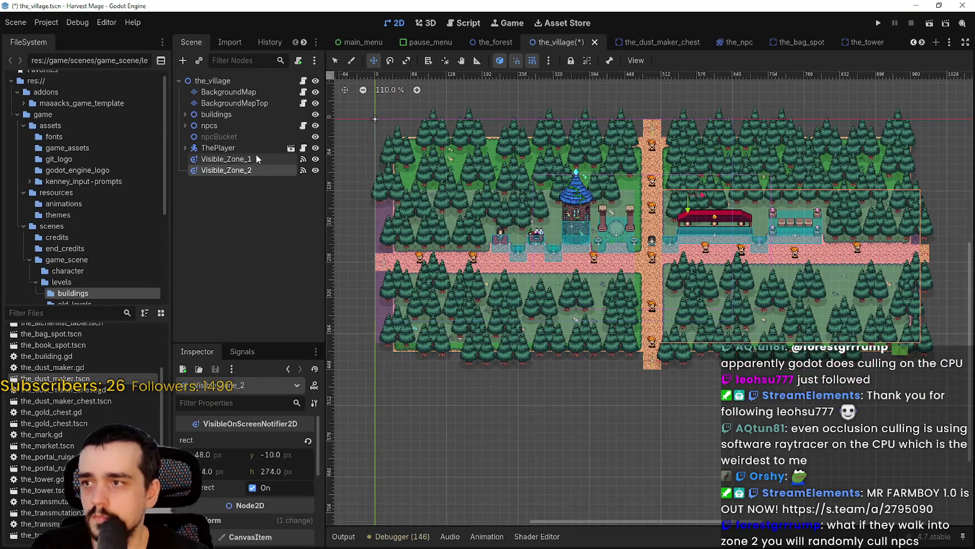
Resize Visible_Zone_1's rect to span from the map's top and bottom to the road
{"action": "left_click", "coordinate": [254, 154]}
{"action": "scroll", "coordinate": [451, 198], "scroll_direction": "right", "scroll_amount": 2}
{"action": "left_click", "coordinate": [335, 61]}
{"action": "scroll", "coordinate": [476, 176], "scroll_direction": "up", "scroll_amount": 3}
{"action": "left_click_drag", "start_coordinate": [480, 198], "coordinate": [480, 104]}
{"action": "scroll", "coordinate": [549, 388], "scroll_direction": "down", "scroll_amount": 2}
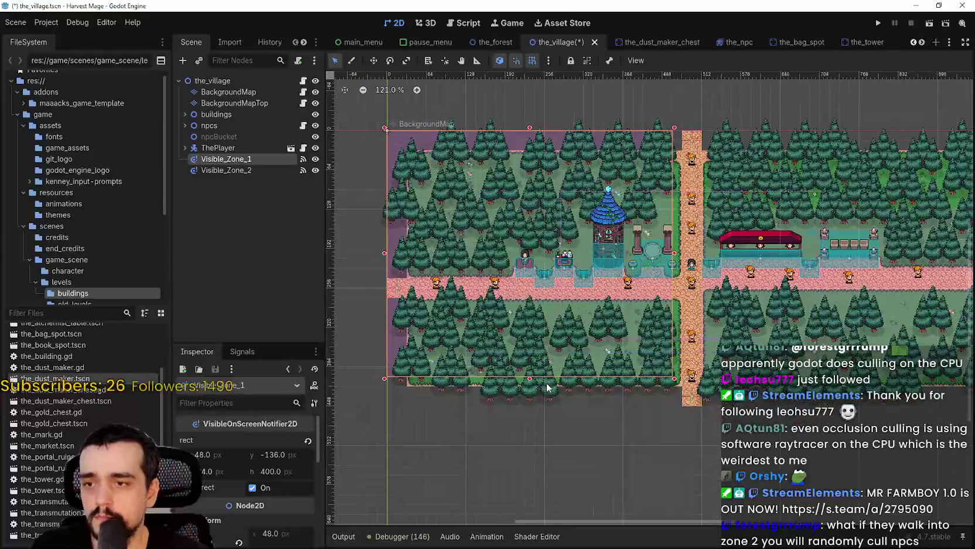
{"action": "left_click_drag", "start_coordinate": [538, 375], "coordinate": [540, 407]}
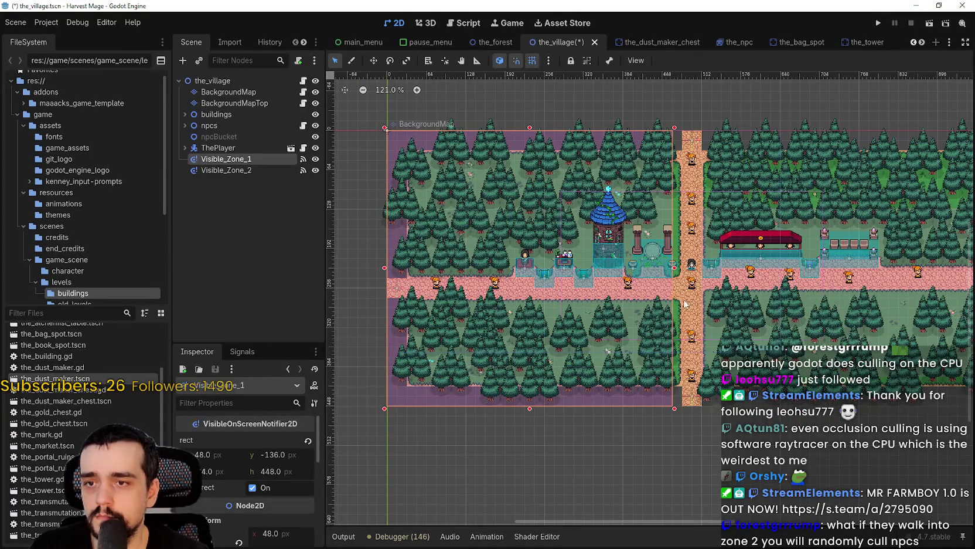
{"action": "left_click_drag", "start_coordinate": [674, 268], "coordinate": [684, 266]}
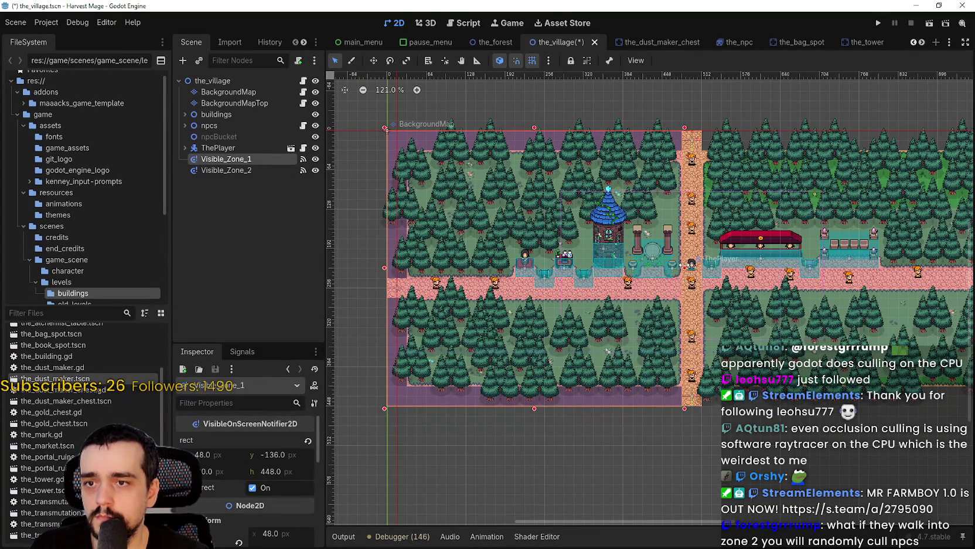
{"action": "scroll", "coordinate": [586, 264], "scroll_direction": "right", "scroll_amount": 5}
Stretch Visible_Zone_2's rect to the right half's edges and save the scene
{"action": "left_click", "coordinate": [272, 170]}
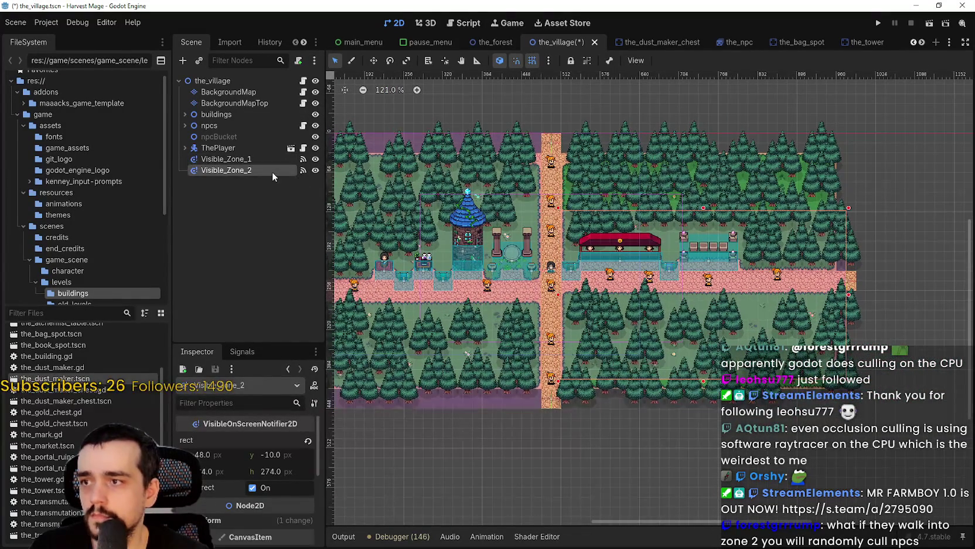
{"action": "left_click_drag", "start_coordinate": [851, 203], "coordinate": [858, 130]}
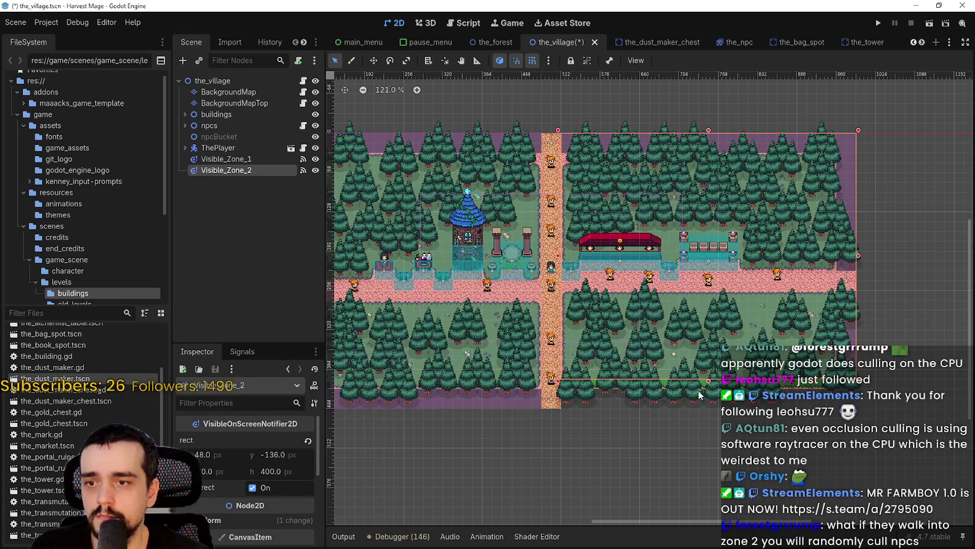
{"action": "left_click_drag", "start_coordinate": [709, 381], "coordinate": [711, 413]}
{"action": "scroll", "coordinate": [703, 393], "scroll_direction": "down", "scroll_amount": 3}
{"action": "scroll", "coordinate": [610, 343], "scroll_direction": "up", "scroll_amount": 5}
{"action": "key", "text": "ctrl+s"}
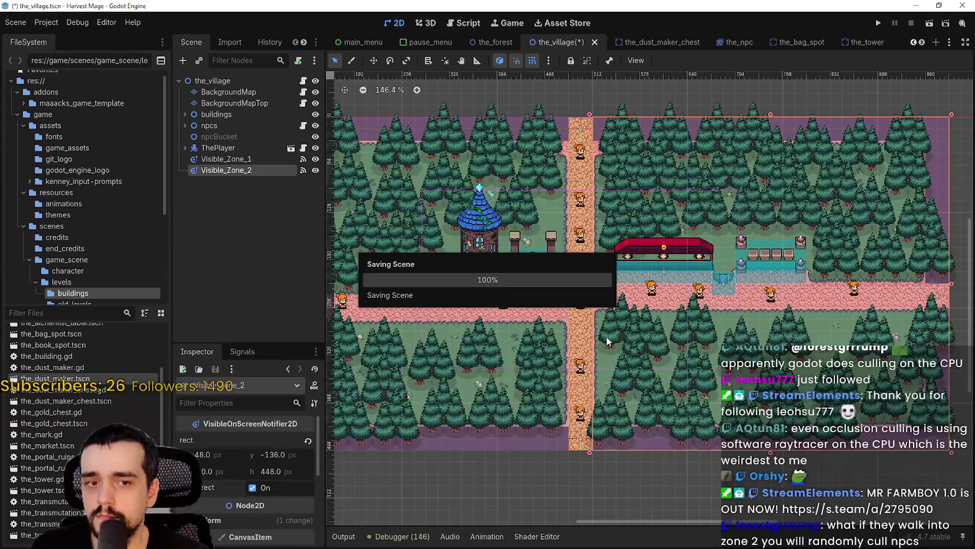
{"action": "scroll", "coordinate": [607, 337], "scroll_direction": "down", "scroll_amount": 3}
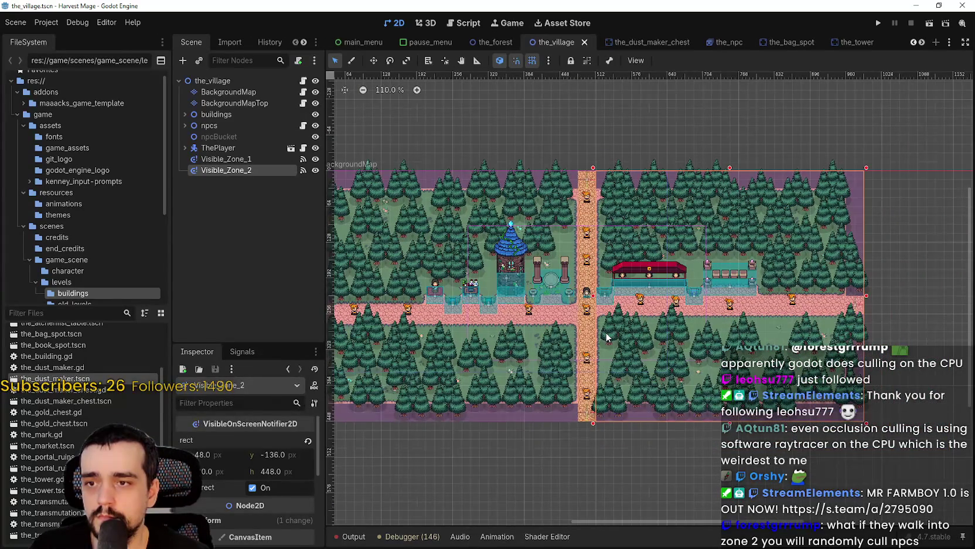
{"action": "scroll", "coordinate": [608, 337], "scroll_direction": "up", "scroll_amount": 1}
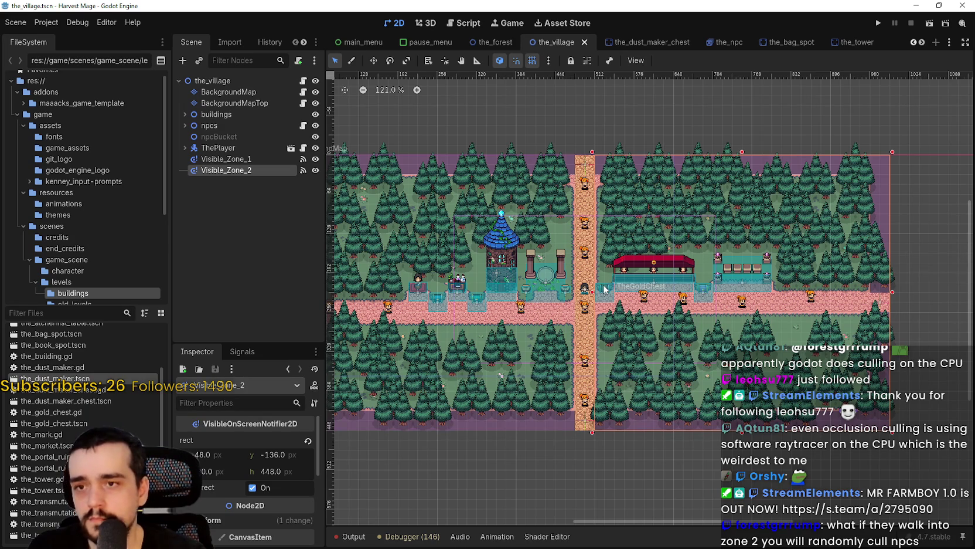
{"action": "scroll", "coordinate": [606, 289], "scroll_direction": "up", "scroll_amount": 1}
{"action": "key", "text": "ctrl+s"}
{"action": "left_click", "coordinate": [240, 163]}
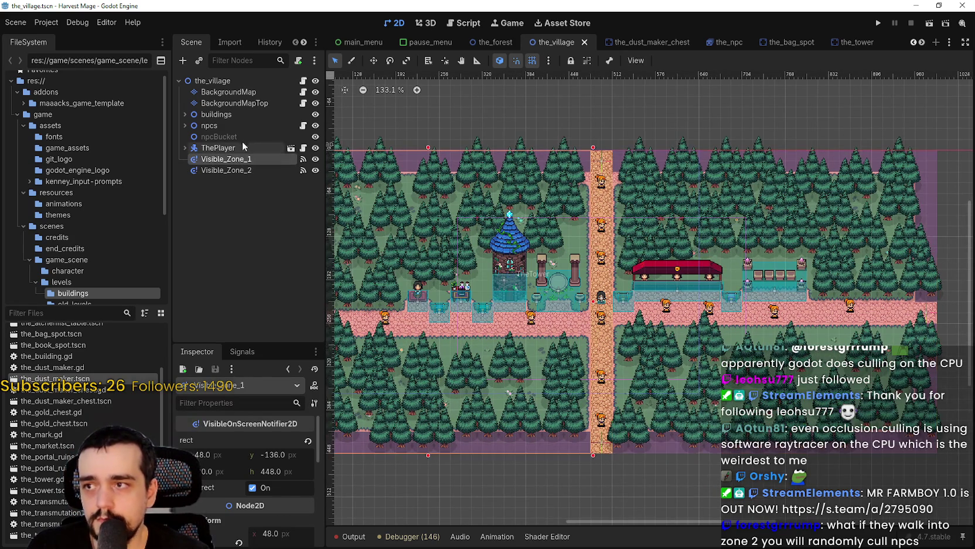
{"action": "left_click", "coordinate": [244, 126]}
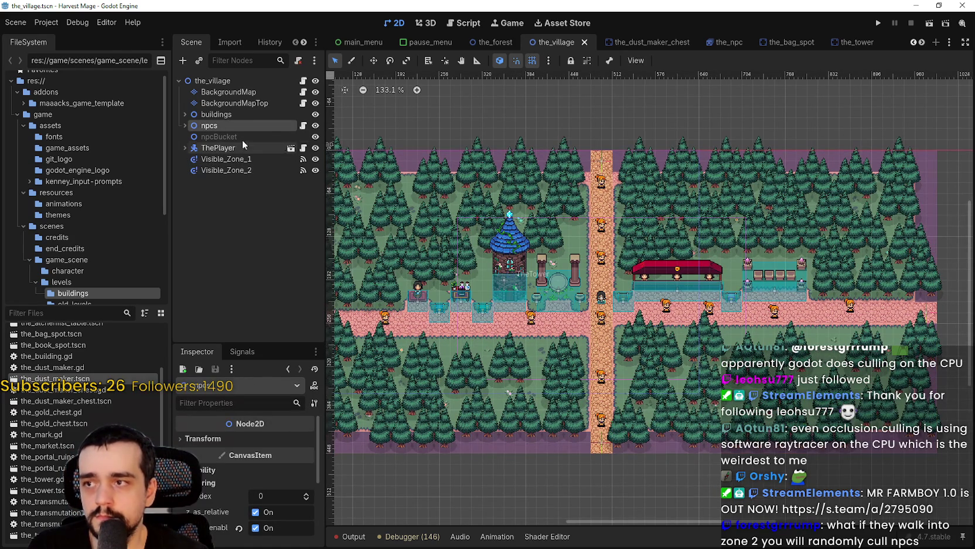
{"action": "left_click", "coordinate": [185, 125]}
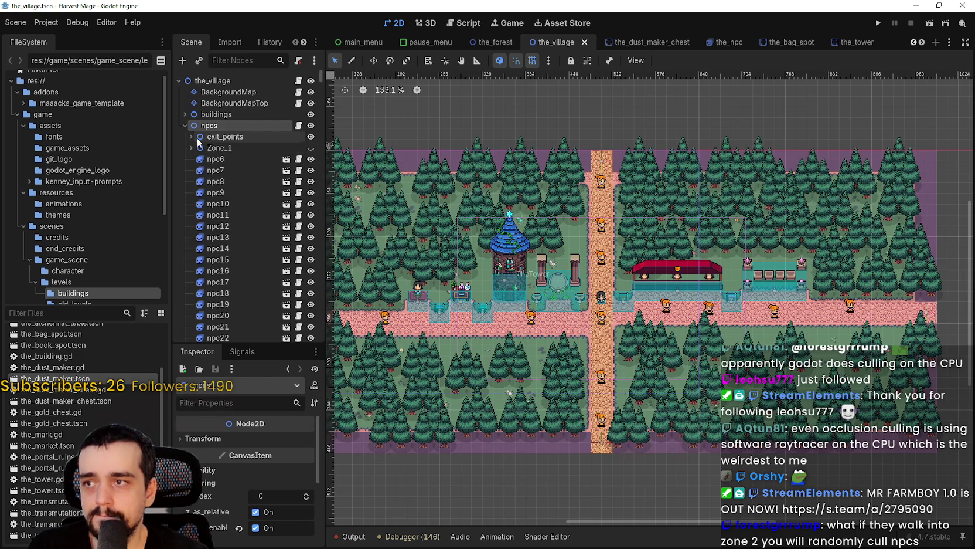
{"action": "left_click", "coordinate": [186, 147]}
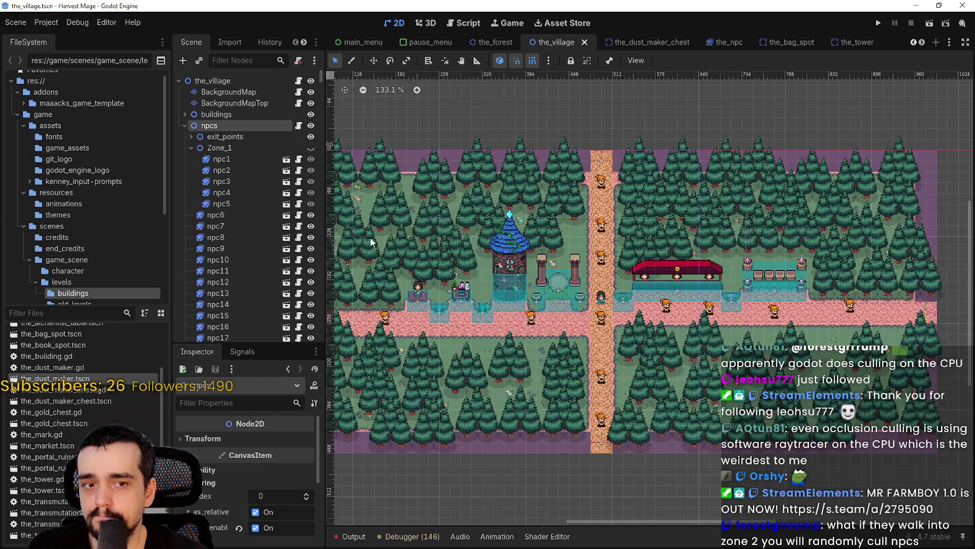
{"action": "scroll", "coordinate": [299, 234], "scroll_direction": "down", "scroll_amount": 3}
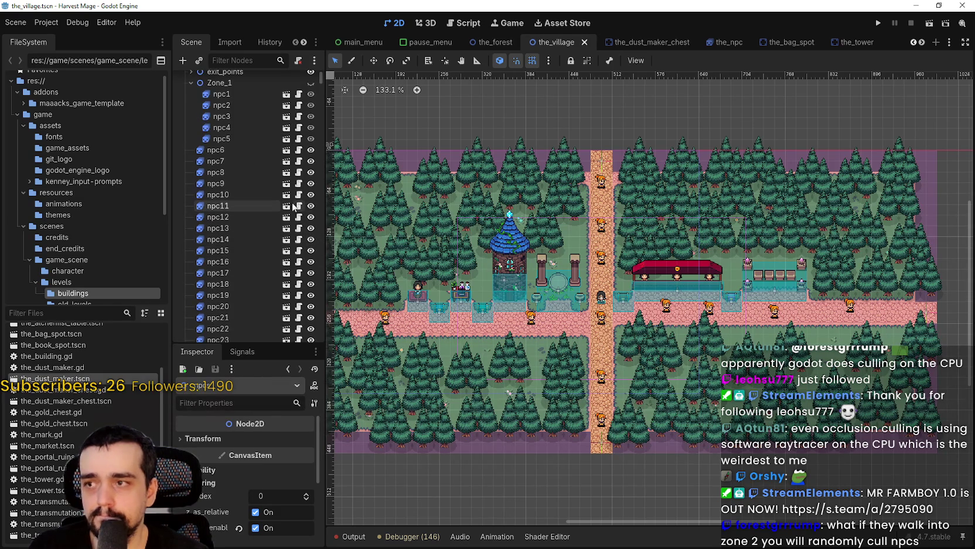
{"action": "scroll", "coordinate": [294, 206], "scroll_direction": "down", "scroll_amount": 2}
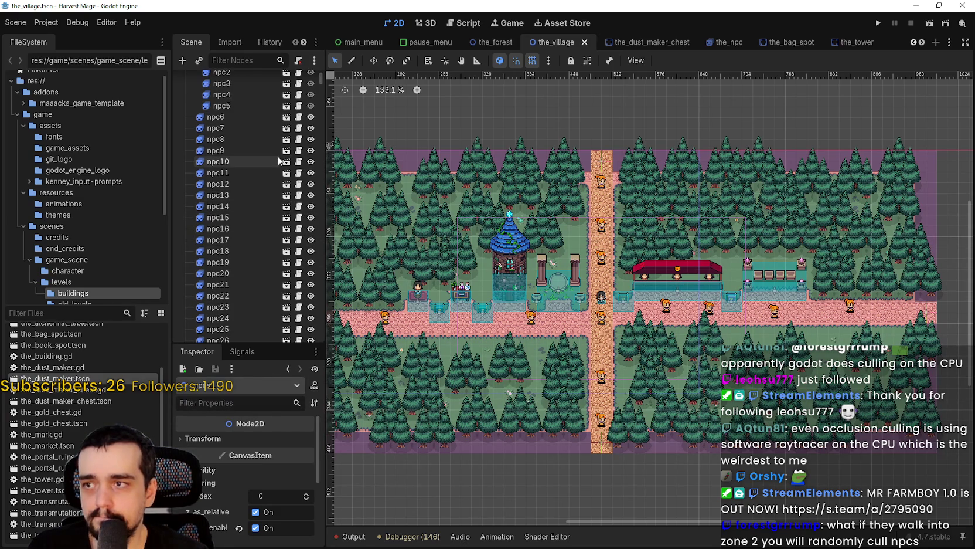
{"action": "scroll", "coordinate": [287, 164], "scroll_direction": "up", "scroll_amount": 3}
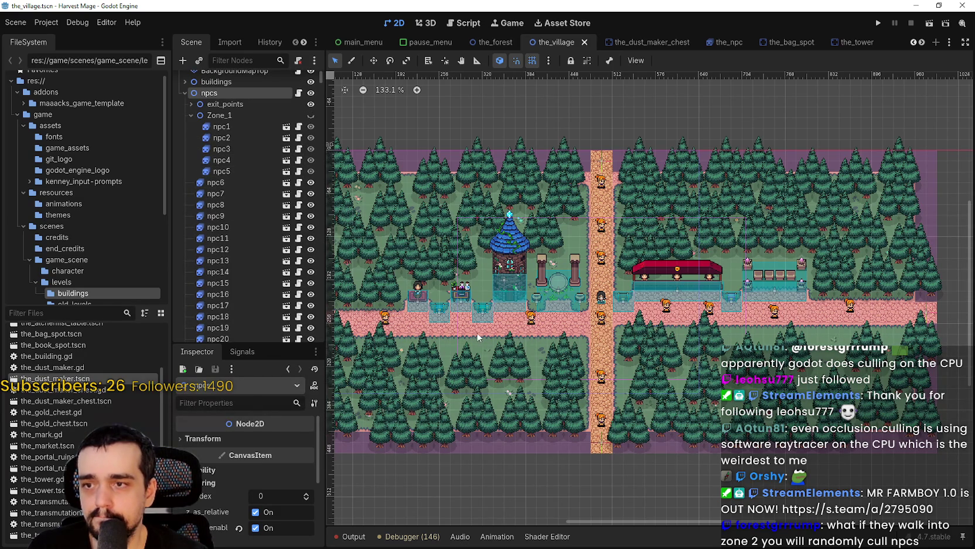
{"action": "scroll", "coordinate": [747, 210], "scroll_direction": "down", "scroll_amount": 2}
{"action": "scroll", "coordinate": [269, 153], "scroll_direction": "up", "scroll_amount": 1}
{"action": "left_click", "coordinate": [249, 91]}
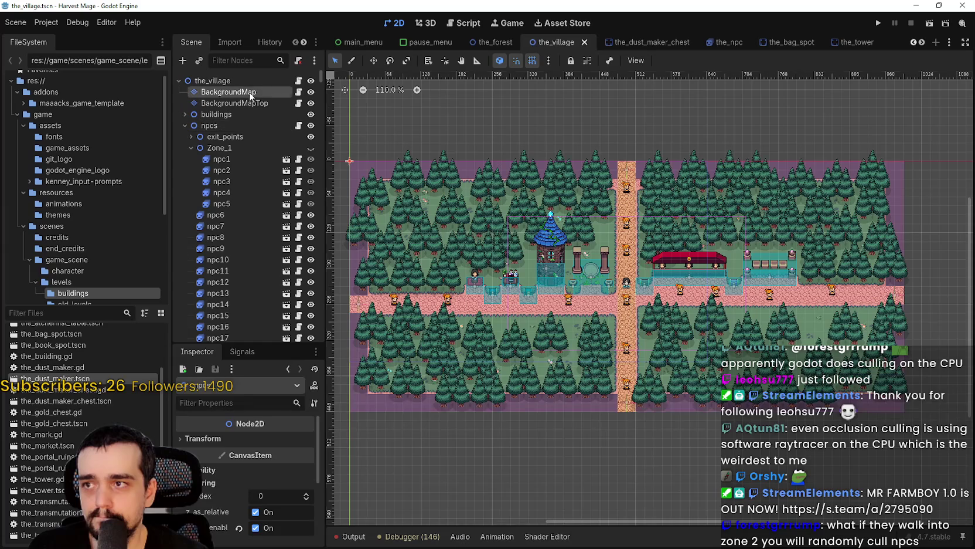
Enlarge the TileMap panel and zoom in on the village road crossing
{"action": "left_click_drag", "start_coordinate": [563, 392], "coordinate": [577, 421]}
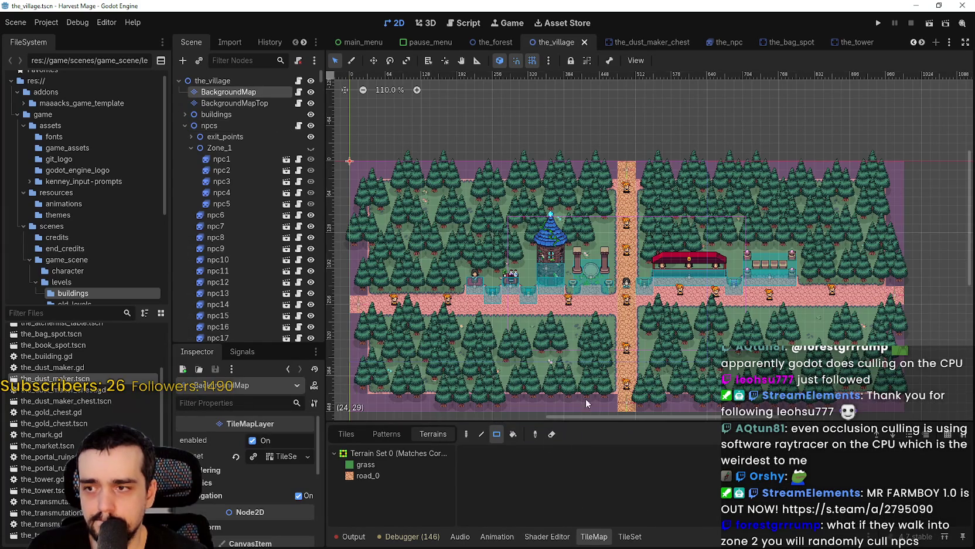
{"action": "scroll", "coordinate": [586, 399], "scroll_direction": "up", "scroll_amount": 4}
{"action": "scroll", "coordinate": [610, 359], "scroll_direction": "up", "scroll_amount": 1}
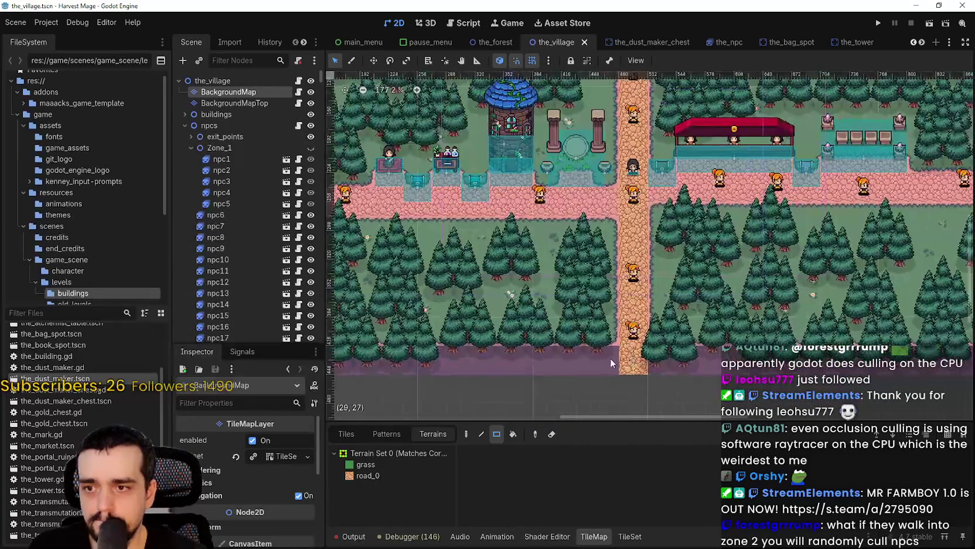
{"action": "left_click_drag", "start_coordinate": [613, 200], "coordinate": [612, 218]}
{"action": "scroll", "coordinate": [611, 219], "scroll_direction": "up", "scroll_amount": 2}
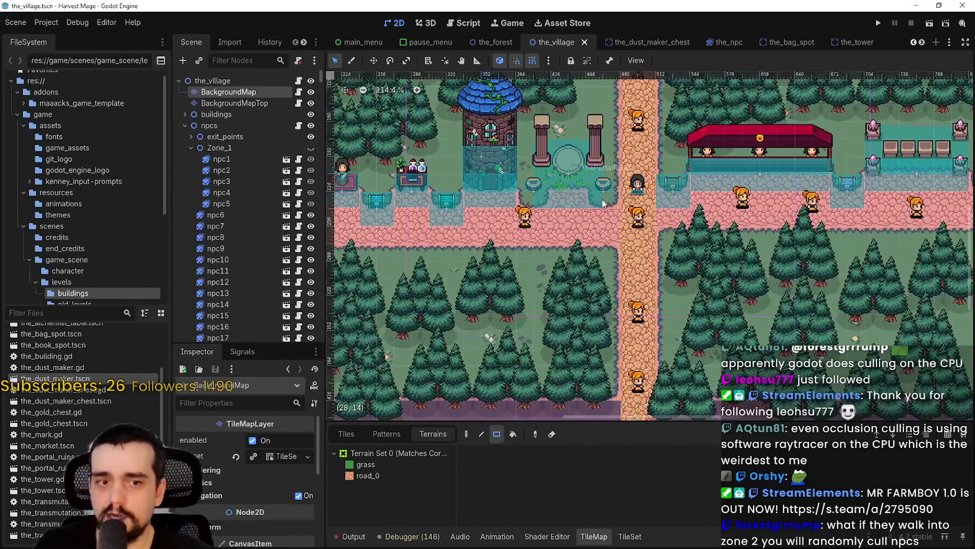
{"action": "scroll", "coordinate": [610, 221], "scroll_direction": "up", "scroll_amount": 2}
{"action": "scroll", "coordinate": [610, 221], "scroll_direction": "up", "scroll_amount": 11}
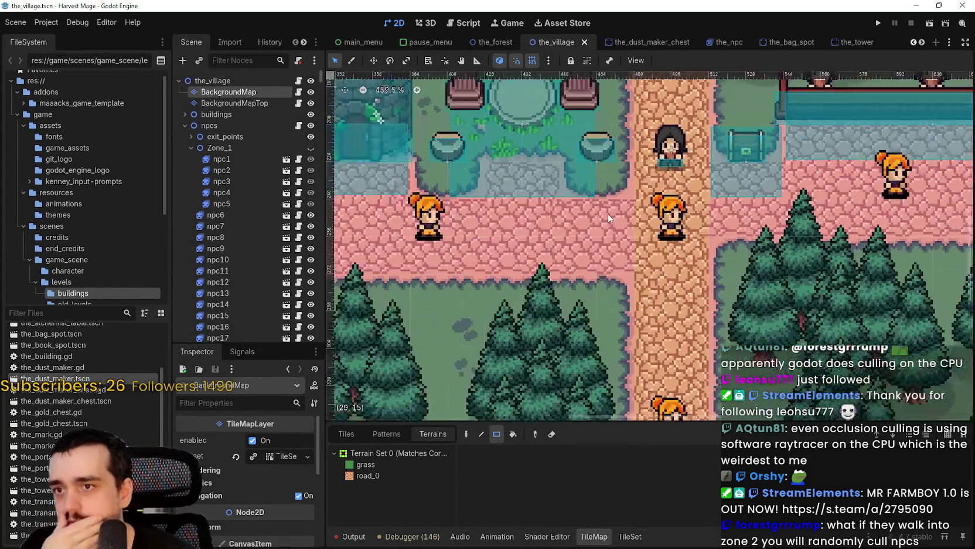
Read the tile coordinates to find the vertical road at column 29, then collapse Zone_1
{"action": "scroll", "coordinate": [615, 227], "scroll_direction": "down", "scroll_amount": 3}
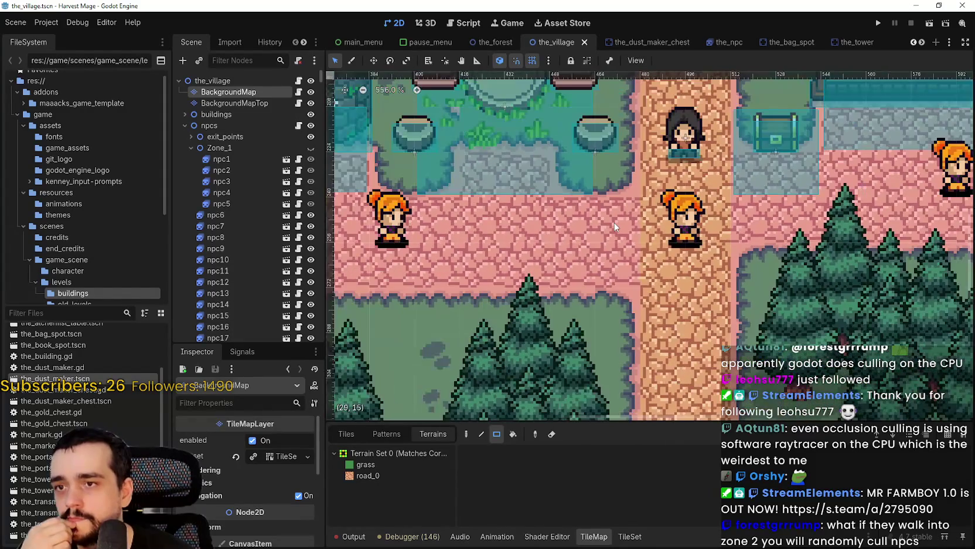
{"action": "scroll", "coordinate": [617, 211], "scroll_direction": "down", "scroll_amount": 4}
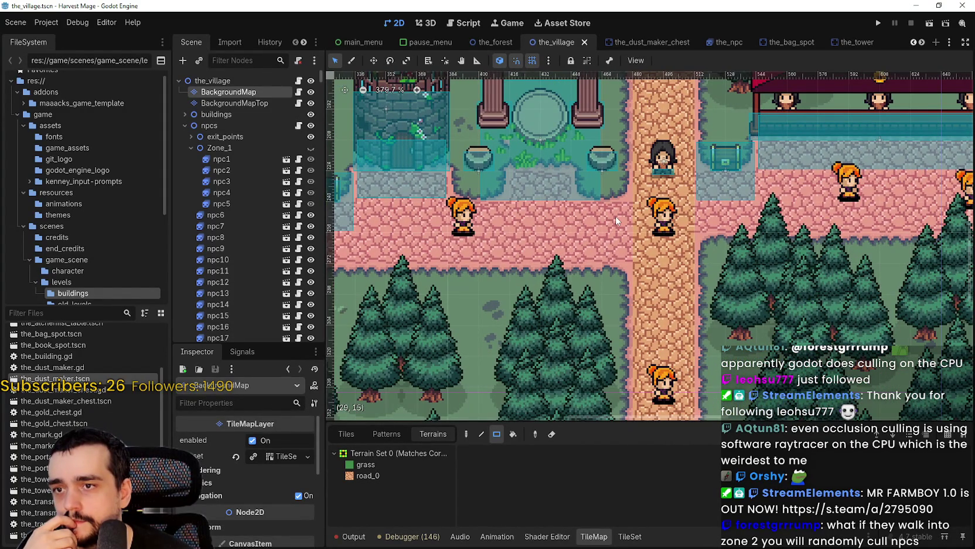
{"action": "scroll", "coordinate": [615, 215], "scroll_direction": "down", "scroll_amount": 3}
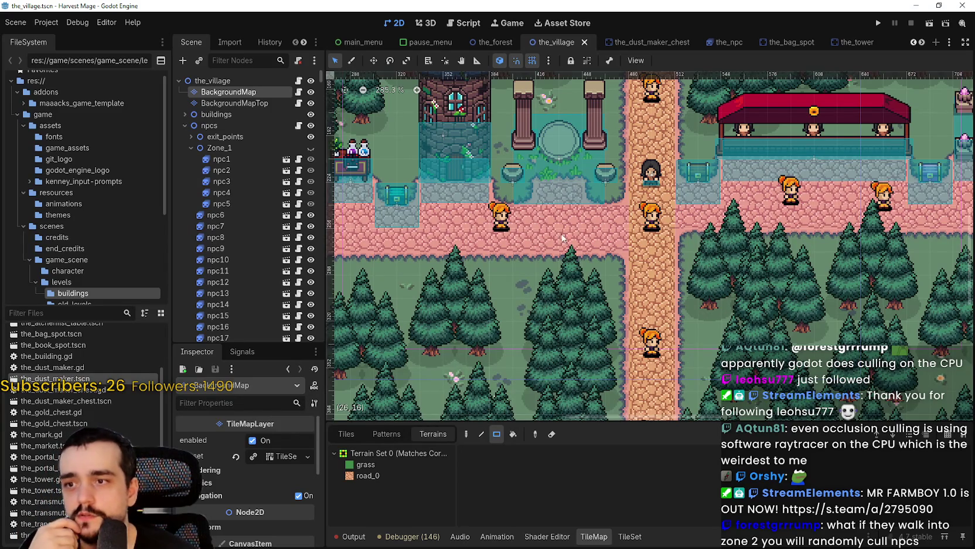
{"action": "scroll", "coordinate": [477, 256], "scroll_direction": "down", "scroll_amount": 2}
{"action": "scroll", "coordinate": [477, 256], "scroll_direction": "down", "scroll_amount": 2}
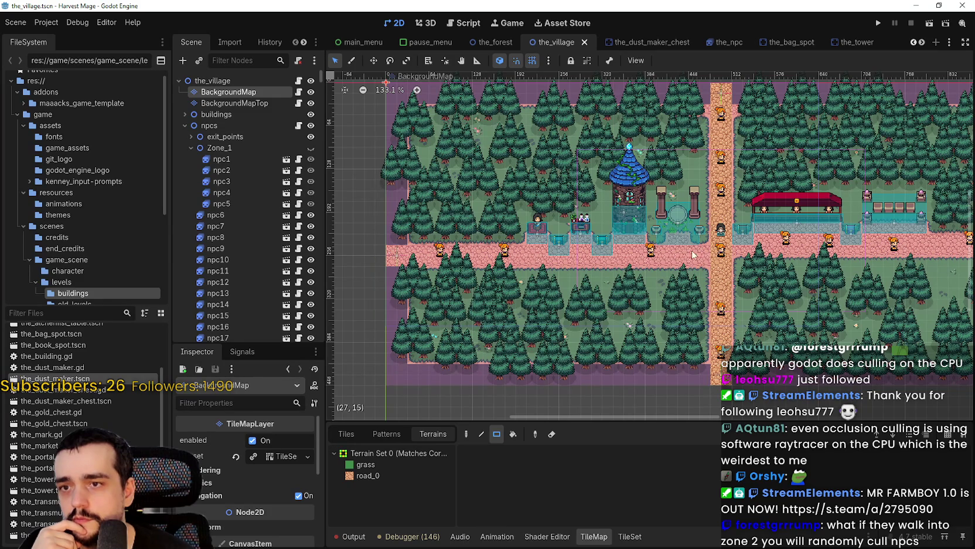
{"action": "scroll", "coordinate": [703, 254], "scroll_direction": "right", "scroll_amount": 5}
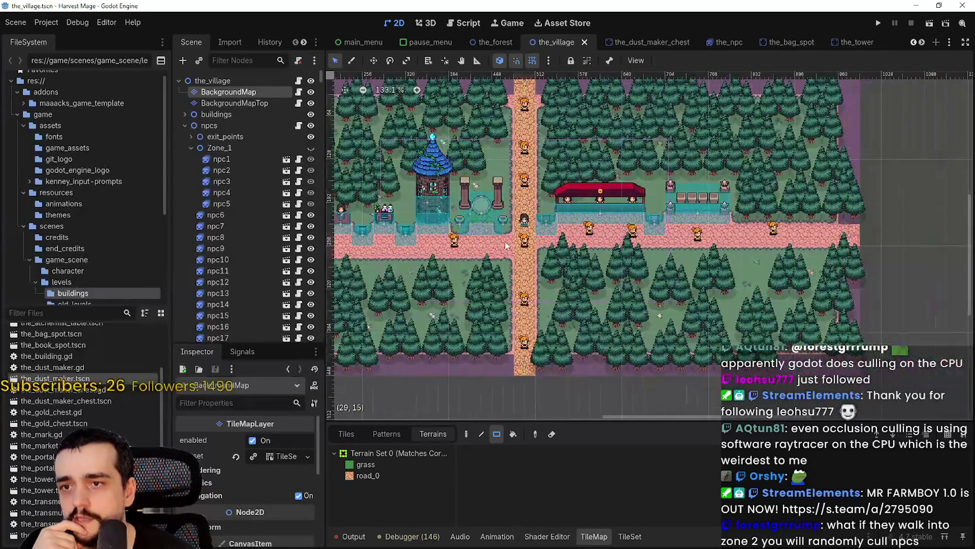
{"action": "scroll", "coordinate": [541, 243], "scroll_direction": "up", "scroll_amount": 1}
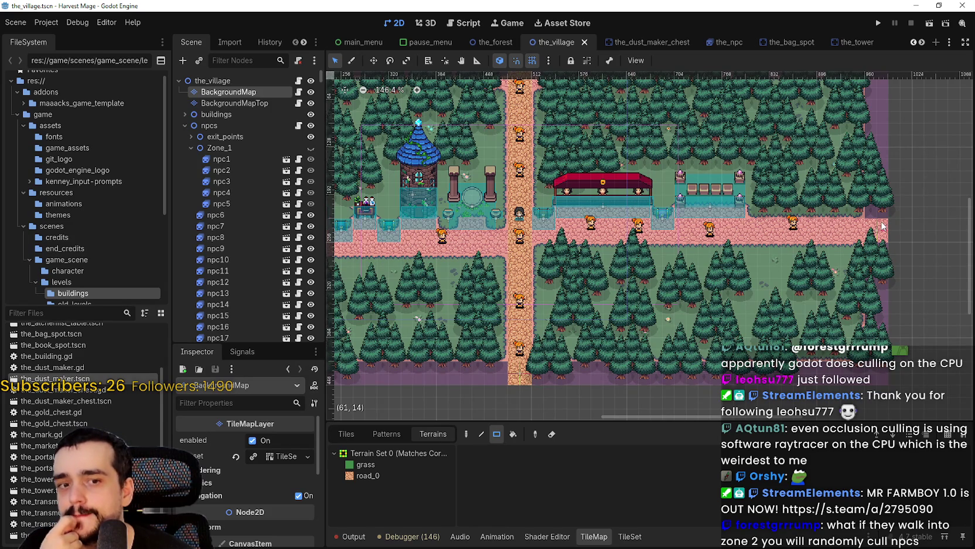
{"action": "scroll", "coordinate": [589, 256], "scroll_direction": "up", "scroll_amount": 8}
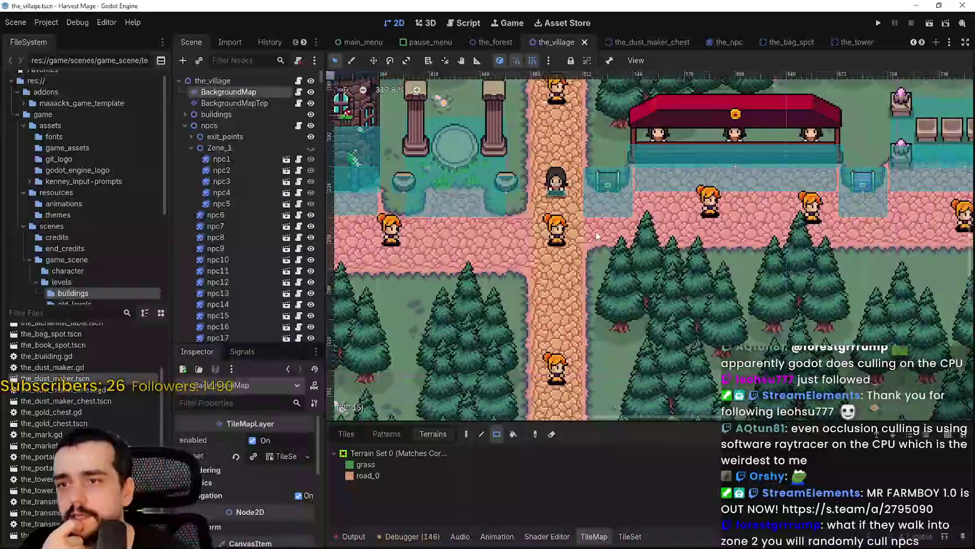
{"action": "scroll", "coordinate": [592, 242], "scroll_direction": "down", "scroll_amount": 2}
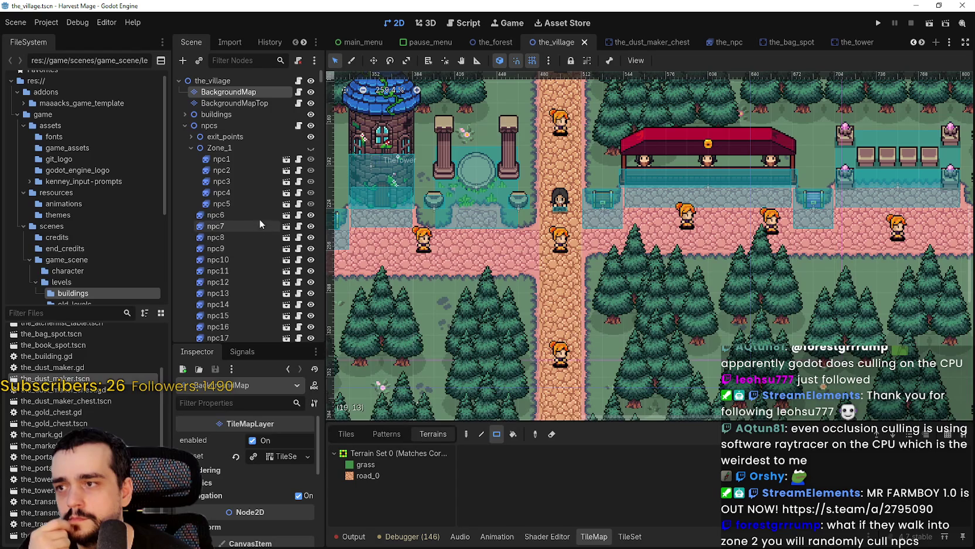
{"action": "left_click", "coordinate": [190, 147]}
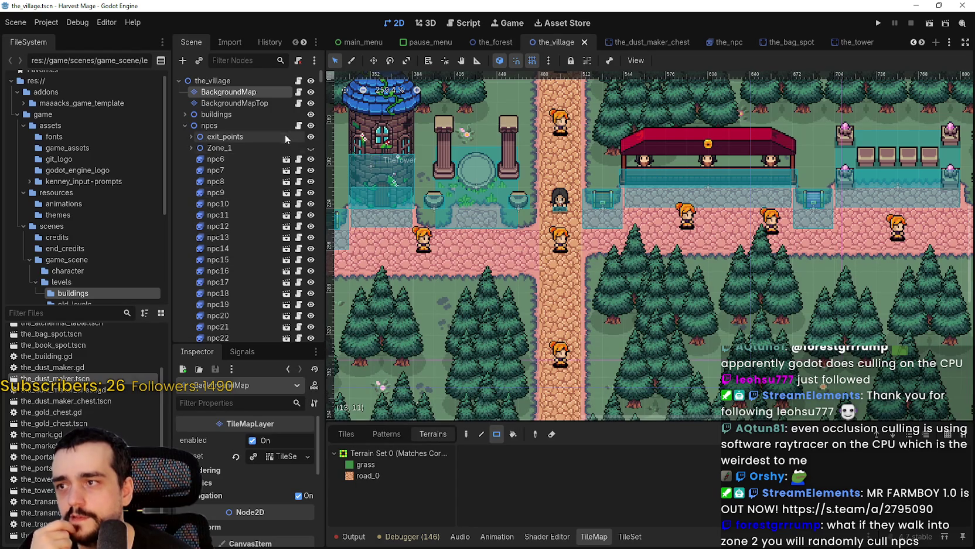
In the_npc.gd's _change_zone, write 'if global_position.x <= 29*16' and select the 29*16 expression
{"action": "left_click", "coordinate": [298, 126]}
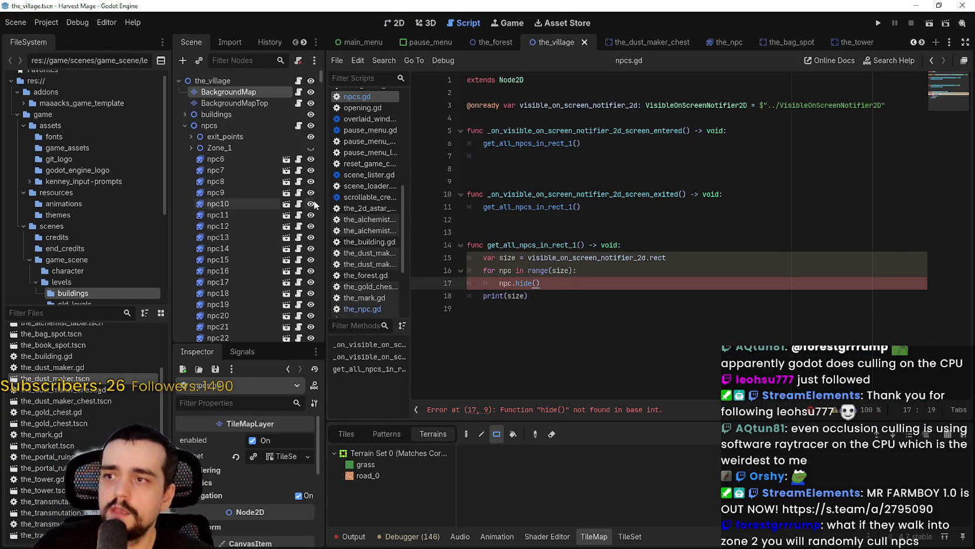
{"action": "left_click", "coordinate": [298, 193]}
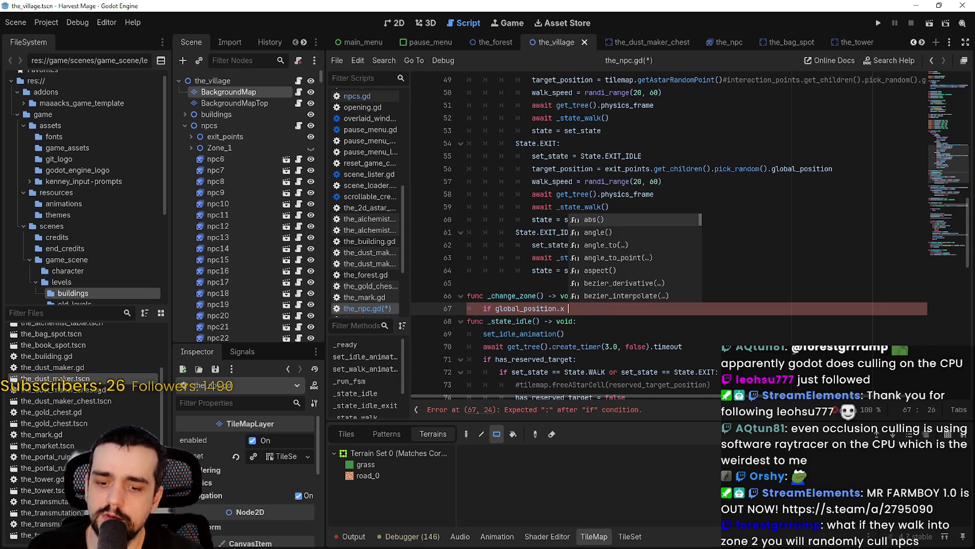
{"action": "type", "text": "== "}
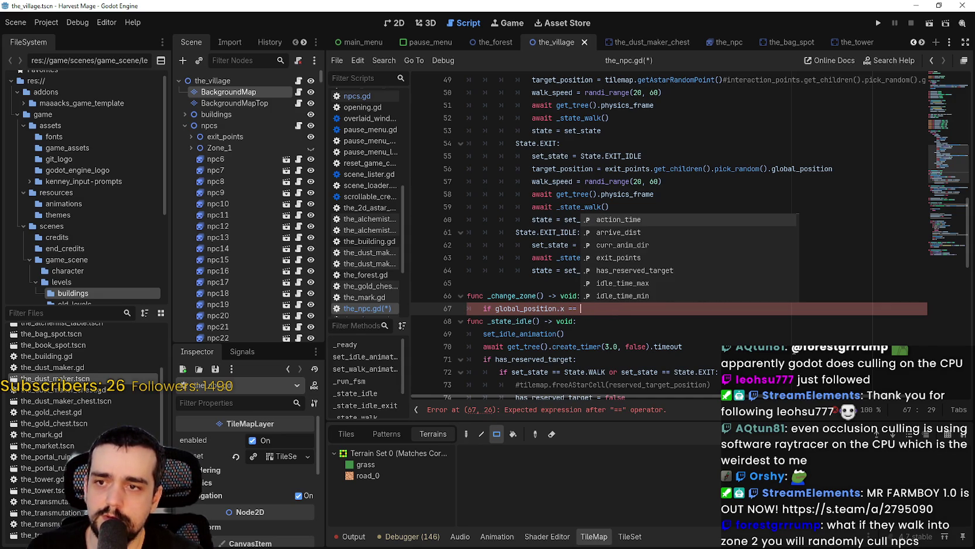
{"action": "type", "text": "62"}
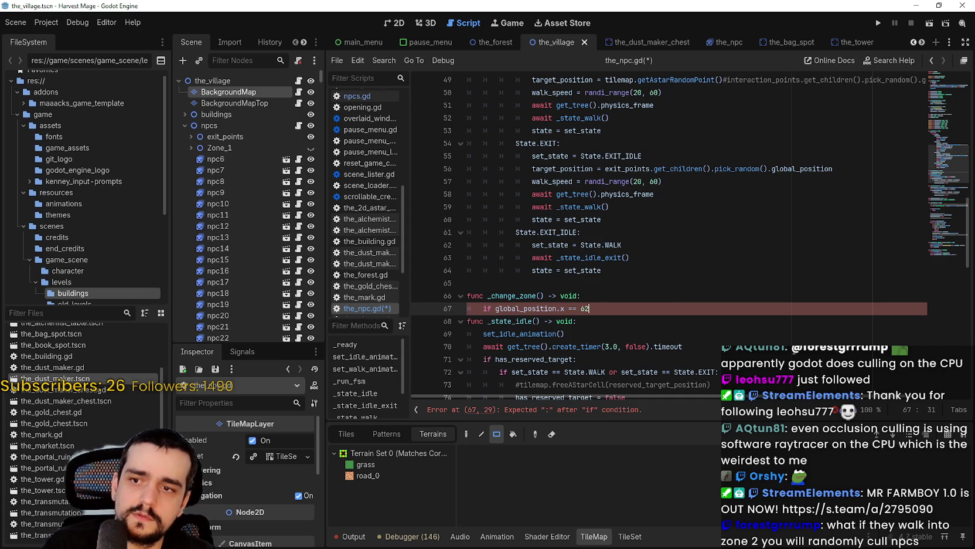
{"action": "key", "text": "BackSpace"}
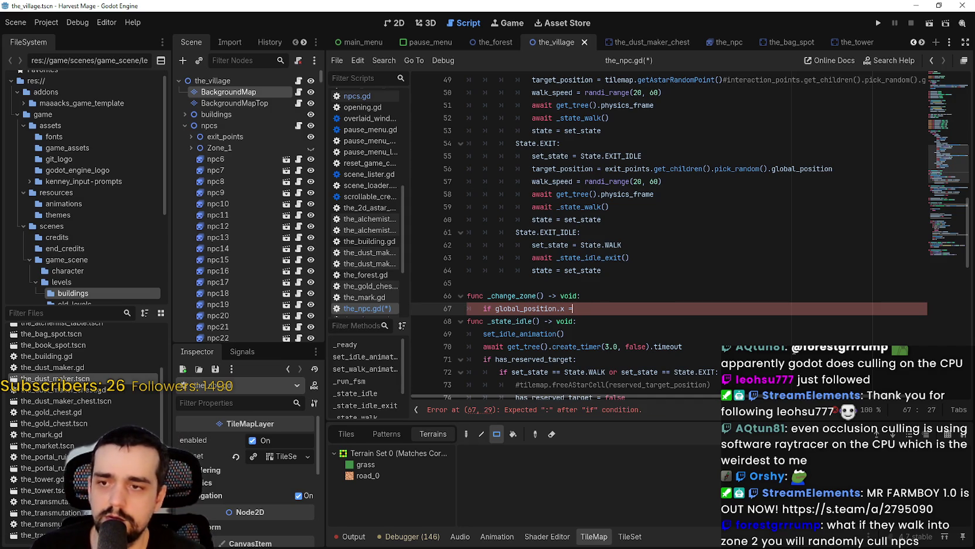
{"action": "type", "text": "<62"}
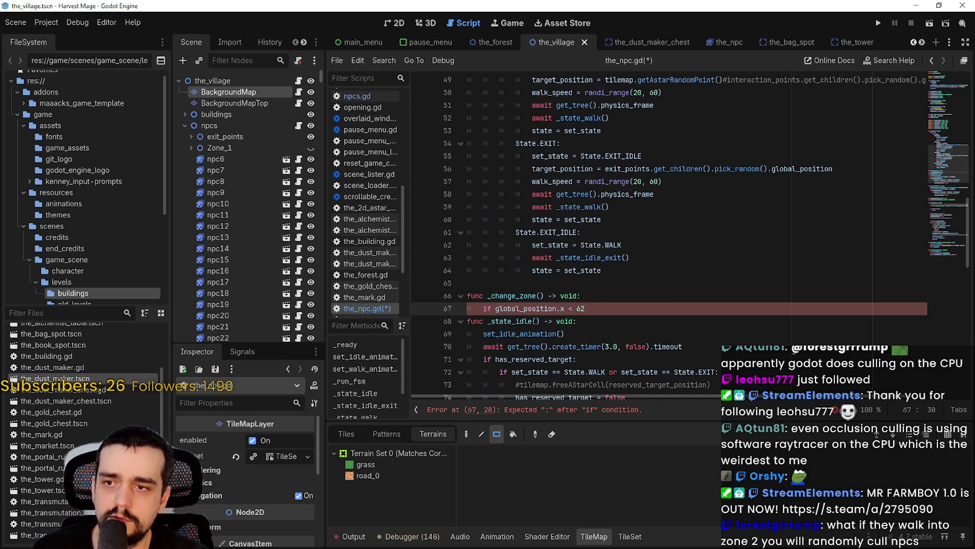
{"action": "key", "text": "BackSpace"}
{"action": "key", "text": "BackSpace"}
{"action": "type", "text": "29"}
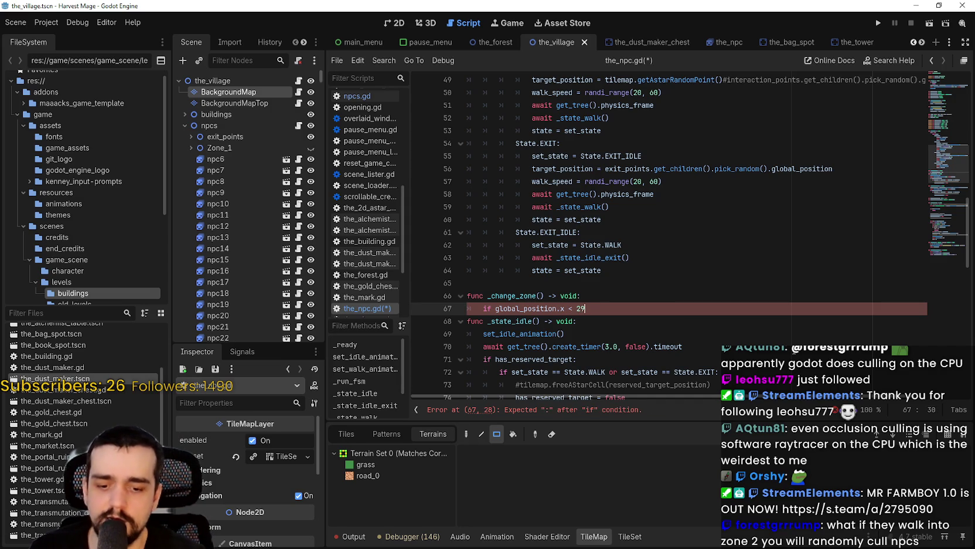
{"action": "type", "text": "= 29"}
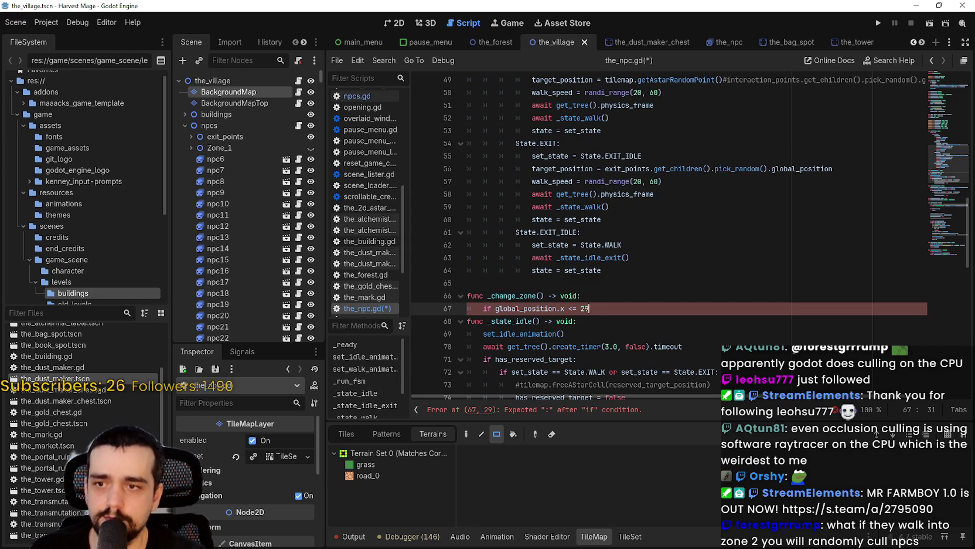
{"action": "type", "text": "16"}
{"action": "left_click_drag", "start_coordinate": [600, 308], "coordinate": [580, 308]}
{"action": "right_click", "coordinate": [588, 307]}
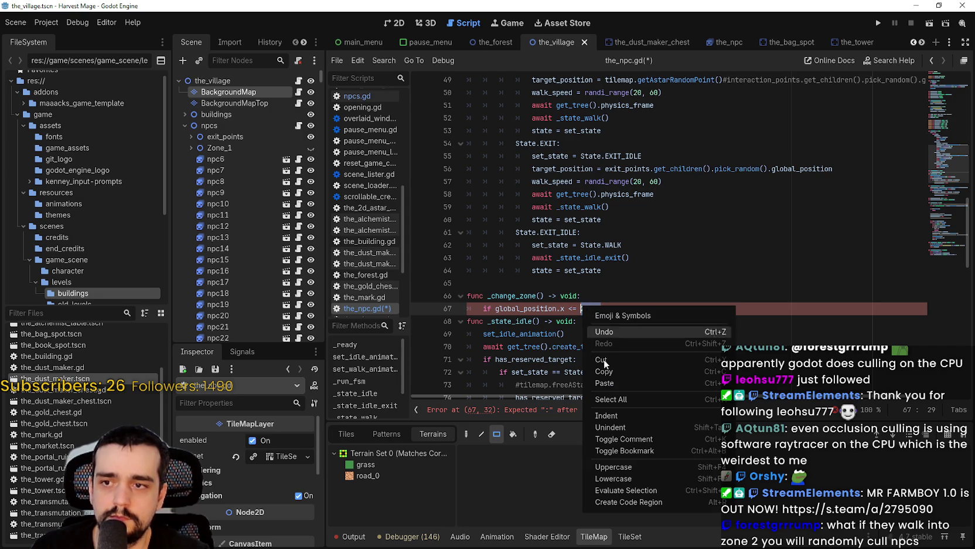
Evaluate 29*16 into 464 and start a new line below the if
{"action": "left_click", "coordinate": [637, 490]}
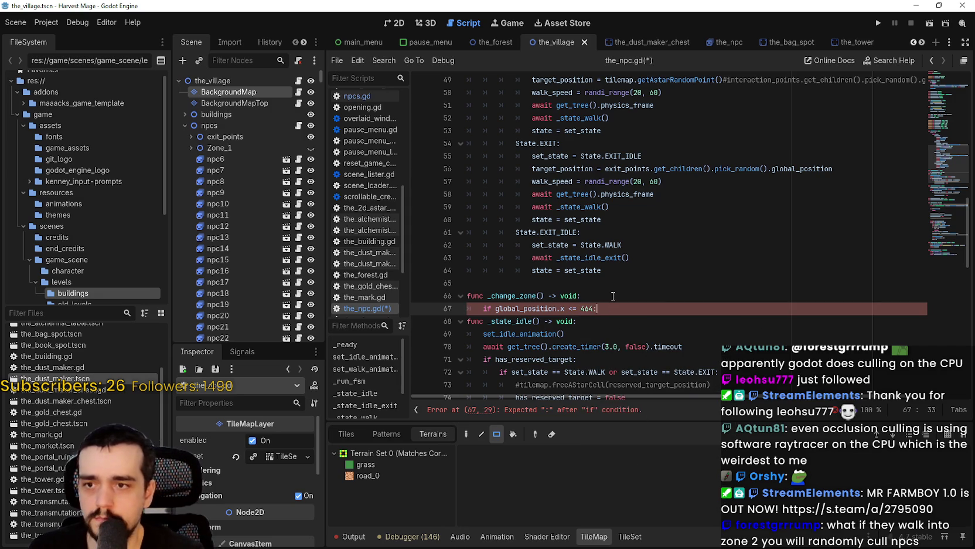
{"action": "key", "text": "Return"}
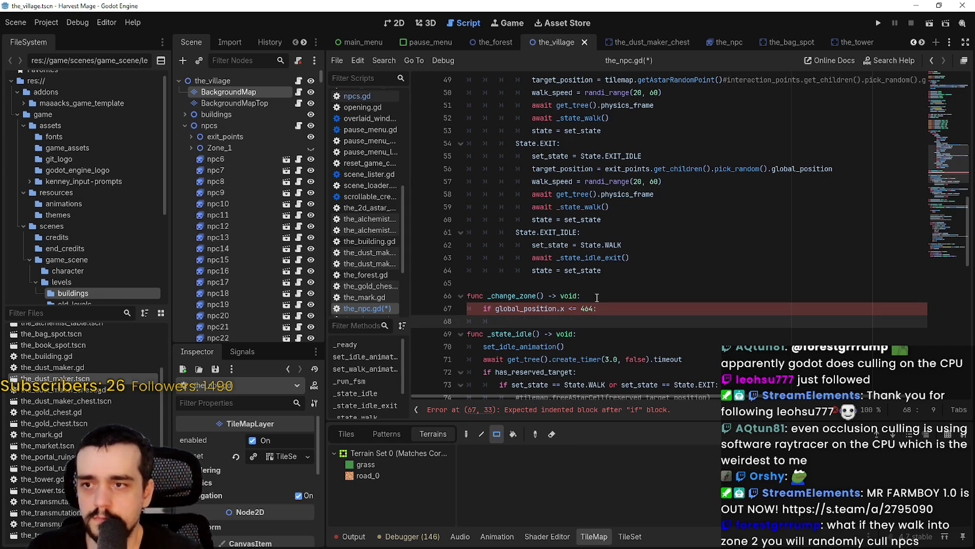
{"action": "scroll", "coordinate": [596, 297], "scroll_direction": "down", "scroll_amount": 2}
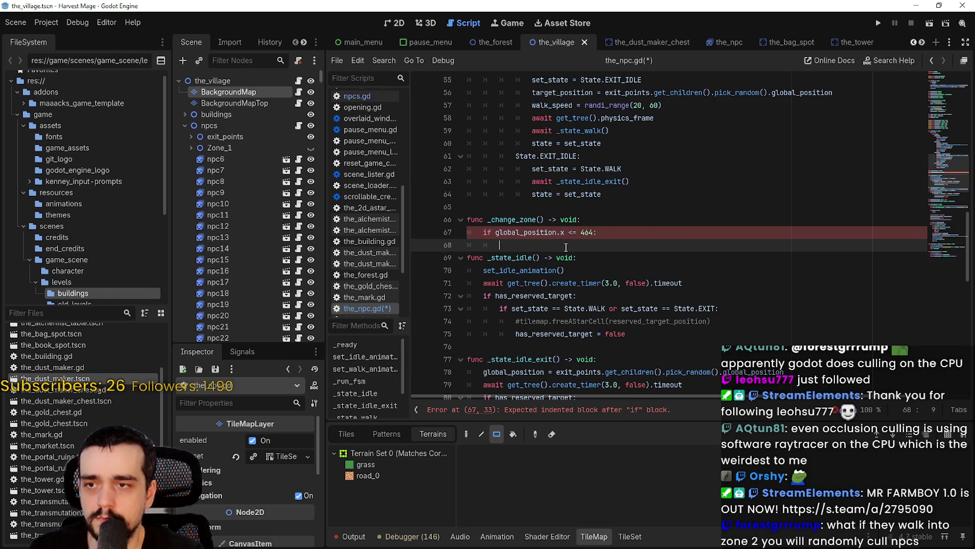
Write an unfinished 'elif global_position.x >=' line, then view the village map
{"action": "key", "text": "BackSpace"}
{"action": "key", "text": "BackSpace"}
{"action": "key", "text": "BackSpace"}
{"action": "type", "text": "els"}
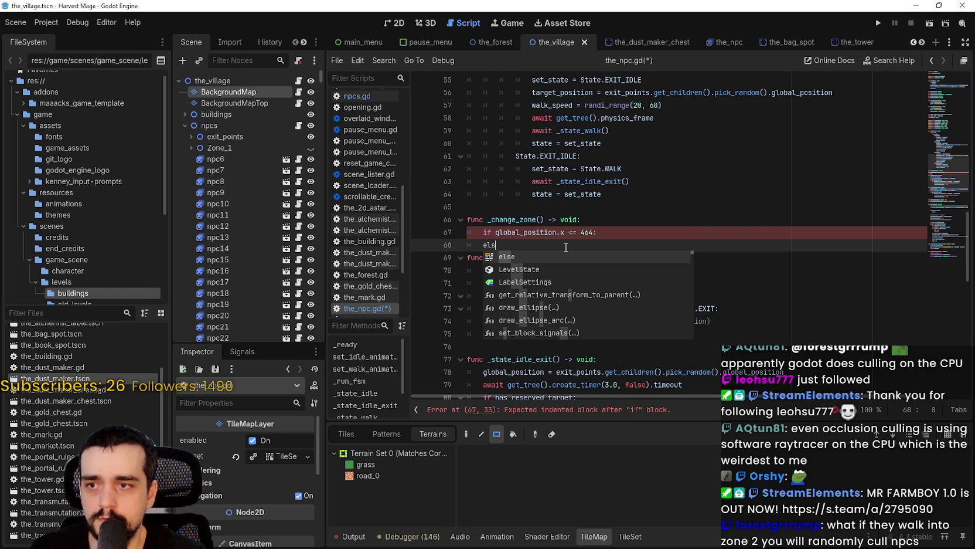
{"action": "key", "text": "BackSpace"}
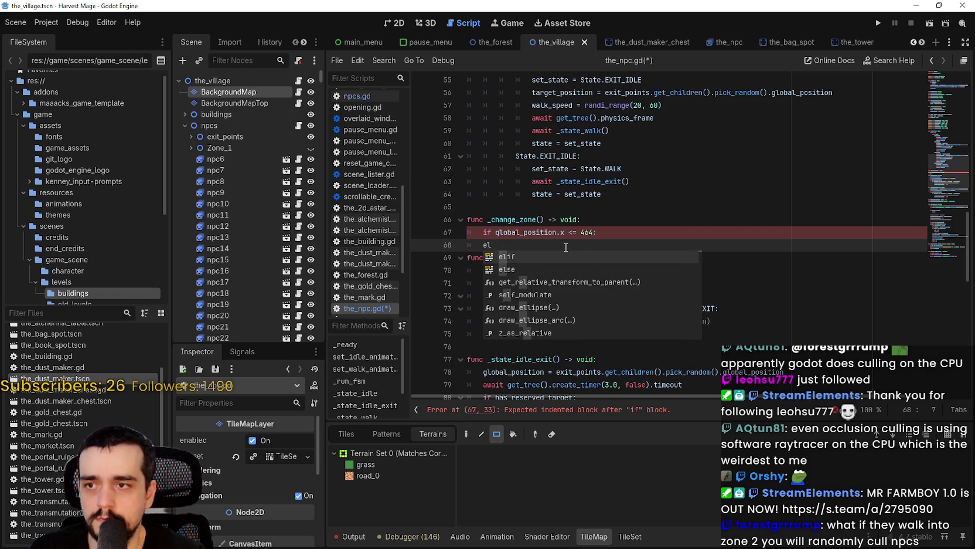
{"action": "type", "text": "fi"}
{"action": "key", "text": "BackSpace"}
{"action": "key", "text": "BackSpace"}
{"action": "type", "text": "if global"}
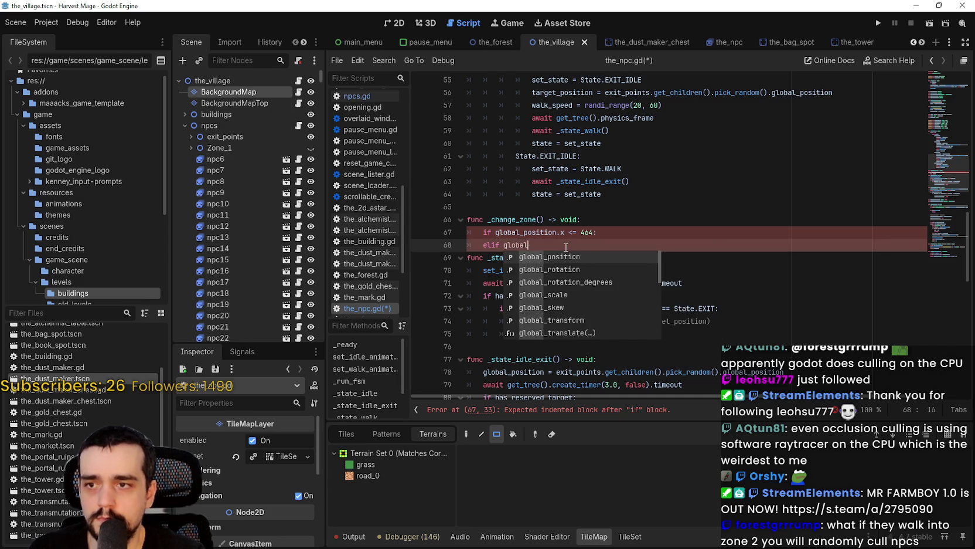
{"action": "key", "text": "Return"}
{"action": "type", "text": ".x "}
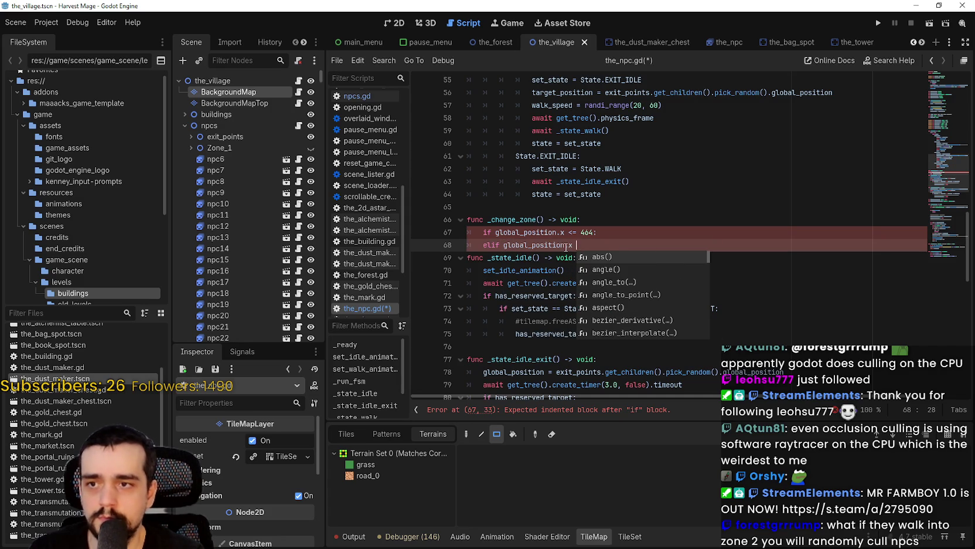
{"action": "type", "text": ">"}
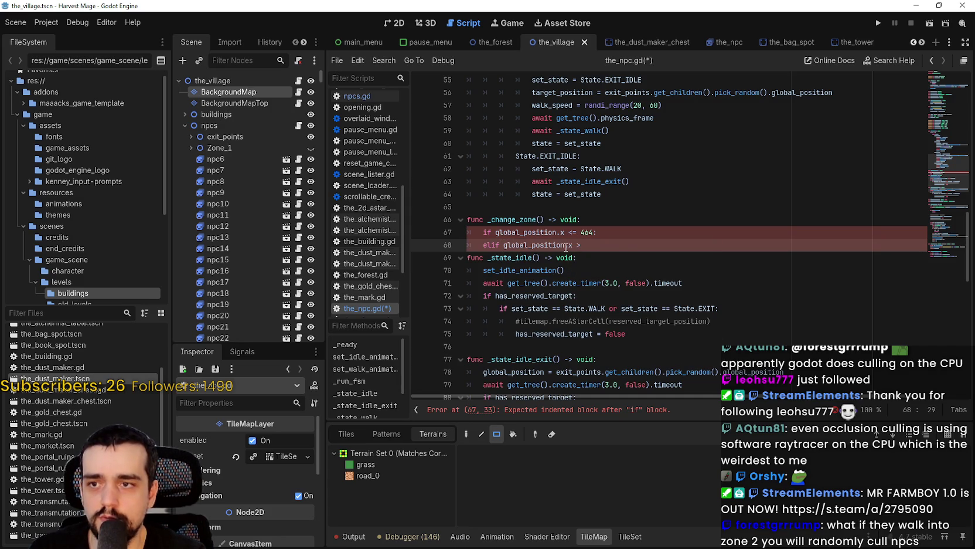
{"action": "type", "text": "="}
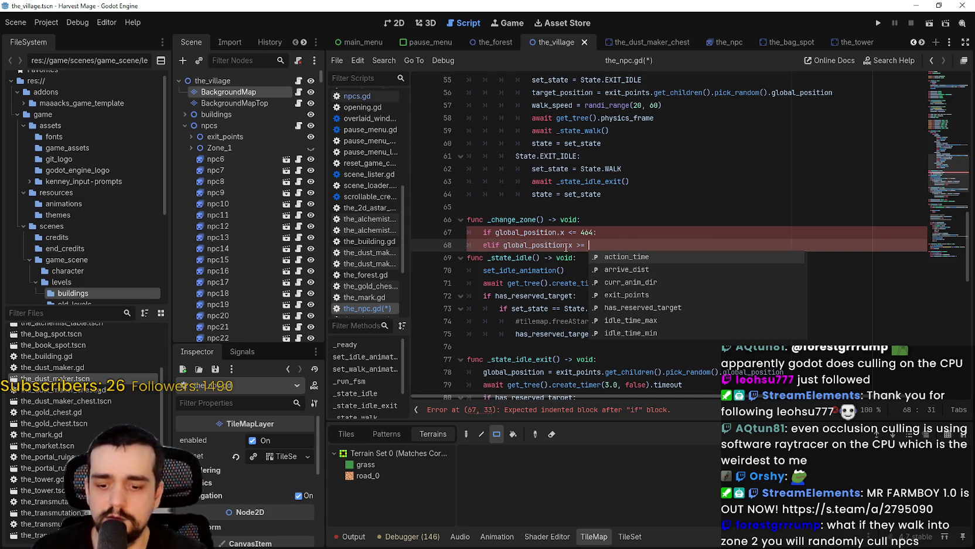
{"action": "left_click", "coordinate": [397, 22]}
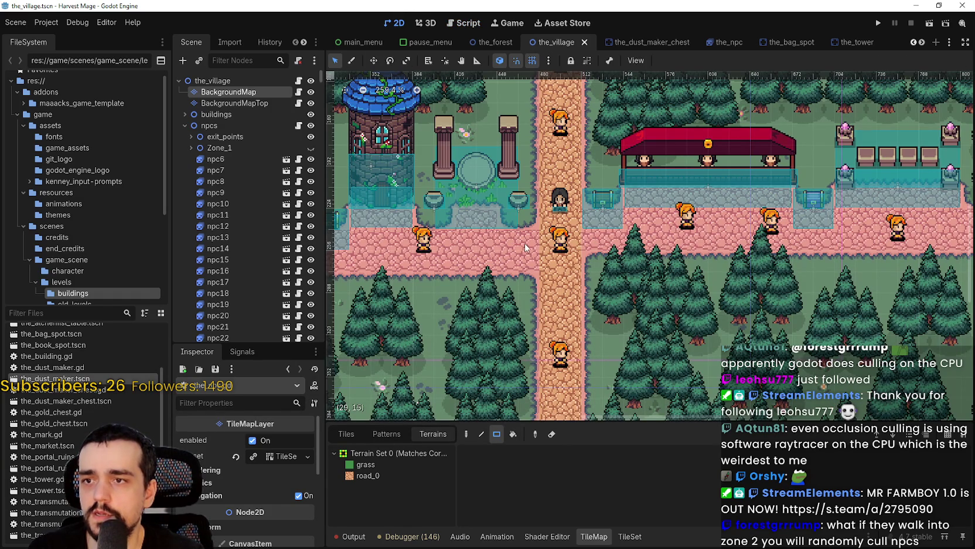
Complete the elif condition with 32*16 evaluated to 512, ending in a colon
{"action": "left_click", "coordinate": [298, 237]}
{"action": "type", "text": "32*"}
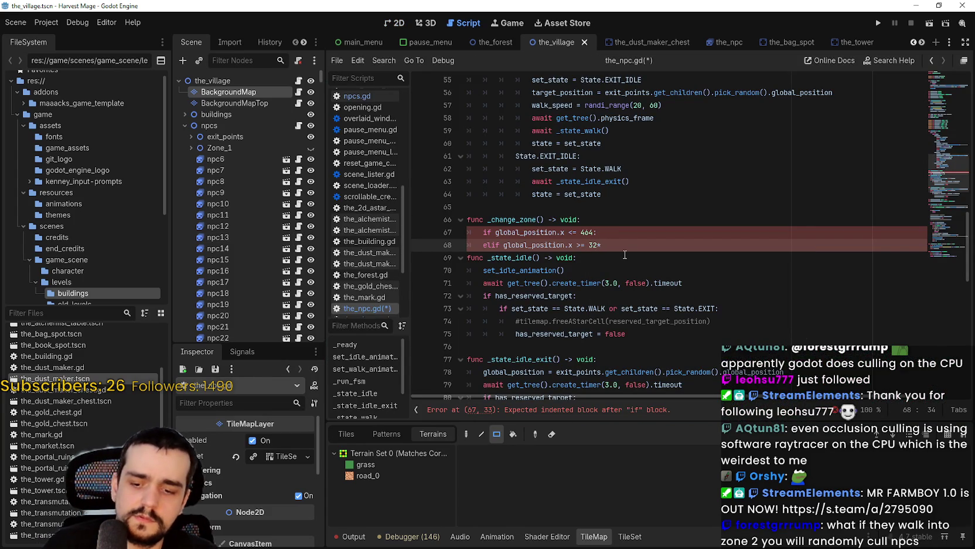
{"action": "left_click_drag", "start_coordinate": [589, 245], "coordinate": [609, 245]}
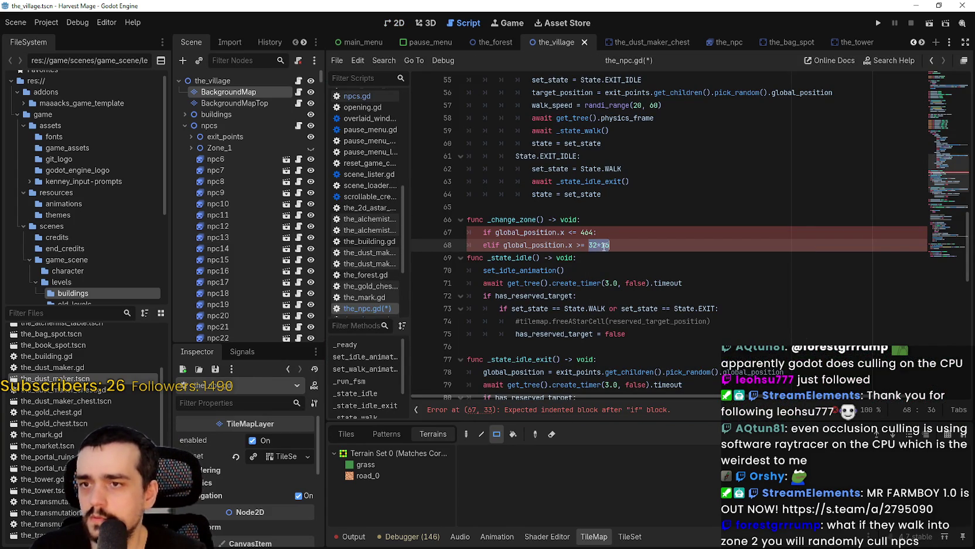
{"action": "right_click", "coordinate": [608, 256]}
{"action": "left_click", "coordinate": [653, 430]}
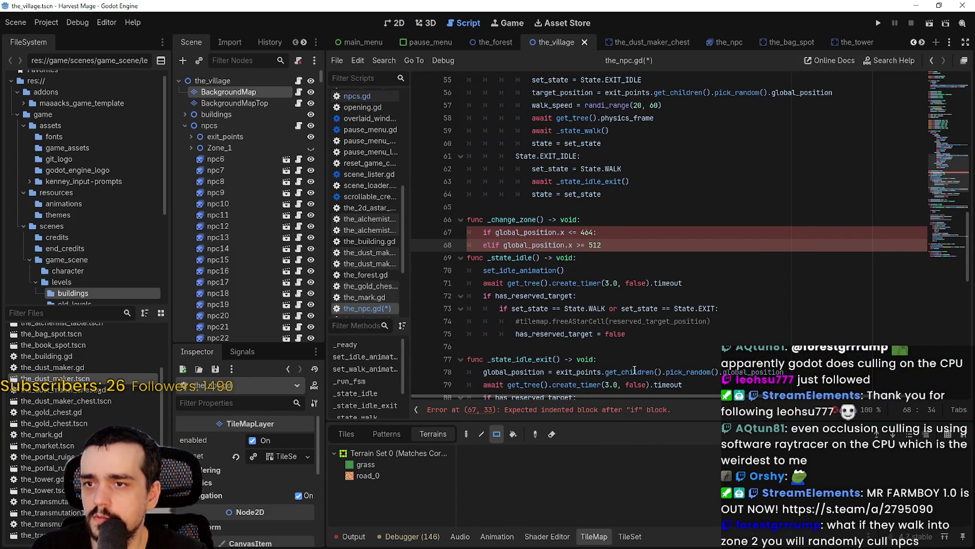
{"action": "type", "text": ":"}
{"action": "key", "text": "Return"}
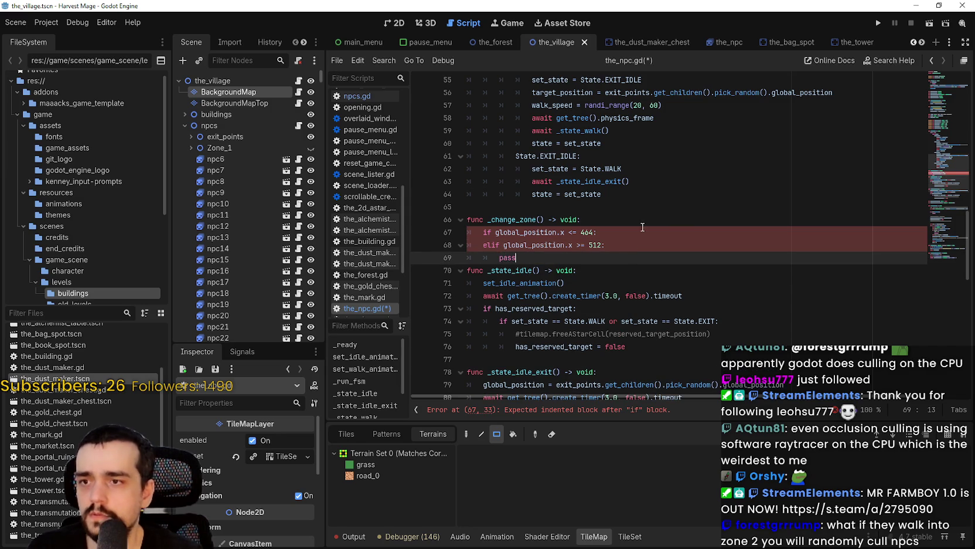
Give both the if and elif branches placeholder pass bodies
{"action": "left_click", "coordinate": [635, 234]}
{"action": "key", "text": "Return"}
{"action": "type", "text": "pass"}
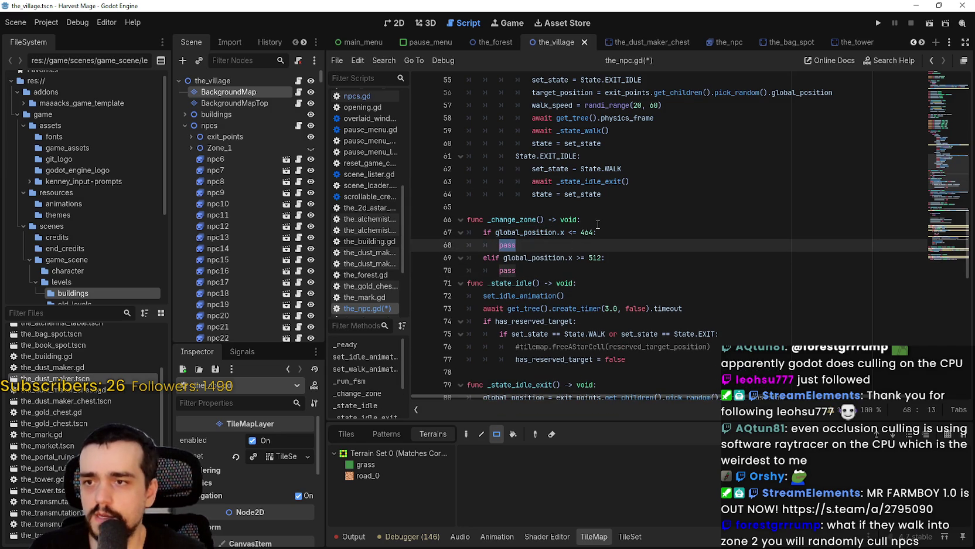
{"action": "key", "text": "Return"}
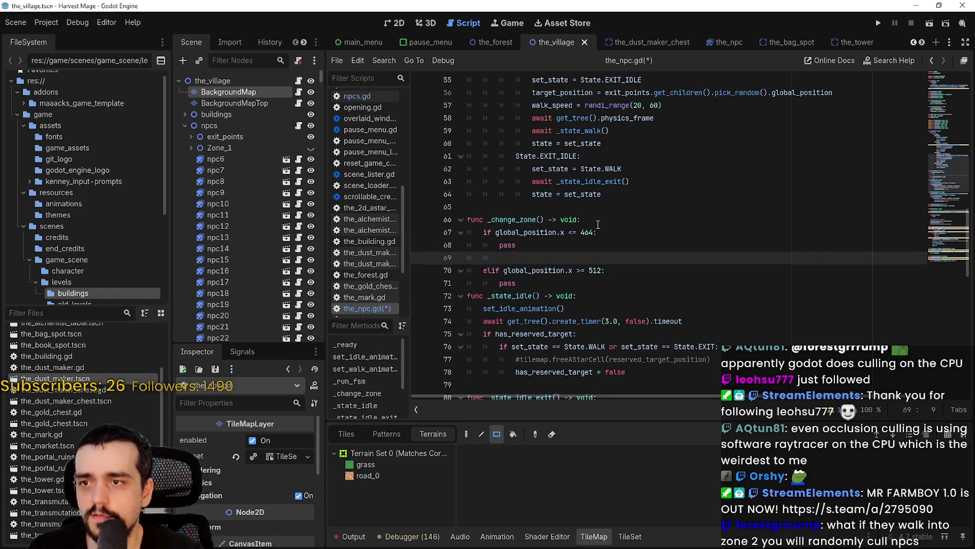
{"action": "scroll", "coordinate": [670, 245], "scroll_direction": "up", "scroll_amount": 1}
{"action": "scroll", "coordinate": [670, 245], "scroll_direction": "up", "scroll_amount": 1}
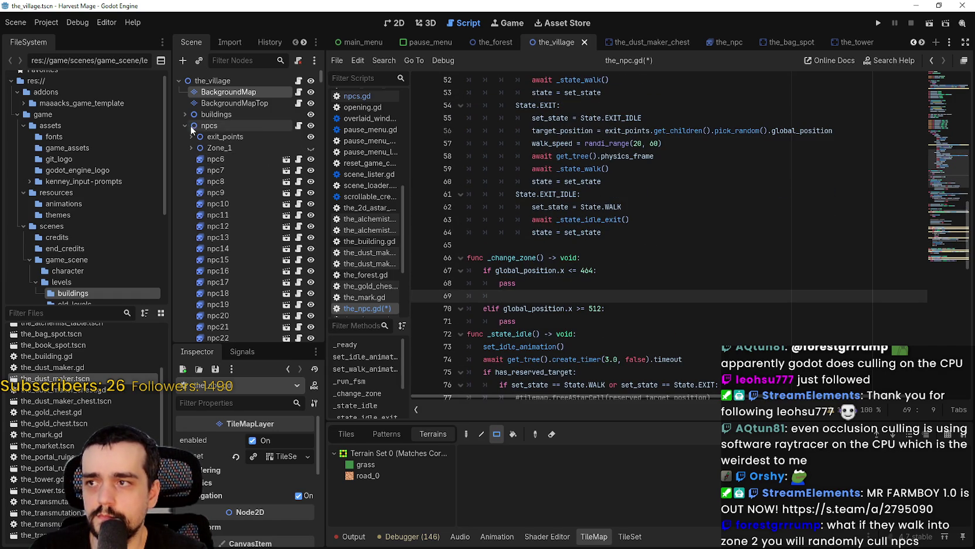
Open the npcs.gd script attached to the npcs node
{"action": "left_click", "coordinate": [275, 125]}
{"action": "left_click", "coordinate": [298, 126]}
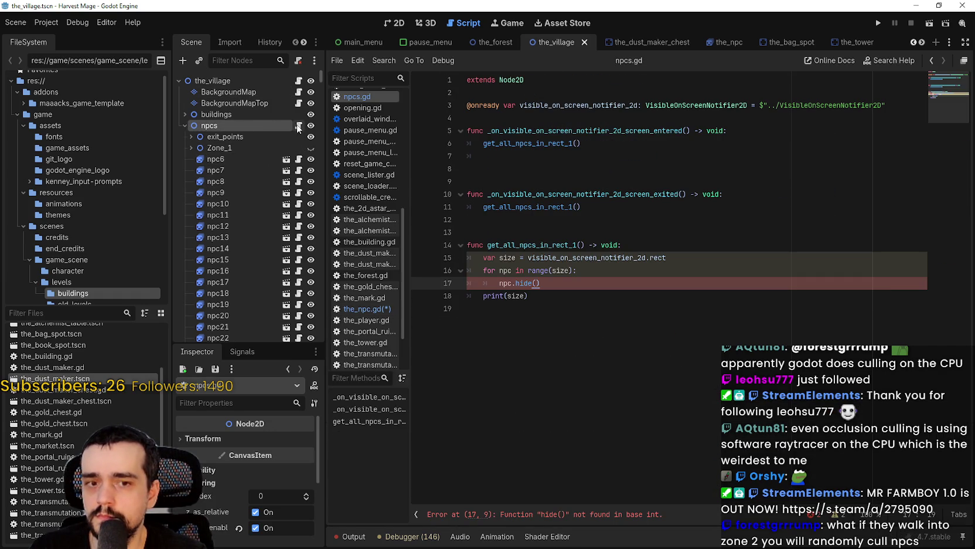
{"action": "left_click", "coordinate": [550, 310]}
{"action": "left_click", "coordinate": [179, 123]}
{"action": "left_click", "coordinate": [178, 124]}
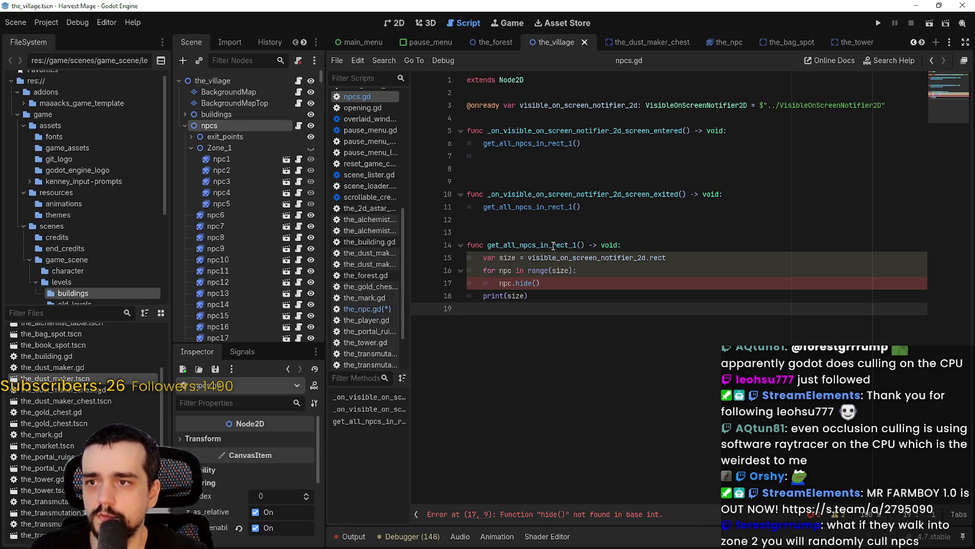
{"action": "left_click", "coordinate": [239, 148]}
{"action": "left_click", "coordinate": [191, 148]}
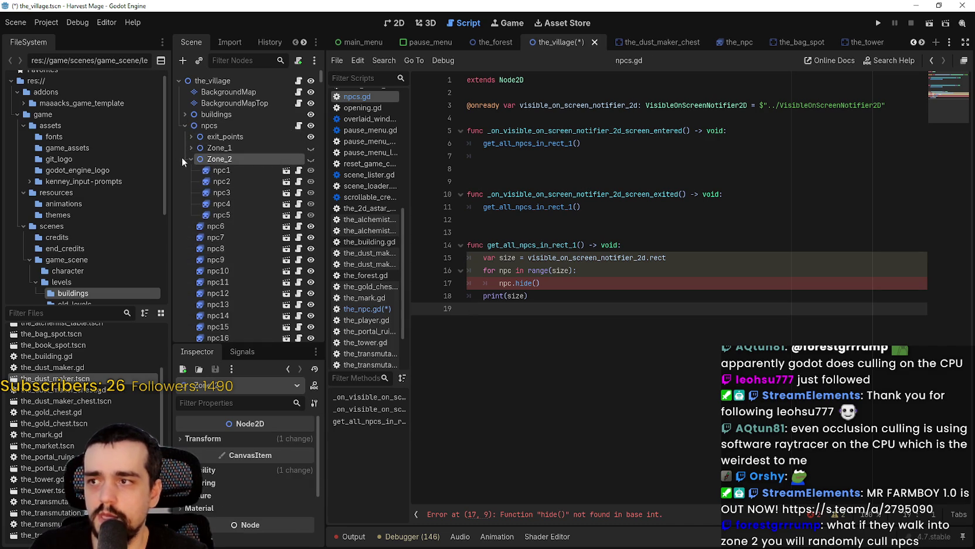
{"action": "key", "text": "ctrl+d"}
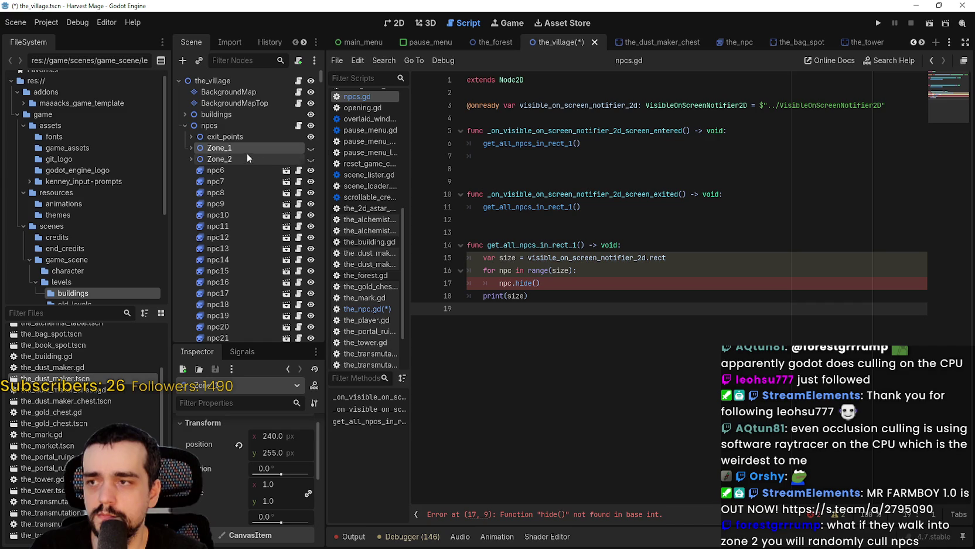
{"action": "mouse_move", "coordinate": [240, 149]}
{"action": "left_mouse_down"}
{"action": "mouse_move", "coordinate": [513, 148]}
{"action": "mouse_move", "coordinate": [490, 91]}
{"action": "mouse_move", "coordinate": [223, 155]}
{"action": "mouse_move", "coordinate": [510, 93]}
{"action": "left_mouse_up"}
{"action": "key", "text": "Down"}
{"action": "key", "text": "Down"}
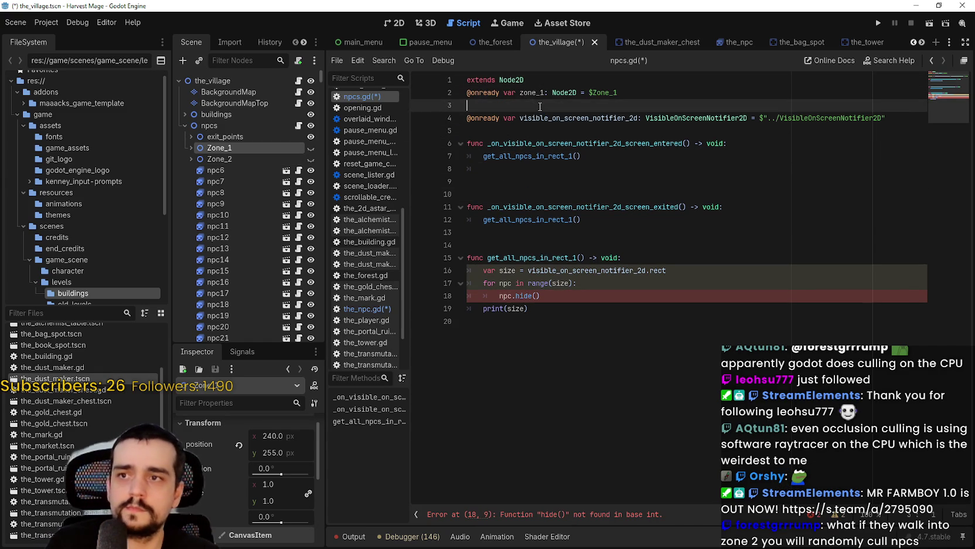
{"action": "key", "text": "Return"}
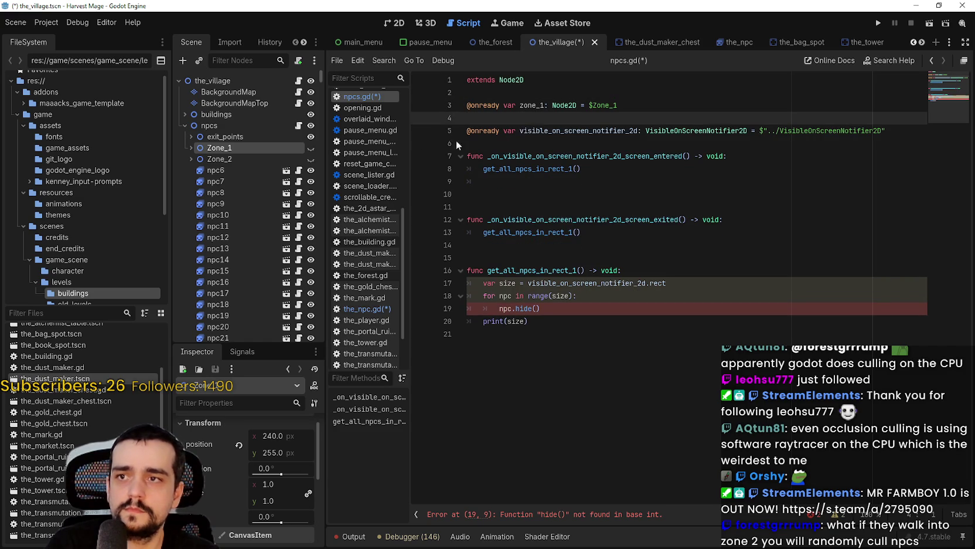
{"action": "left_click_drag", "start_coordinate": [220, 159], "coordinate": [560, 118]}
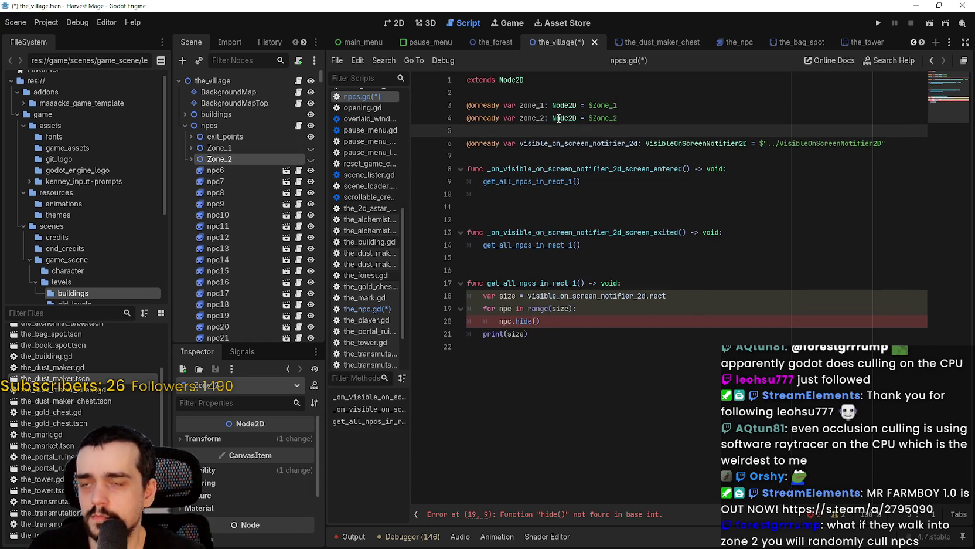
{"action": "double_click", "coordinate": [544, 118]}
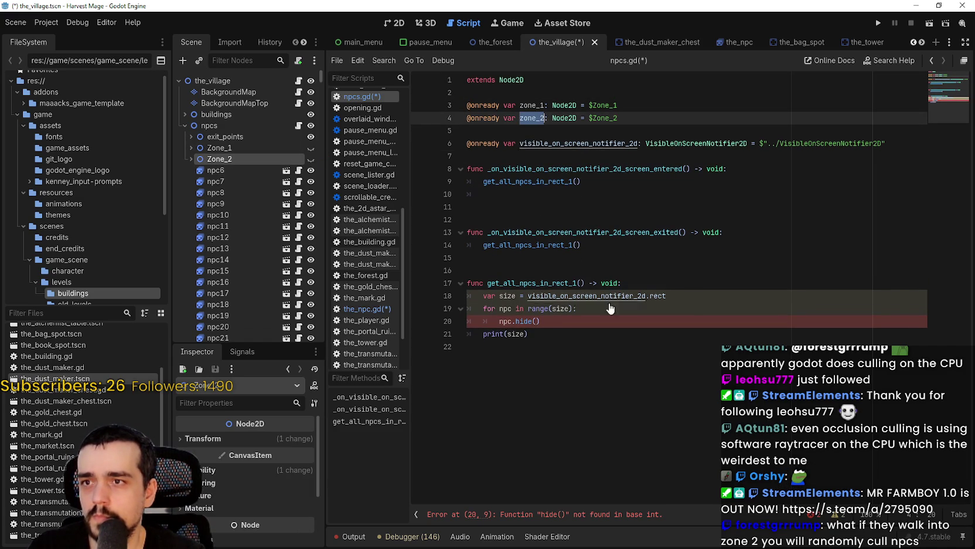
{"action": "left_click", "coordinate": [623, 348]}
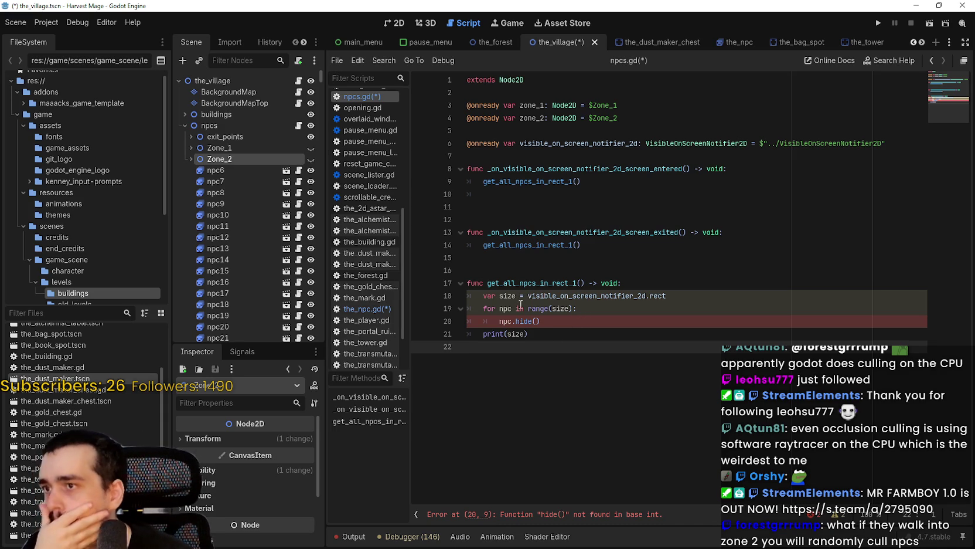
{"action": "left_click", "coordinate": [181, 125]}
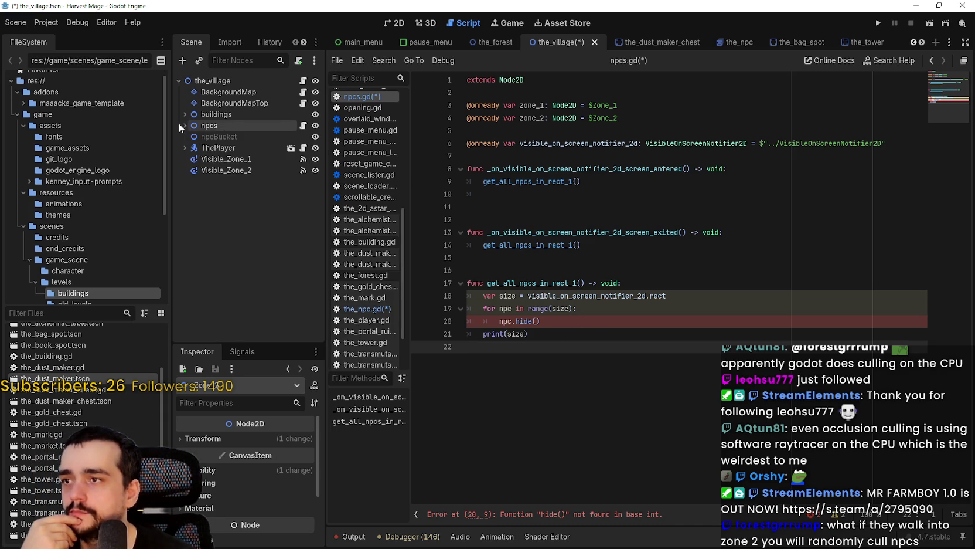
Disconnect Visible_Zone_1's existing screen_exited and screen_entered connections
{"action": "left_click", "coordinate": [227, 159]}
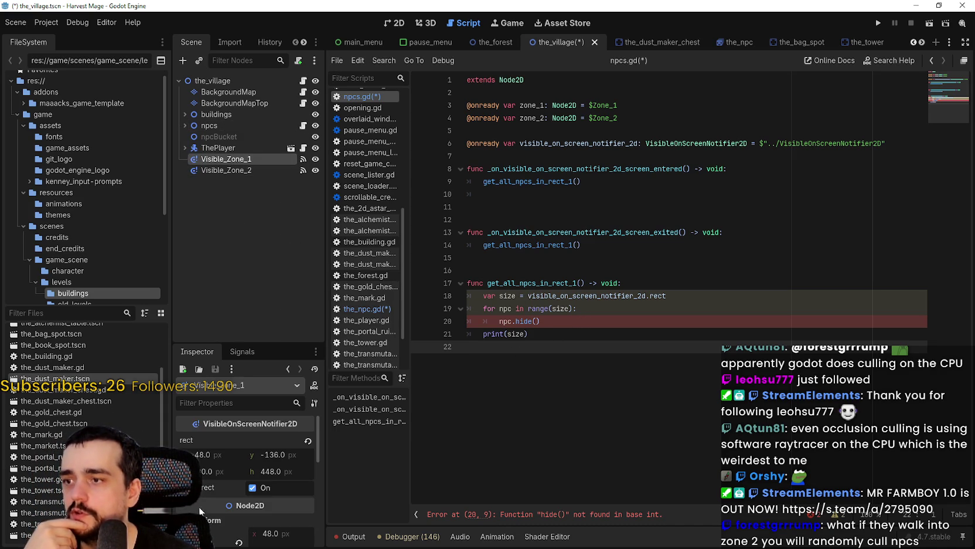
{"action": "left_click", "coordinate": [235, 352]}
{"action": "right_click", "coordinate": [248, 439]}
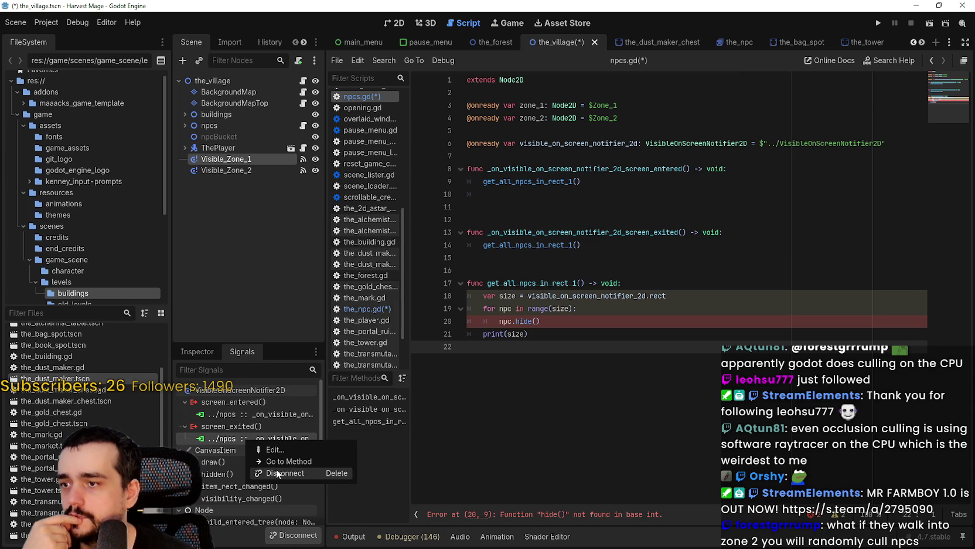
{"action": "left_click", "coordinate": [284, 473]}
{"action": "right_click", "coordinate": [275, 415]}
{"action": "left_click", "coordinate": [297, 453]}
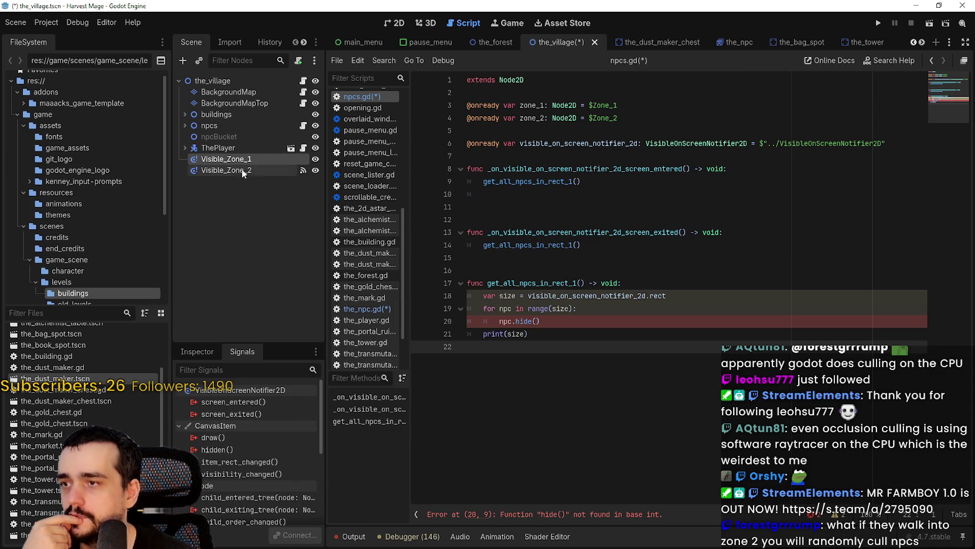
Disconnect Visible_Zone_2's existing screen_entered and screen_exited connections
{"action": "left_click", "coordinate": [244, 172]}
{"action": "right_click", "coordinate": [244, 416]}
{"action": "left_click", "coordinate": [274, 450]}
{"action": "right_click", "coordinate": [274, 439]}
{"action": "right_click", "coordinate": [270, 425]}
{"action": "left_click", "coordinate": [298, 455]}
Connect Visible_Zone_1's screen_entered to npcs and attempt its screen_exited connection
{"action": "left_click", "coordinate": [249, 160]}
{"action": "double_click", "coordinate": [241, 401]}
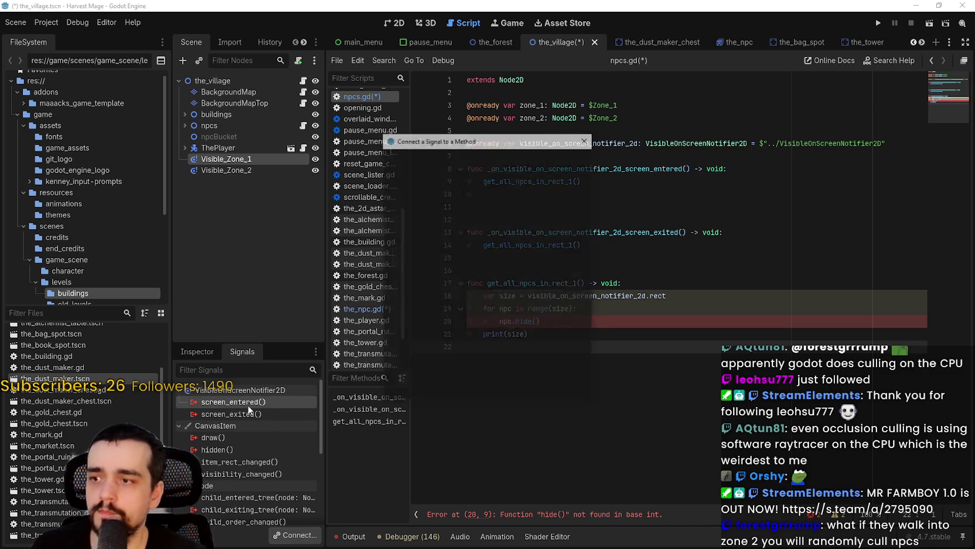
{"action": "scroll", "coordinate": [560, 258], "scroll_direction": "down", "scroll_amount": 6}
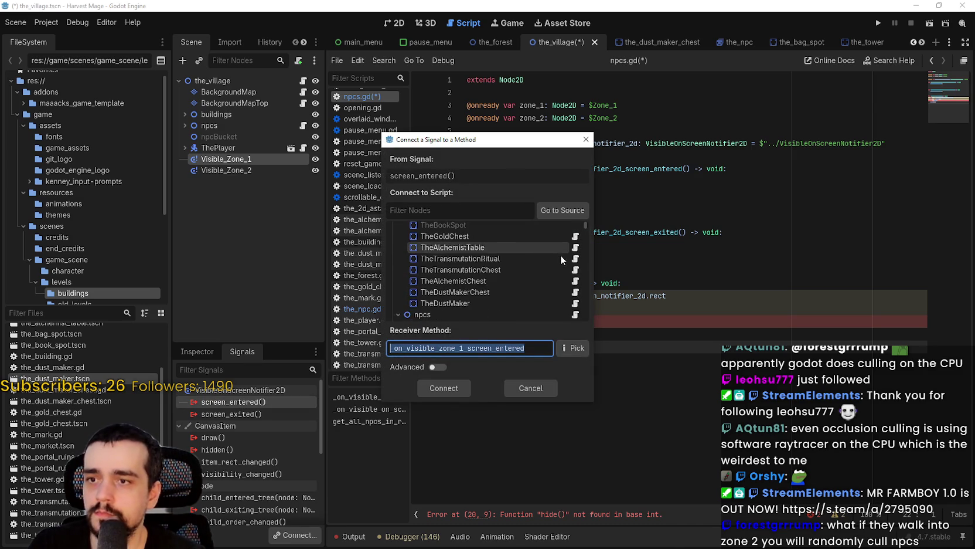
{"action": "left_click", "coordinate": [572, 291]}
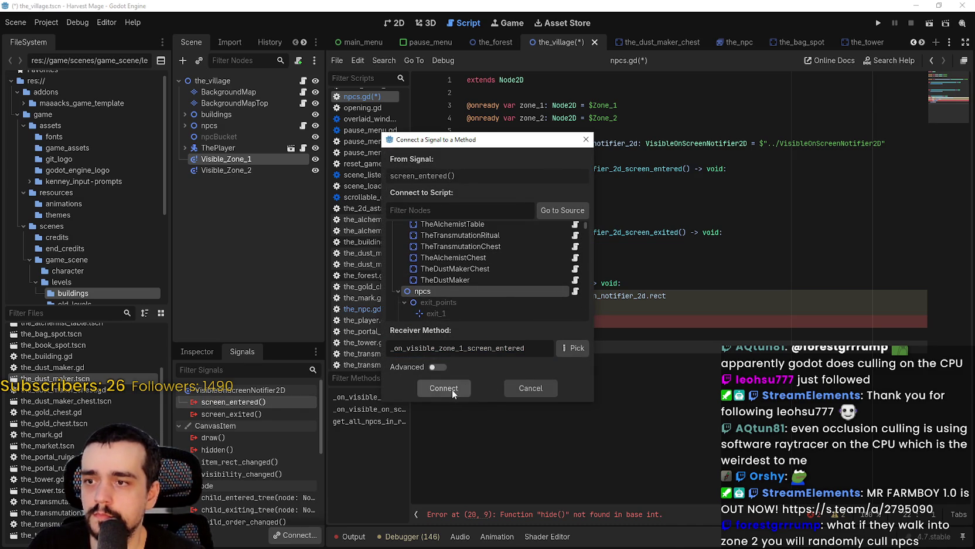
{"action": "left_click", "coordinate": [453, 391]}
{"action": "double_click", "coordinate": [229, 426]}
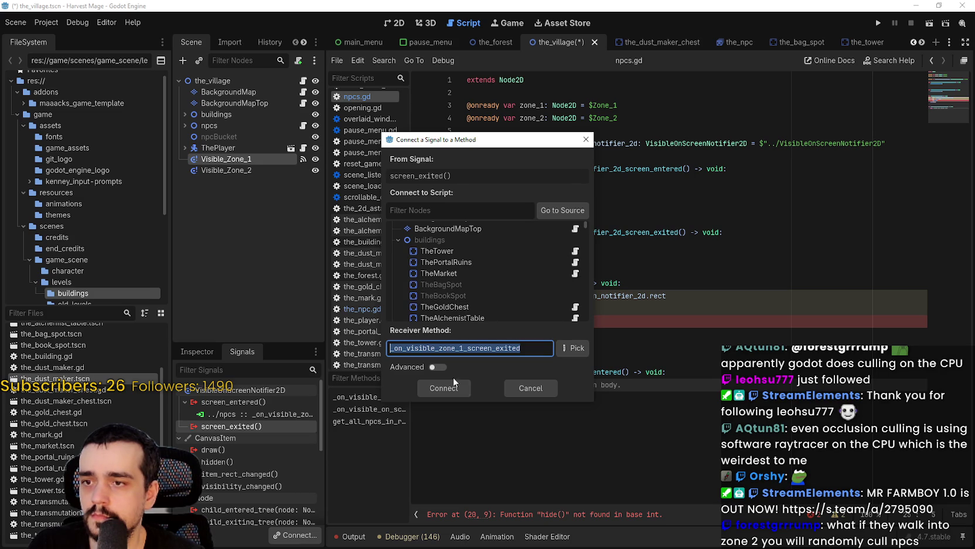
{"action": "left_click", "coordinate": [445, 396]}
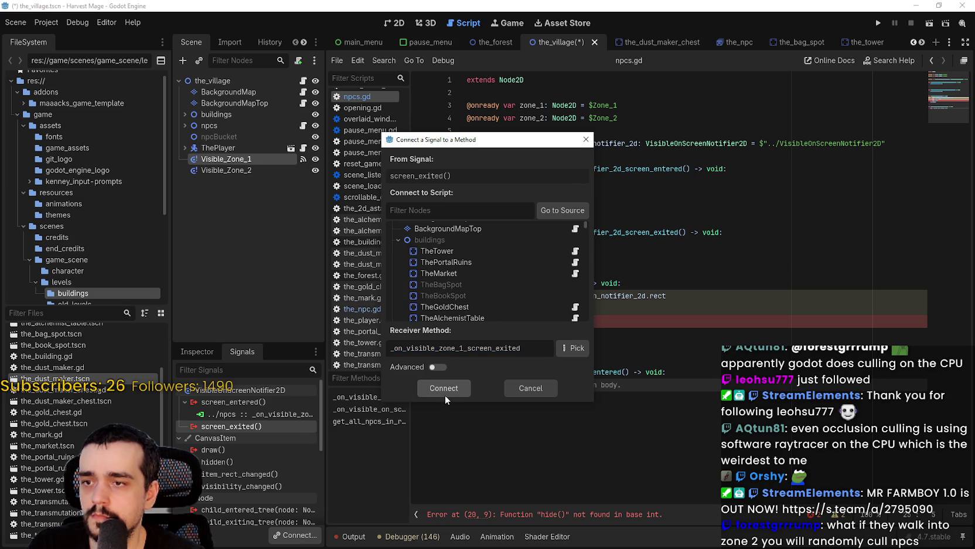
{"action": "left_click", "coordinate": [445, 392]}
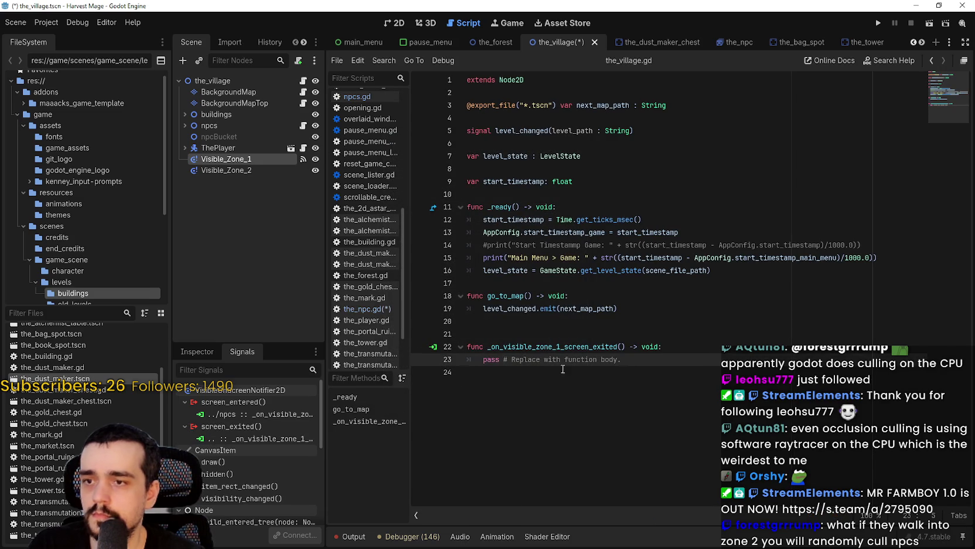
Remove the misrouted screen_exited connection and delete its stray handler from the village script
{"action": "right_click", "coordinate": [251, 439]}
{"action": "left_click", "coordinate": [280, 453]}
{"action": "left_click_drag", "start_coordinate": [639, 361], "coordinate": [540, 347]}
{"action": "left_click", "coordinate": [450, 334], "text": "shift"}
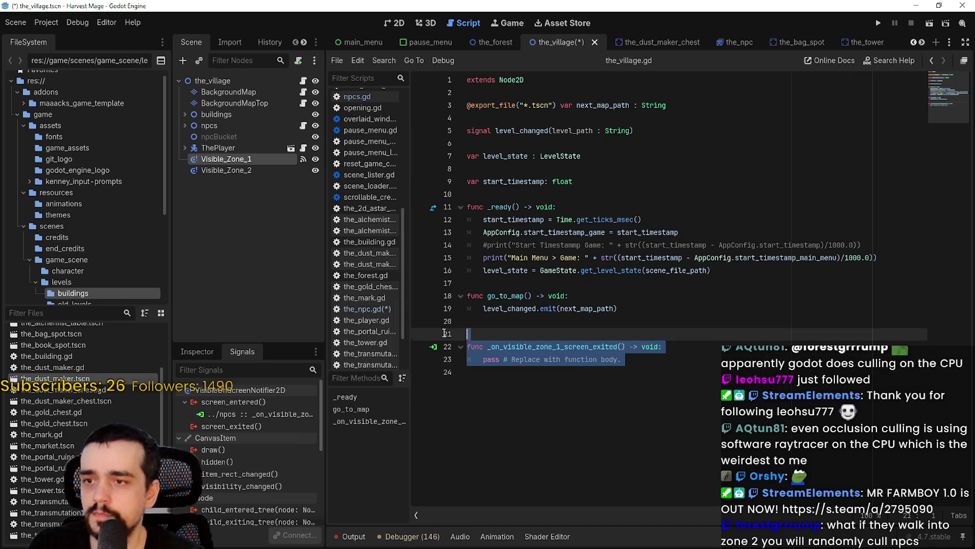
{"action": "key", "text": "BackSpace"}
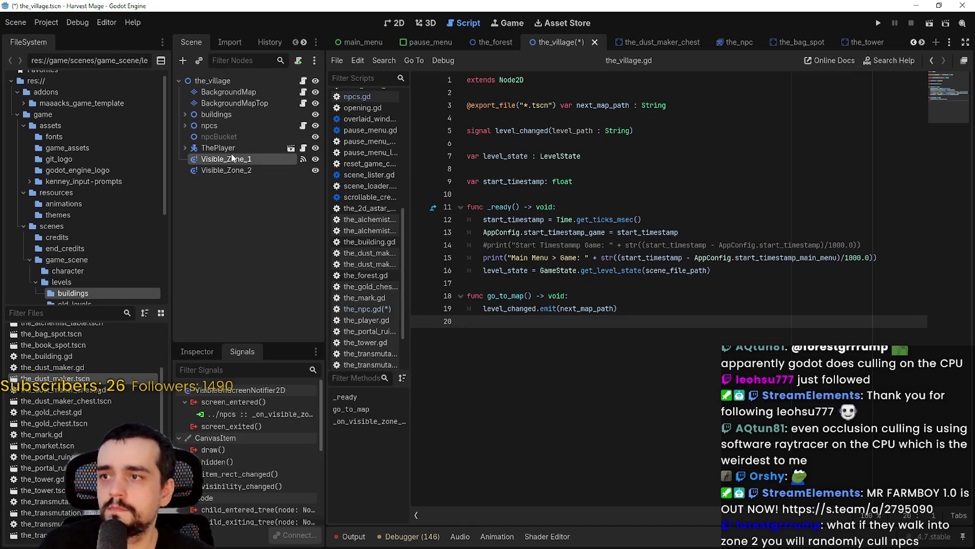
Reconnect Visible_Zone_1's screen_exited signal to the npcs node
{"action": "double_click", "coordinate": [253, 428]}
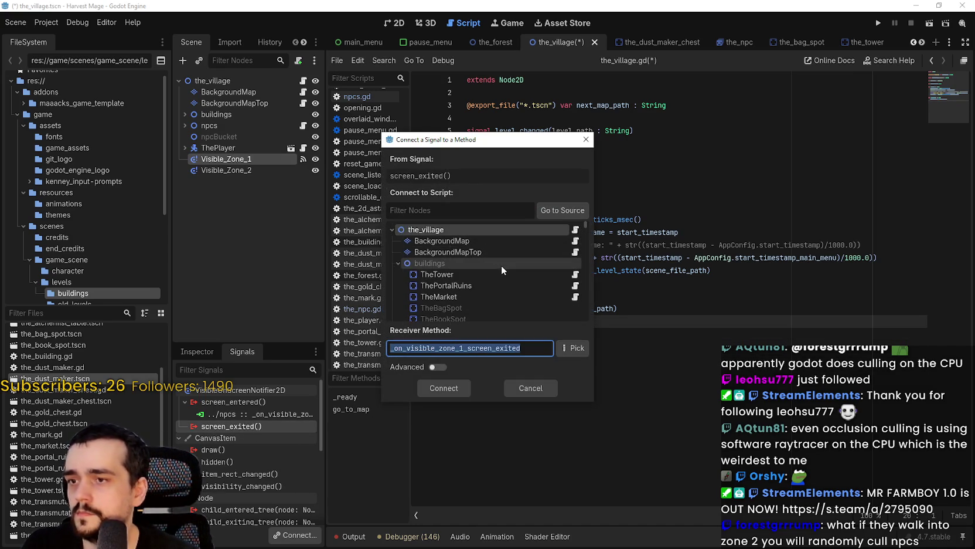
{"action": "scroll", "coordinate": [495, 261], "scroll_direction": "down", "scroll_amount": 5}
{"action": "left_click", "coordinate": [476, 279]}
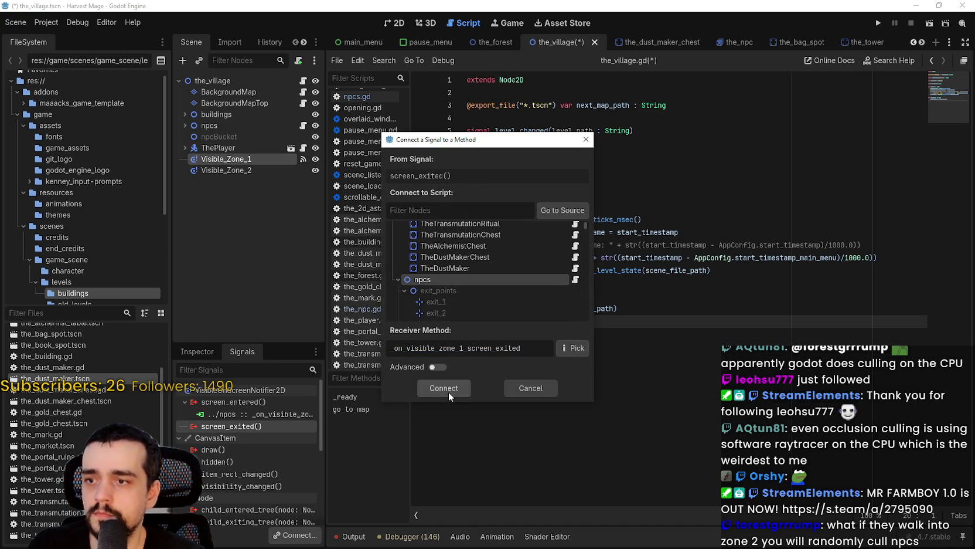
{"action": "left_click", "coordinate": [444, 388]}
{"action": "left_click", "coordinate": [234, 170]}
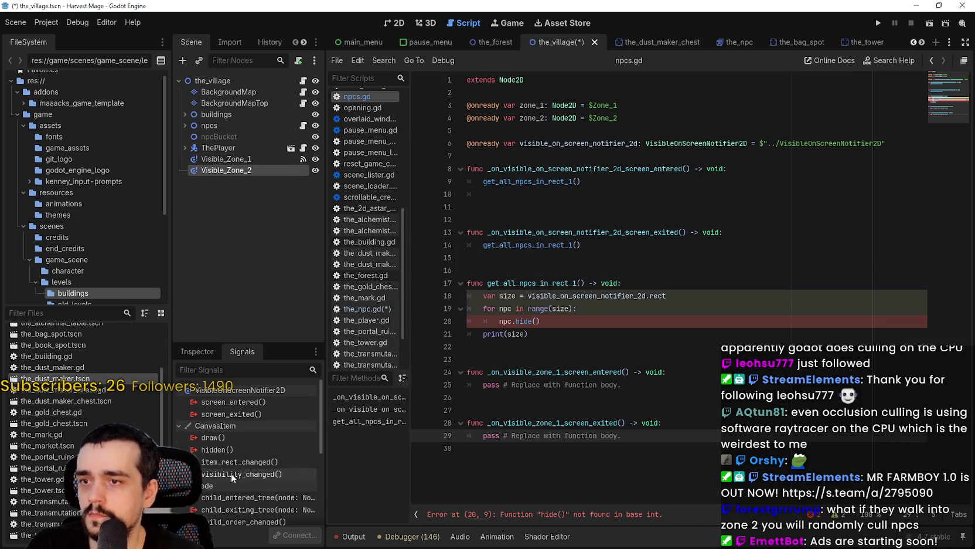
Connect Visible_Zone_2's screen_entered and screen_exited to npcs, creating both handlers in npcs.gd
{"action": "double_click", "coordinate": [233, 401]}
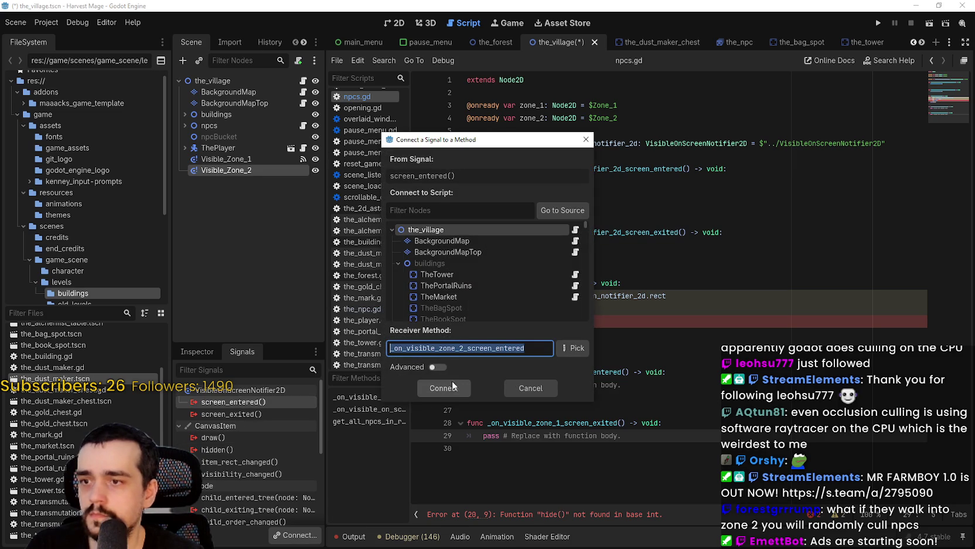
{"action": "scroll", "coordinate": [467, 261], "scroll_direction": "down", "scroll_amount": 5}
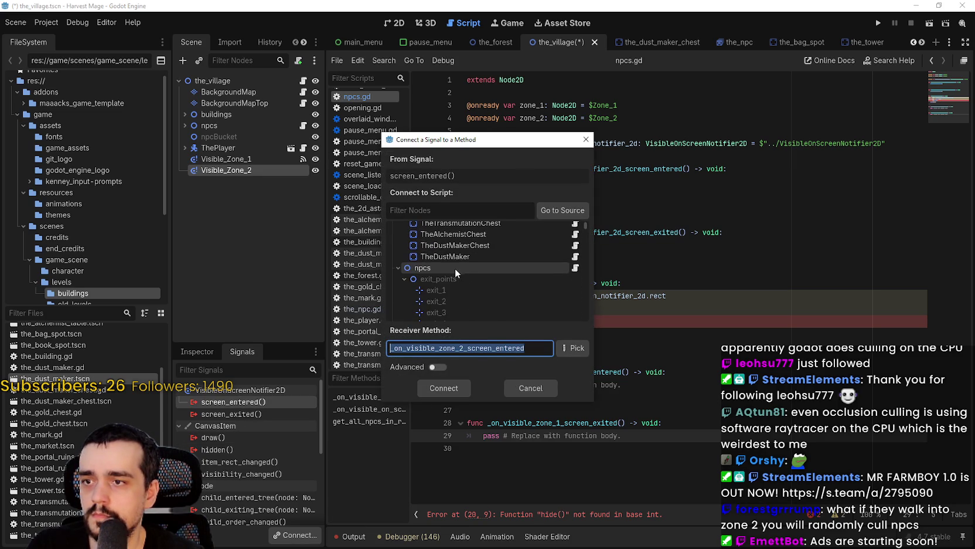
{"action": "left_click", "coordinate": [455, 268]}
{"action": "left_click", "coordinate": [444, 388]}
{"action": "double_click", "coordinate": [255, 426]}
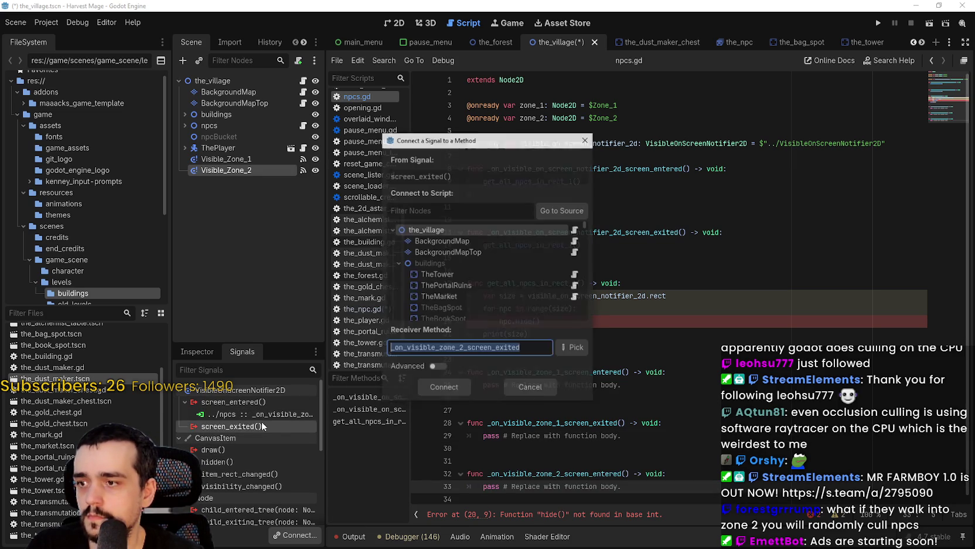
{"action": "scroll", "coordinate": [475, 272], "scroll_direction": "down", "scroll_amount": 5}
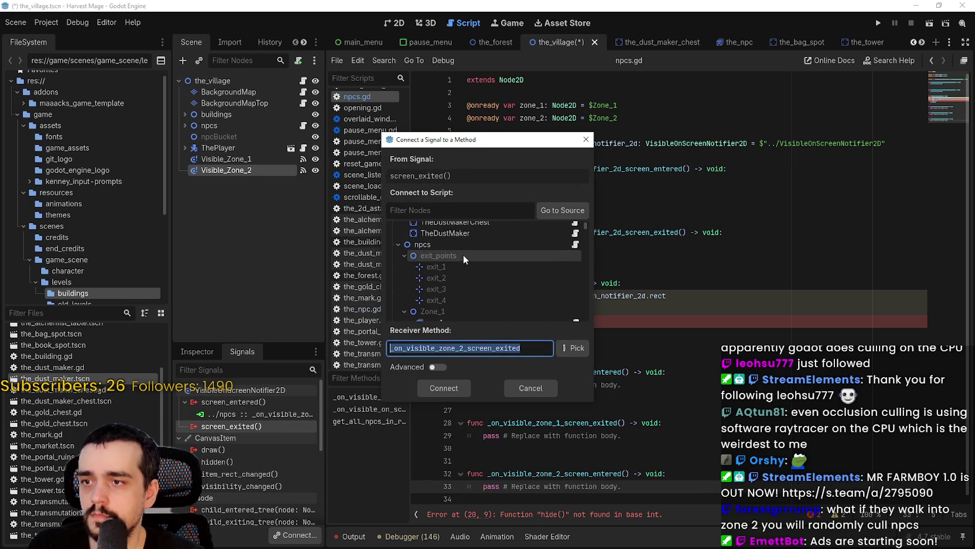
{"action": "left_click", "coordinate": [463, 245]}
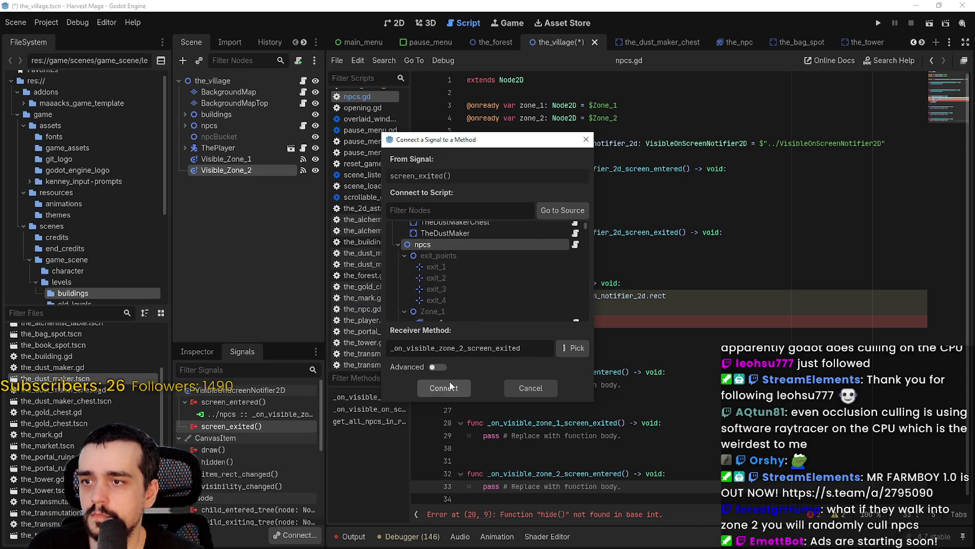
{"action": "left_click", "coordinate": [444, 388]}
{"action": "left_click_drag", "start_coordinate": [621, 334], "coordinate": [479, 335]}
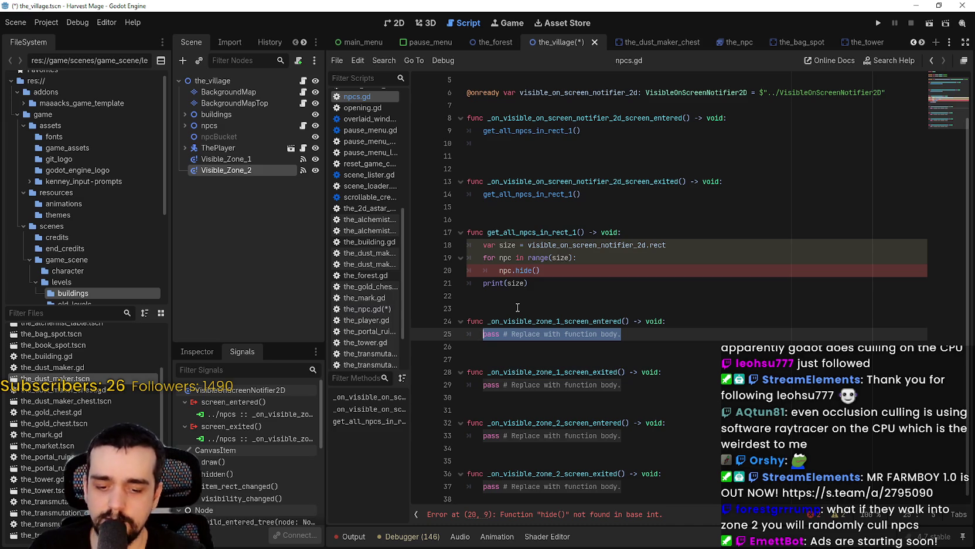
Replace the Visible_Zone_1 handler bodies with zone_1.show() and zone_1.hide()
{"action": "type", "text": "zone_1.show"}
{"action": "key", "text": "Return"}
{"action": "left_click_drag", "start_coordinate": [622, 384], "coordinate": [479, 384]}
{"action": "type", "text": "zone_1.hide()"}
{"action": "left_click", "coordinate": [633, 437]}
Fill the Visible_Zone_2 handlers with zone_2.show() and zone_2.hide(), and save
{"action": "mouse_move", "coordinate": [633, 437]}
{"action": "left_mouse_down"}
{"action": "mouse_move", "coordinate": [486, 447]}
{"action": "mouse_move", "coordinate": [485, 430]}
{"action": "left_mouse_up"}
{"action": "type", "text": "zo"}
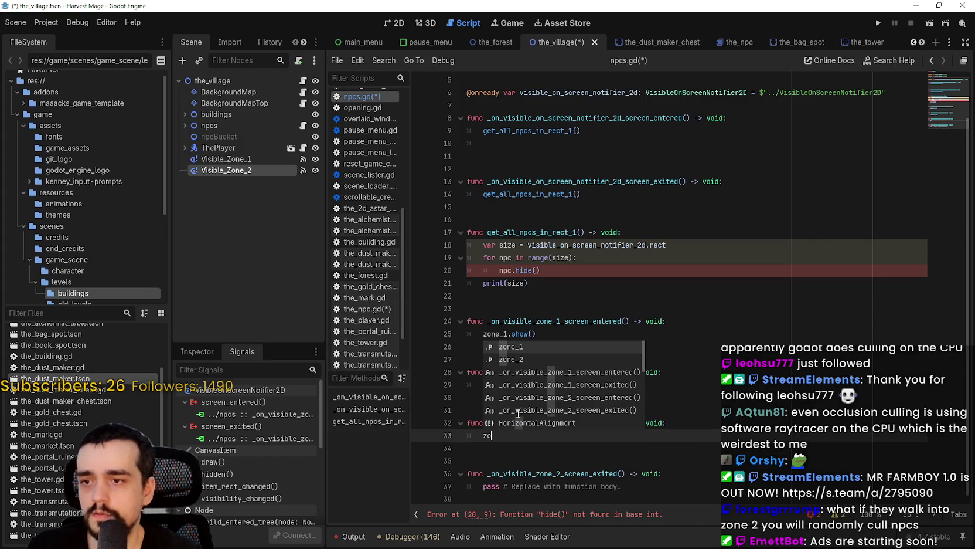
{"action": "type", "text": "ne_2.show"}
{"action": "key", "text": "Return"}
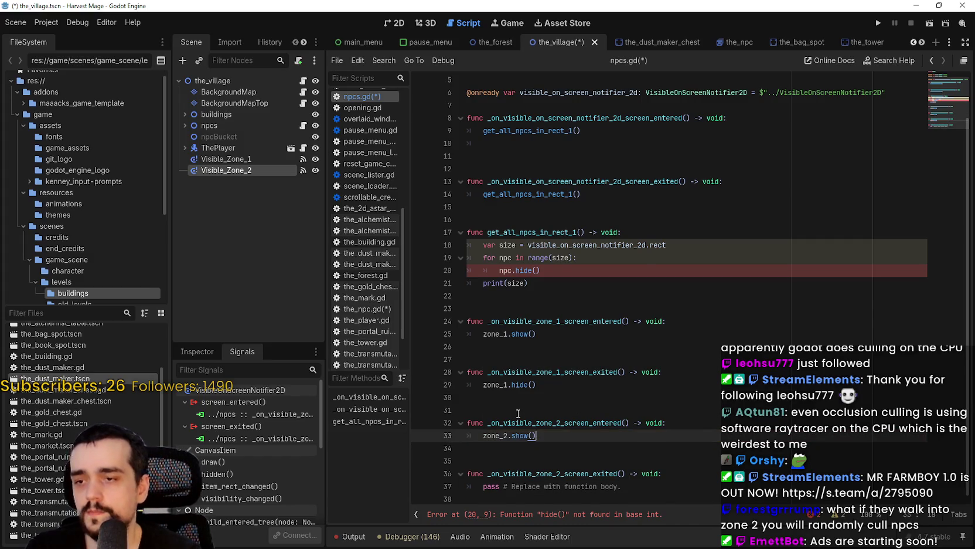
{"action": "left_click_drag", "start_coordinate": [622, 487], "coordinate": [473, 486]}
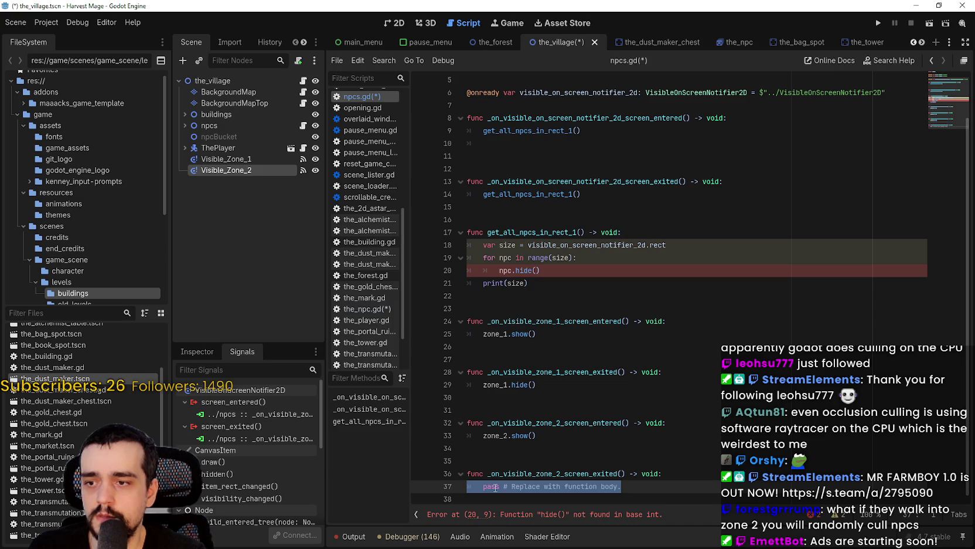
{"action": "key", "text": "BackSpace"}
{"action": "type", "text": "zone"}
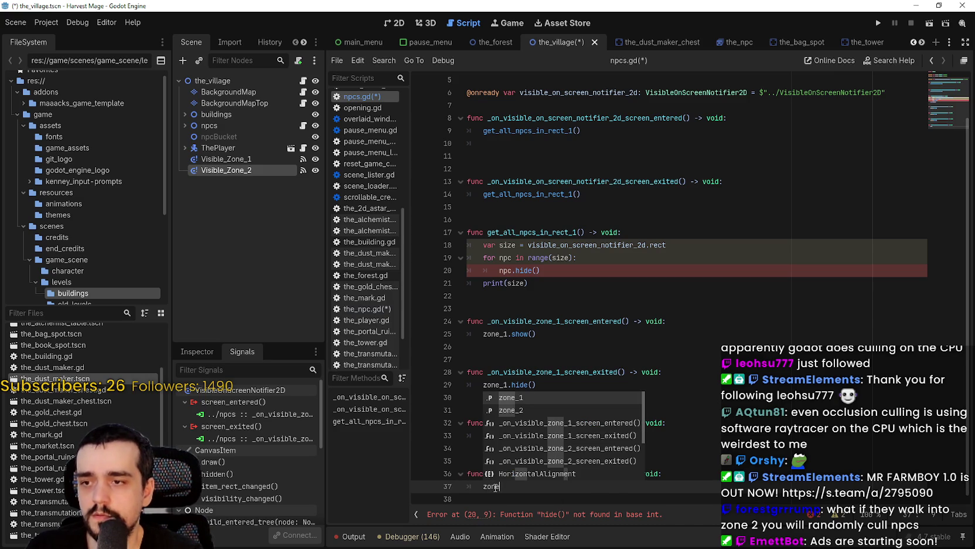
{"action": "type", "text": "_2.hide"}
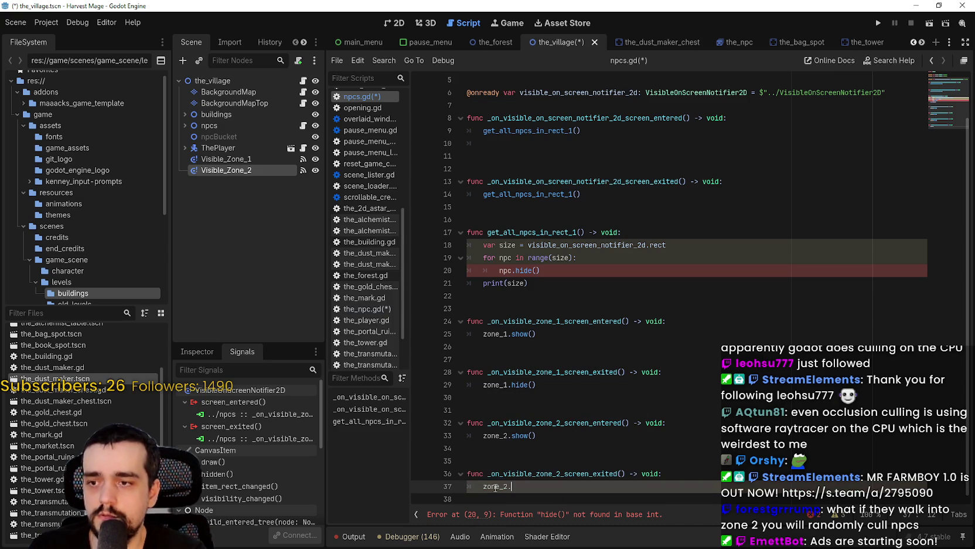
{"action": "key", "text": "Return"}
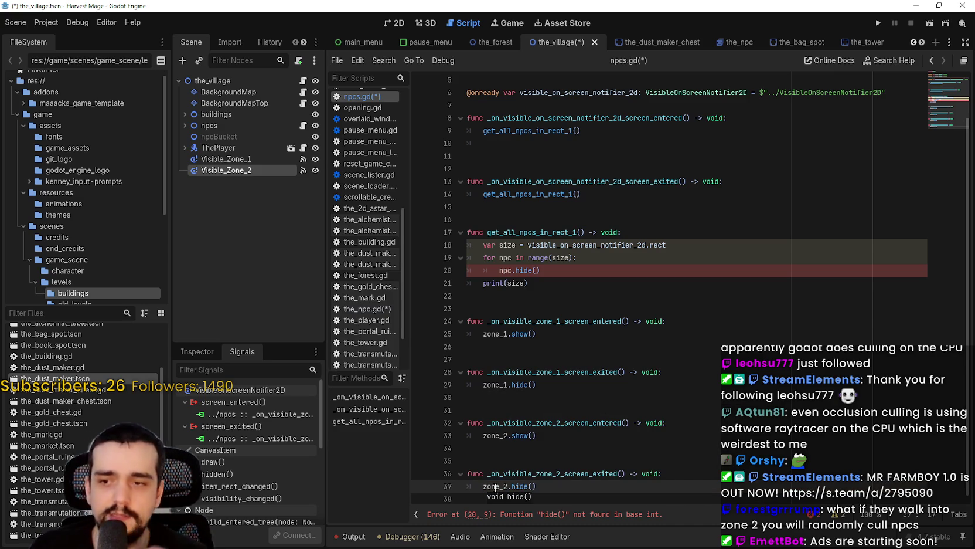
{"action": "key", "text": "ctrl+s"}
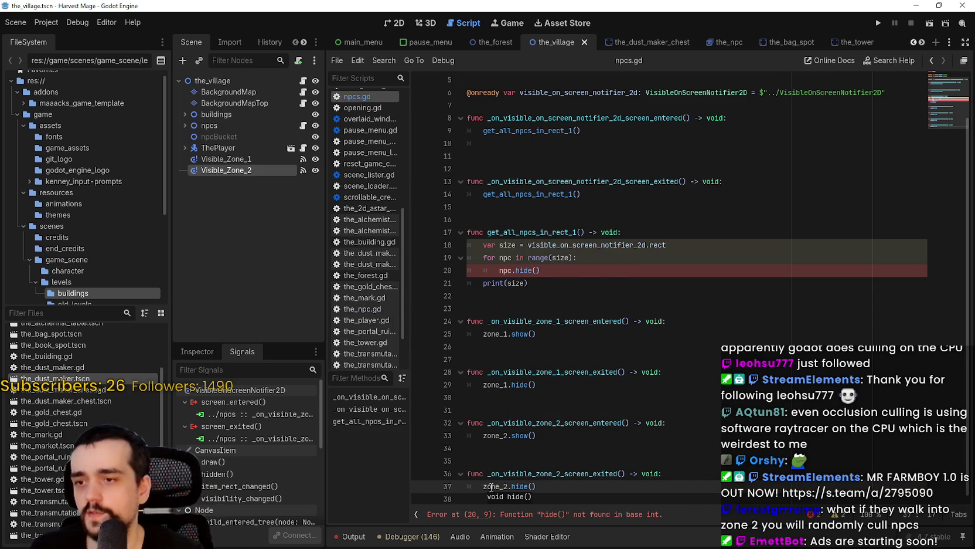
{"action": "left_click_drag", "start_coordinate": [539, 270], "coordinate": [467, 245]}
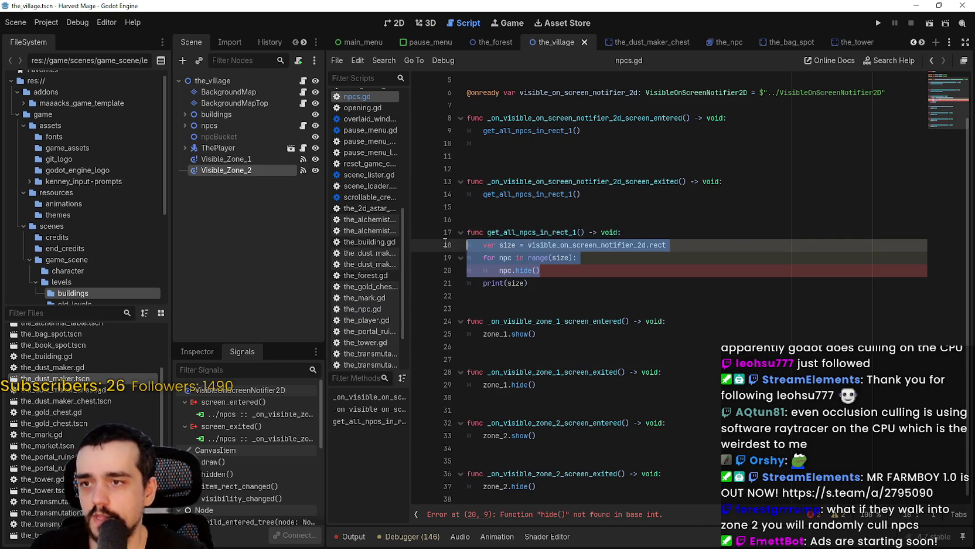
Delete the npc-hiding loop, print(size), old notifier functions and the notifier variable
{"action": "key", "text": "Delete"}
{"action": "key", "text": "Delete"}
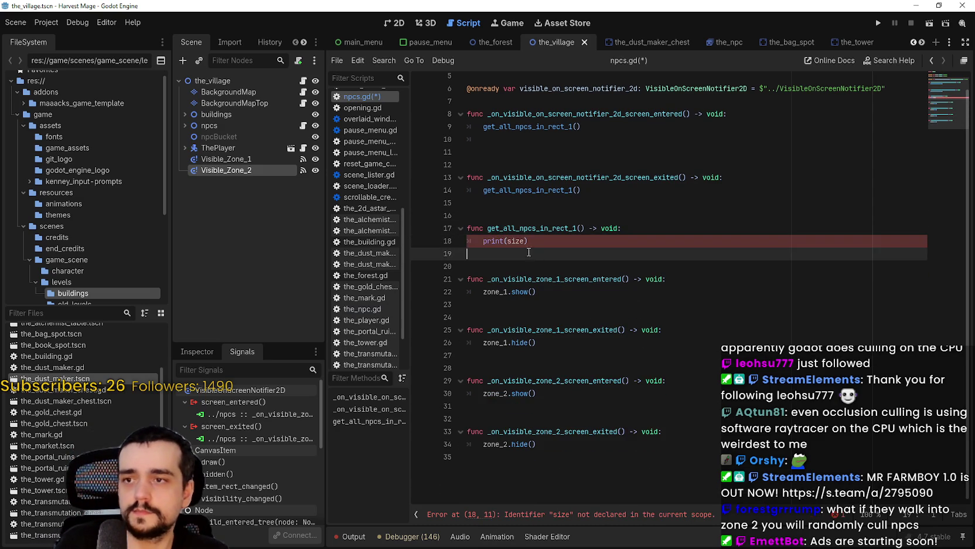
{"action": "left_click_drag", "start_coordinate": [529, 241], "coordinate": [479, 241]}
{"action": "key", "text": "Delete"}
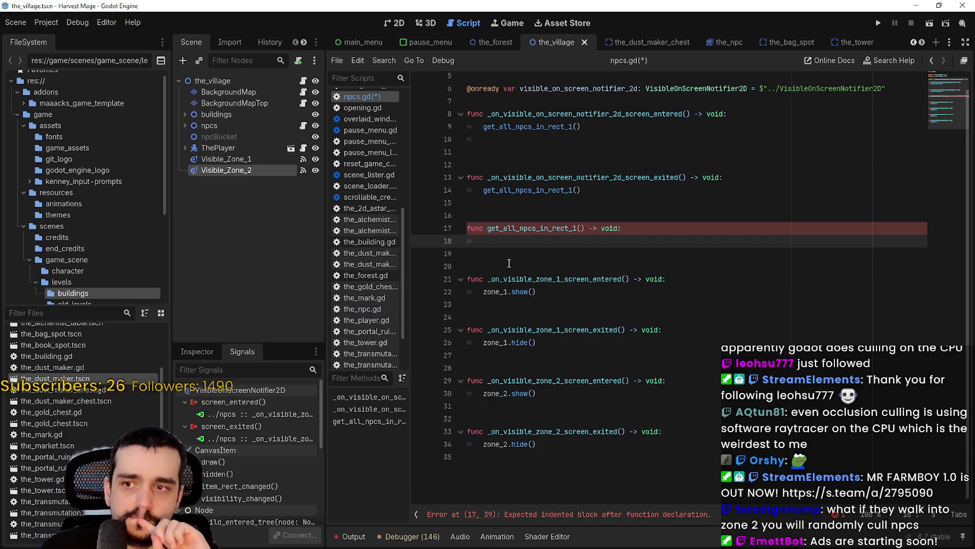
{"action": "mouse_move", "coordinate": [525, 240]}
{"action": "left_mouse_down"}
{"action": "mouse_move", "coordinate": [489, 183]}
{"action": "mouse_move", "coordinate": [468, 101]}
{"action": "left_mouse_up"}
{"action": "scroll", "coordinate": [505, 170], "scroll_direction": "up", "scroll_amount": 2}
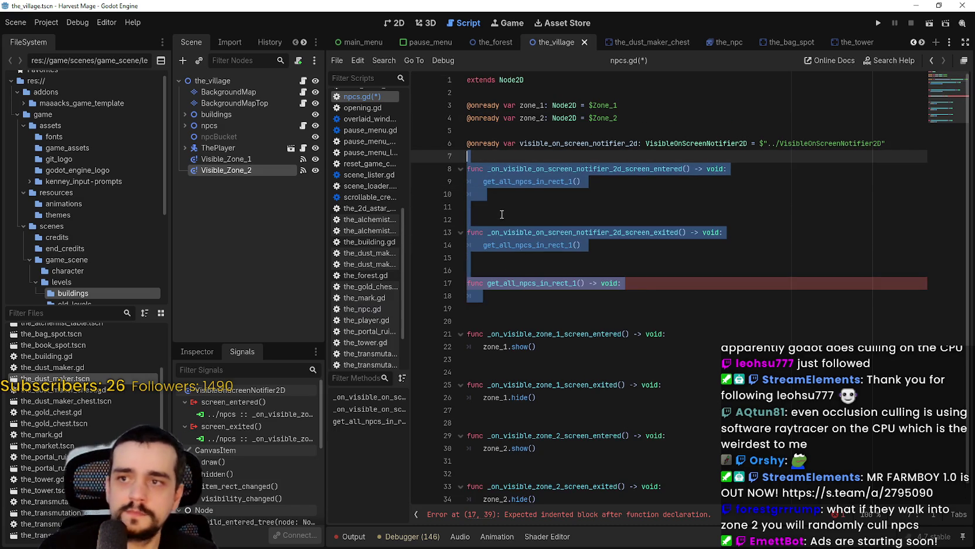
{"action": "key", "text": "Delete"}
{"action": "left_click_drag", "start_coordinate": [498, 180], "coordinate": [470, 143]}
{"action": "key", "text": "Delete"}
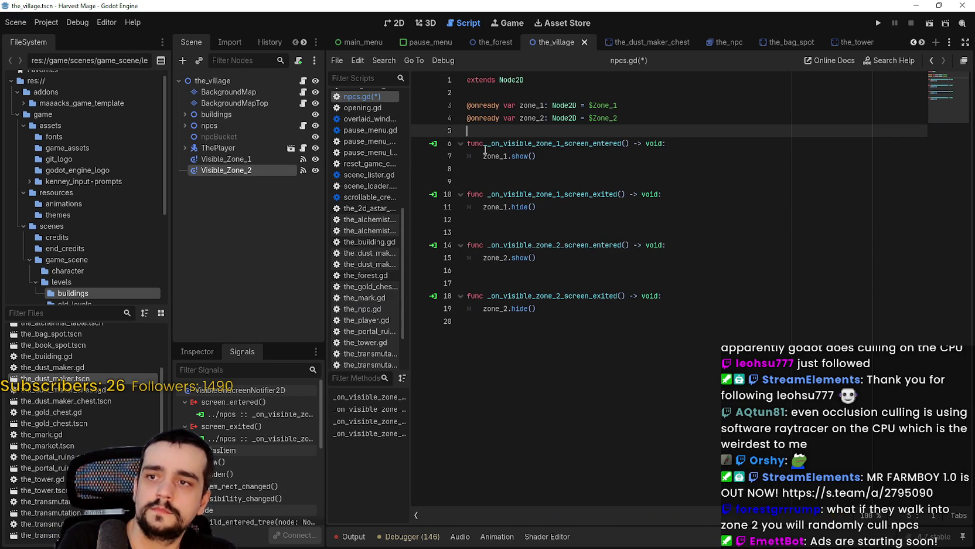
Remove the leftover blank lines between handlers in npcs.gd and save
{"action": "left_click", "coordinate": [514, 176]}
{"action": "key", "text": "BackSpace"}
{"action": "left_click", "coordinate": [516, 218]}
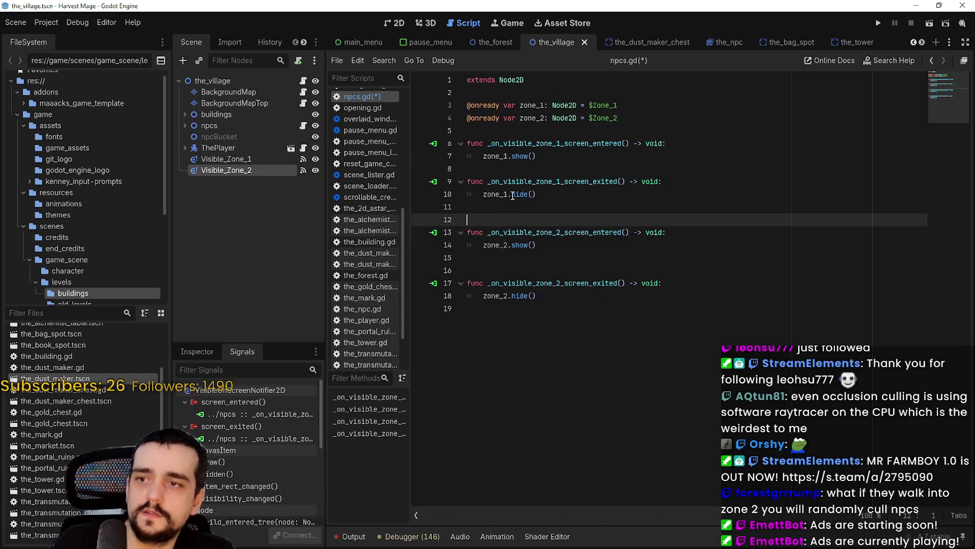
{"action": "left_click", "coordinate": [517, 211]}
{"action": "key", "text": "BackSpace"}
{"action": "key", "text": "ctrl+s"}
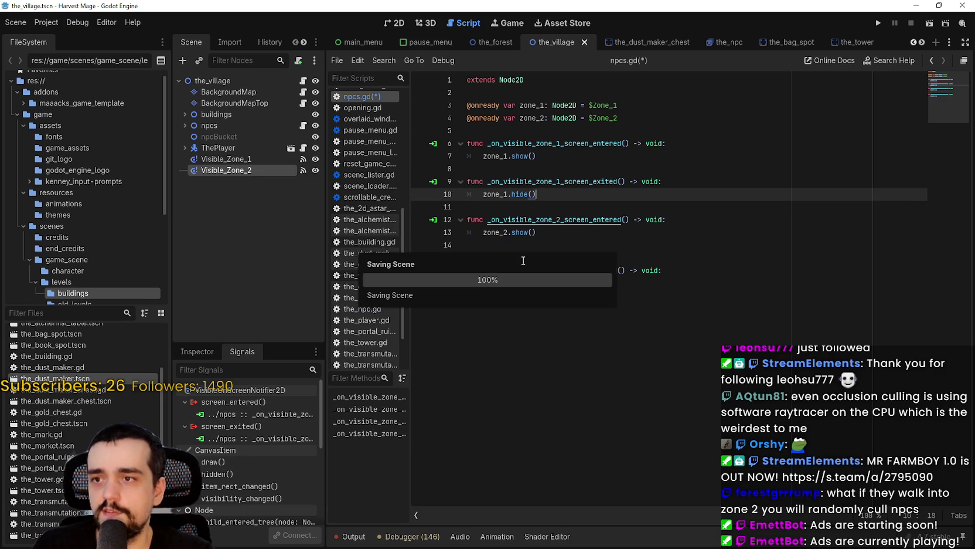
{"action": "left_click", "coordinate": [514, 257]}
{"action": "key", "text": "BackSpace"}
{"action": "left_click", "coordinate": [550, 278]}
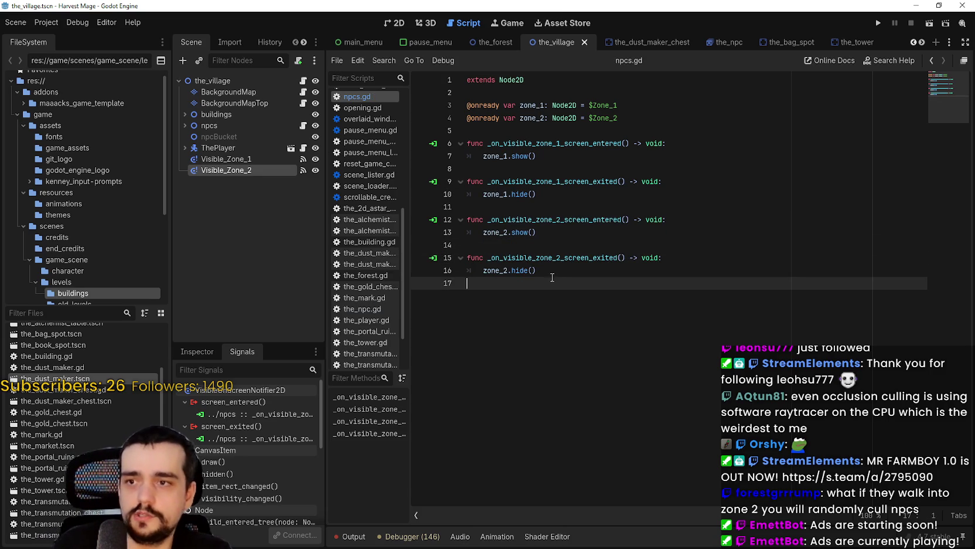
{"action": "key", "text": "ctrl+s"}
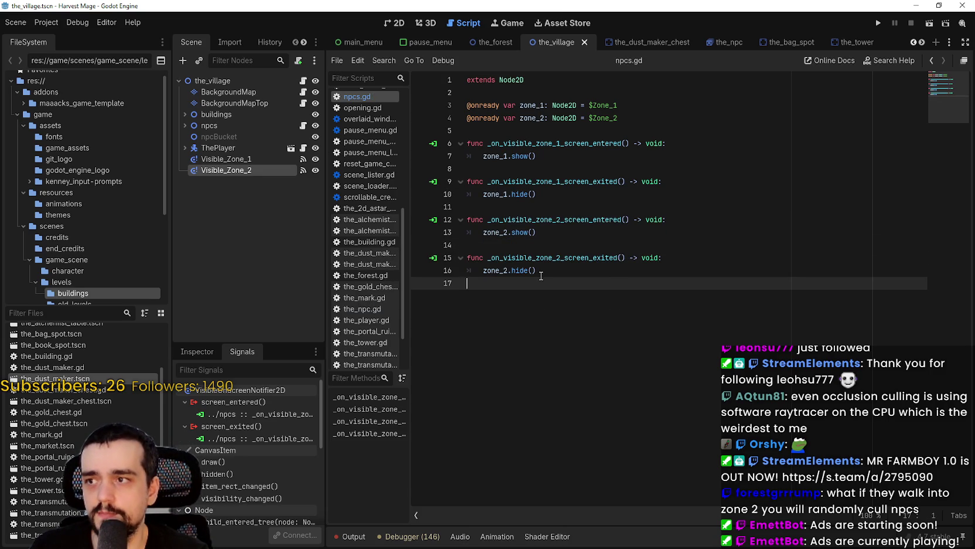
{"action": "left_click", "coordinate": [185, 125]}
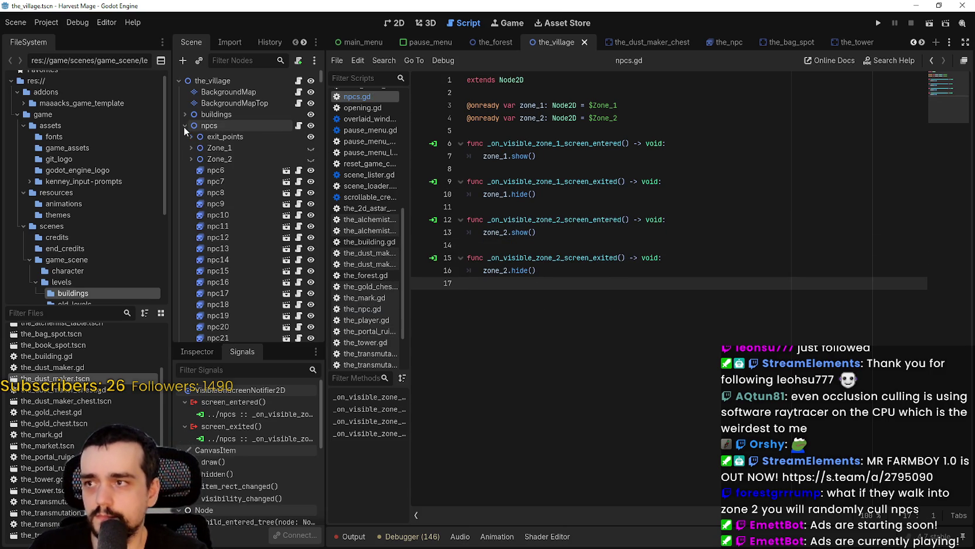
Delete the five NPCs npc1–npc5 under Zone_2
{"action": "left_click", "coordinate": [190, 159]}
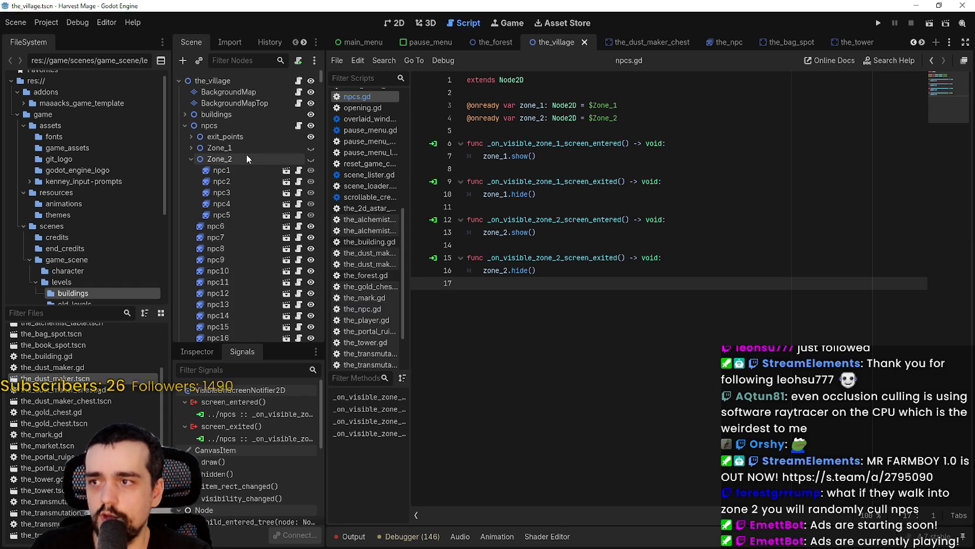
{"action": "left_click", "coordinate": [222, 170]}
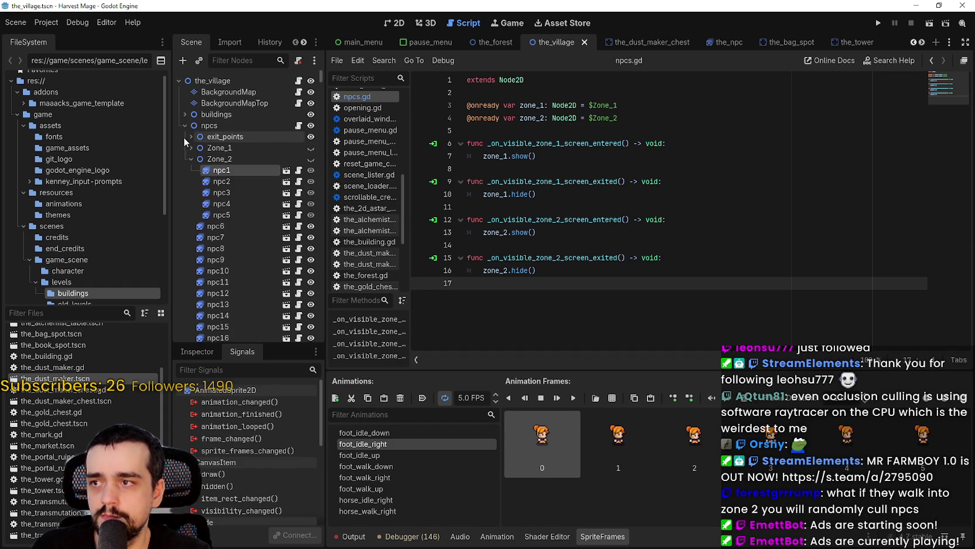
{"action": "left_click", "coordinate": [190, 148]}
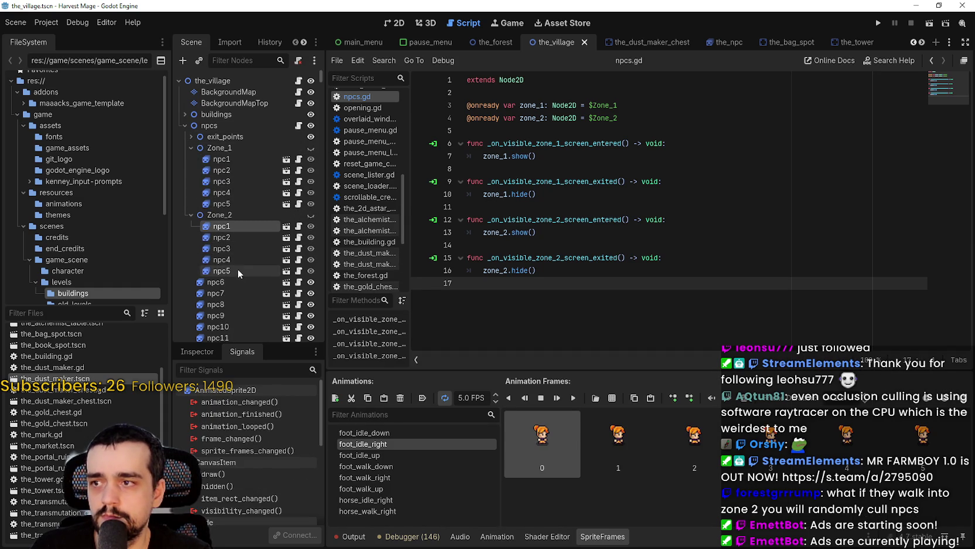
{"action": "left_click", "coordinate": [238, 273], "text": "shift"}
{"action": "key", "text": "Delete"}
{"action": "key", "text": "Return"}
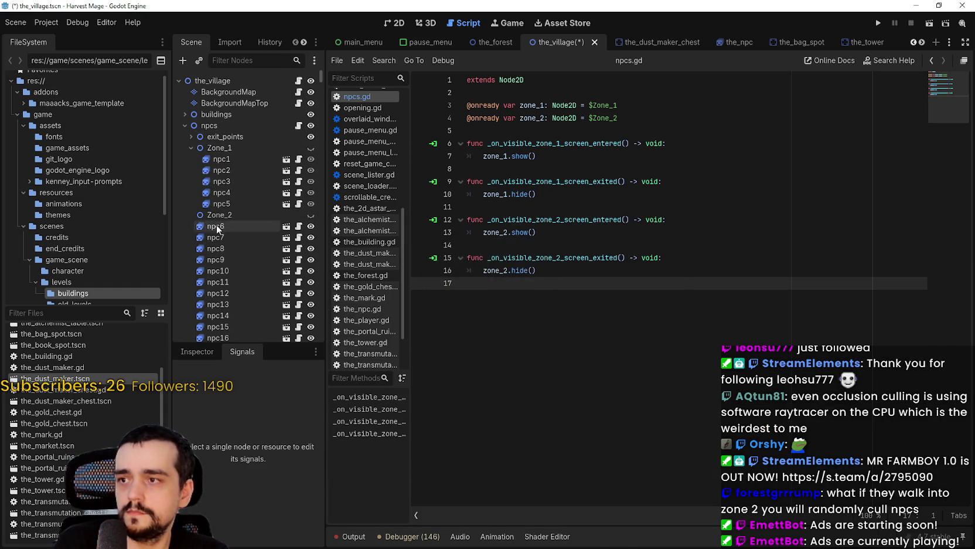
Move Zone_1's npc1–npc5 out to sit directly under npcs
{"action": "left_click", "coordinate": [223, 203]}
{"action": "left_click", "coordinate": [231, 165], "text": "shift"}
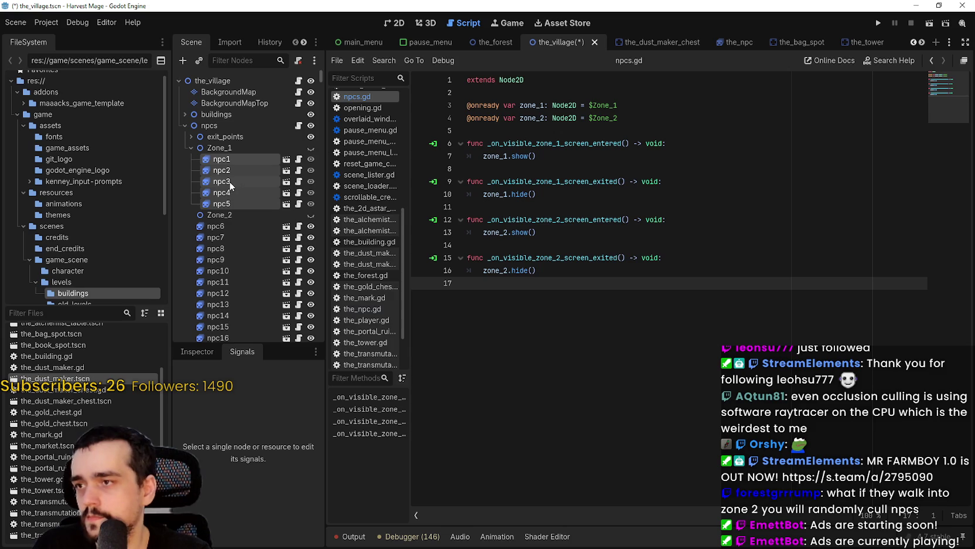
{"action": "left_click_drag", "start_coordinate": [222, 169], "coordinate": [223, 222]}
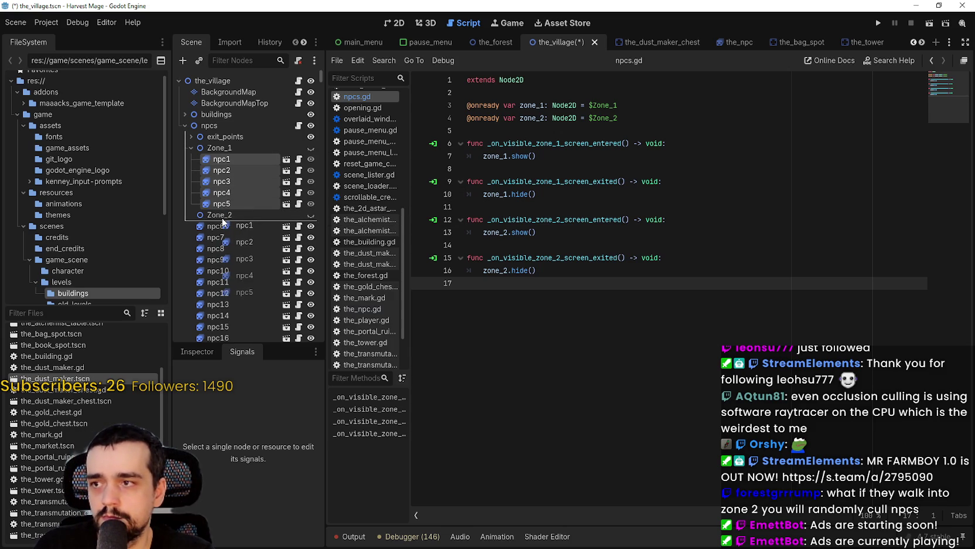
{"action": "left_click_drag", "start_coordinate": [268, 249], "coordinate": [266, 245]}
Save the village scene and open the_npc.gd
{"action": "left_click", "coordinate": [237, 161]}
{"action": "key", "text": "ctrl+s"}
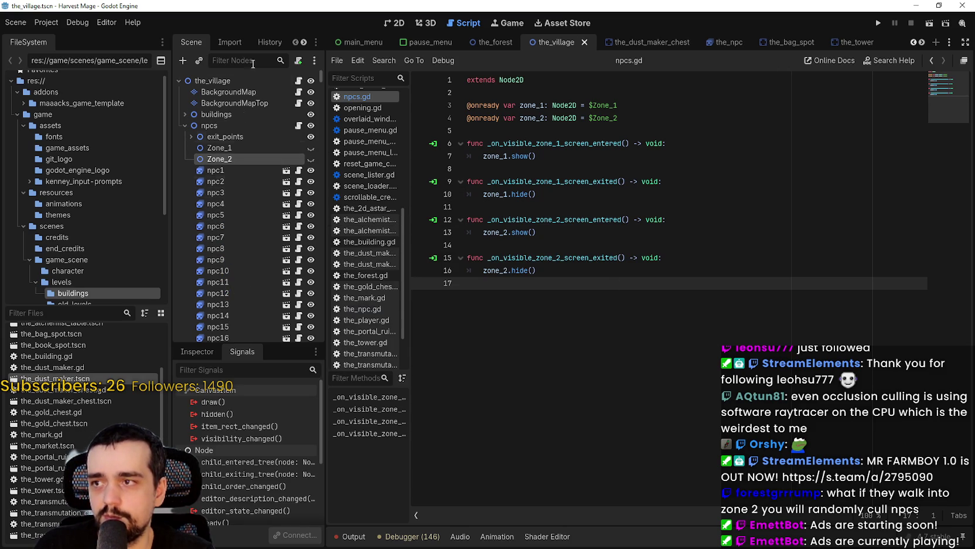
{"action": "left_click", "coordinate": [298, 181]}
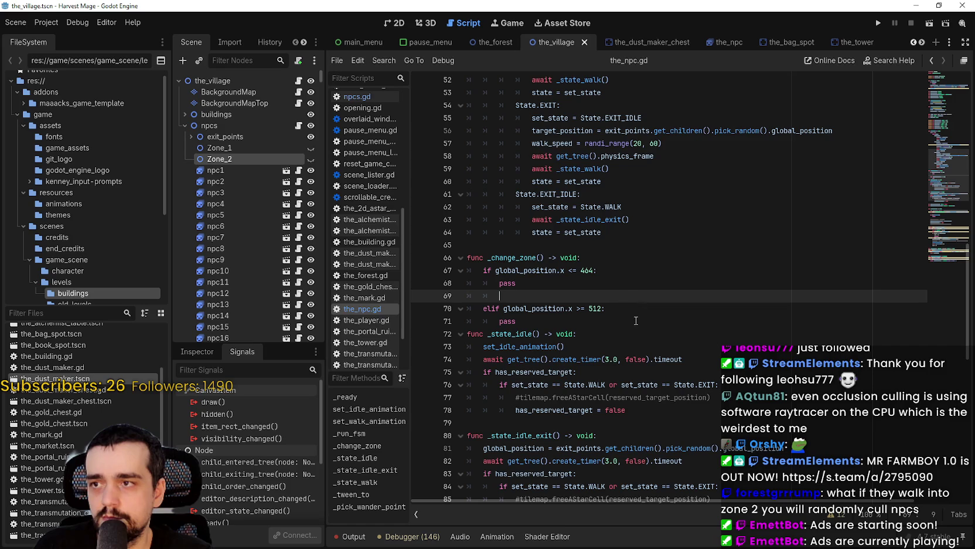
Replace pass on line 68 with get_parent() via autocomplete
{"action": "left_click_drag", "start_coordinate": [534, 289], "coordinate": [491, 284]}
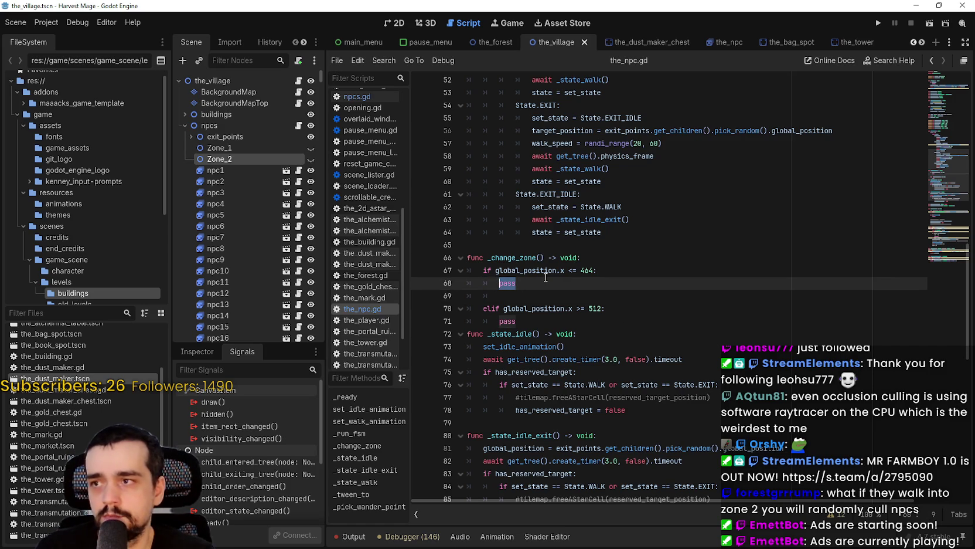
{"action": "type", "text": "get_p"}
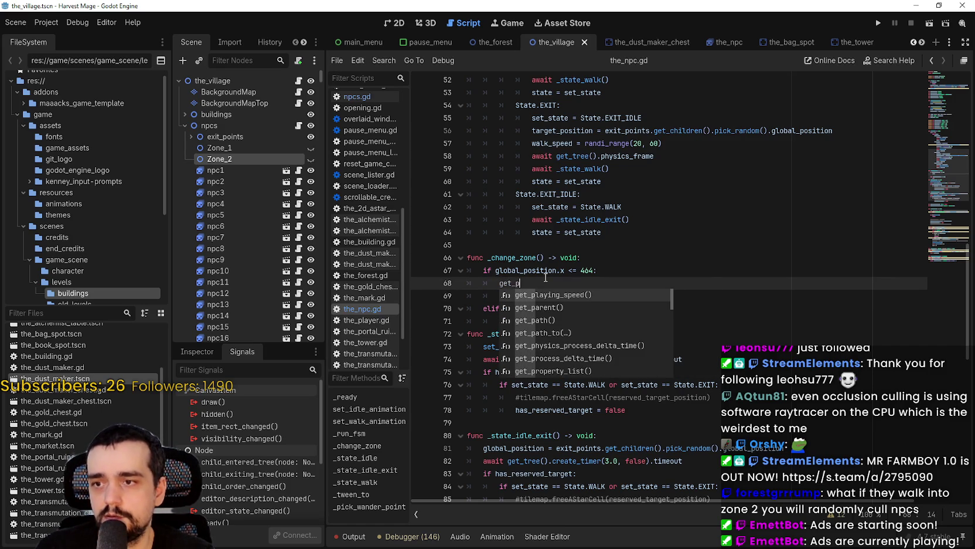
{"action": "key", "text": "Down"}
{"action": "key", "text": "Return"}
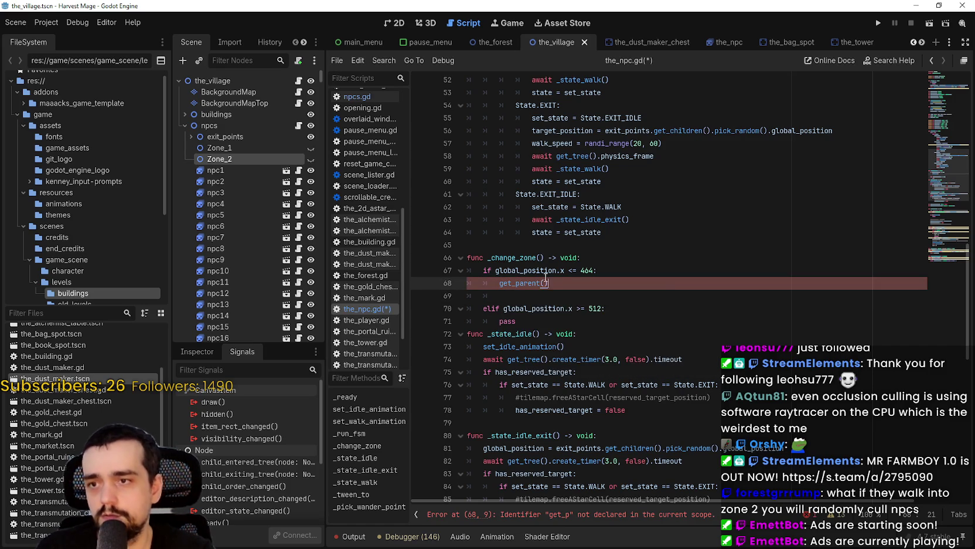
{"action": "type", "text": "."}
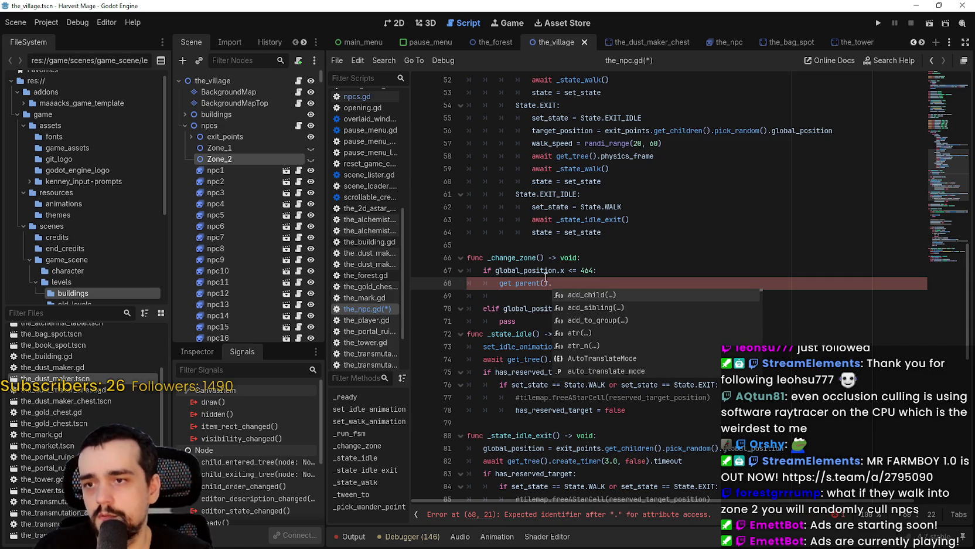
{"action": "type", "text": "zo"}
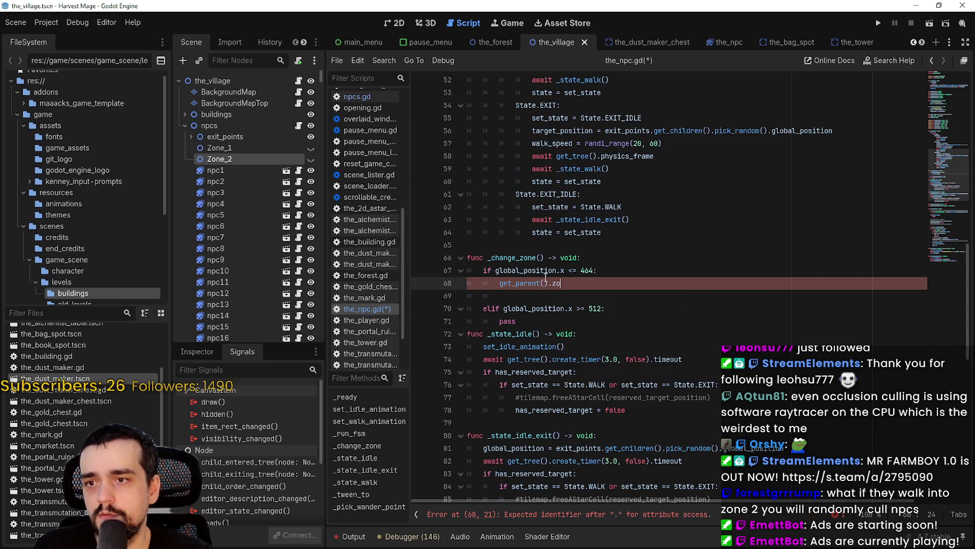
Check npcs.gd for the zone_1 name, then extend line 68 to .zone_1.add_chi
{"action": "left_click", "coordinate": [299, 126]}
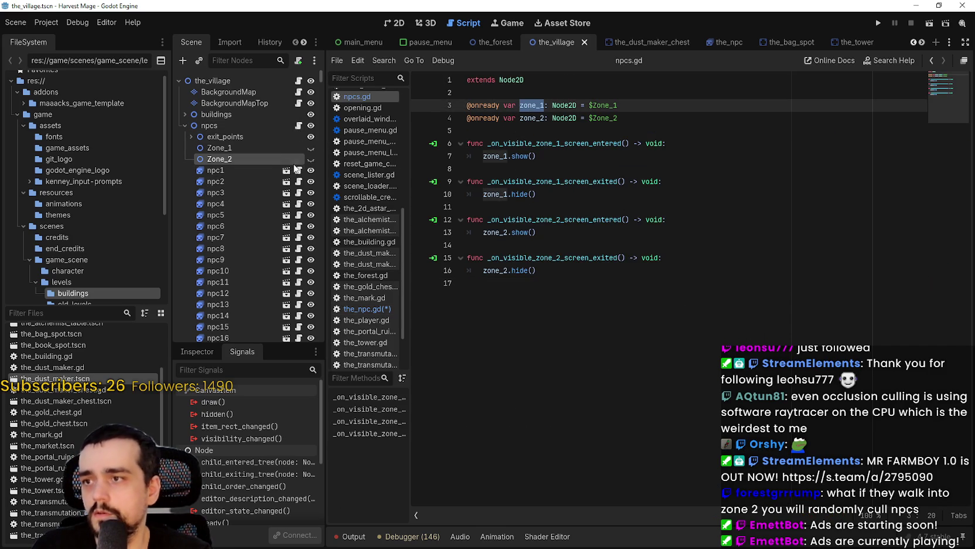
{"action": "left_click", "coordinate": [298, 170]}
{"action": "type", "text": "one_1.add_"}
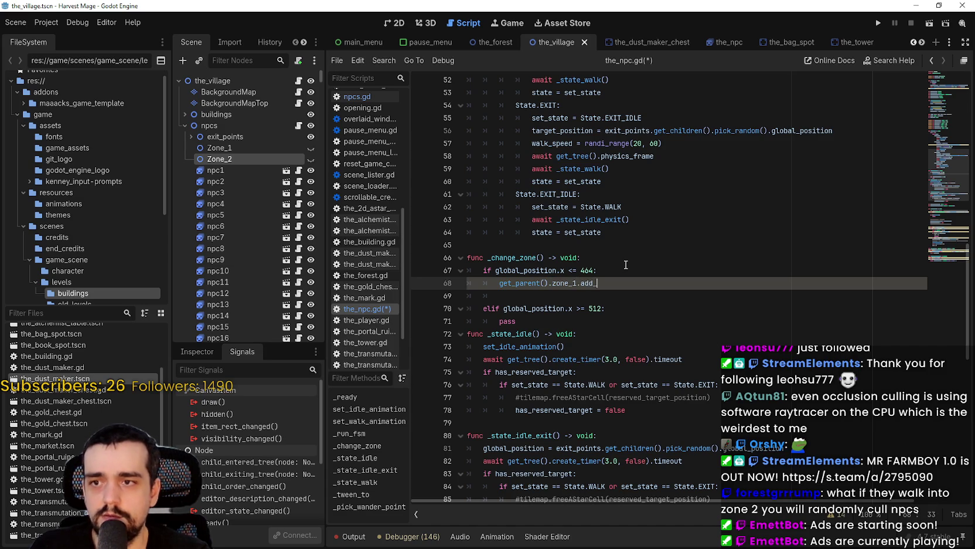
{"action": "type", "text": "chi"}
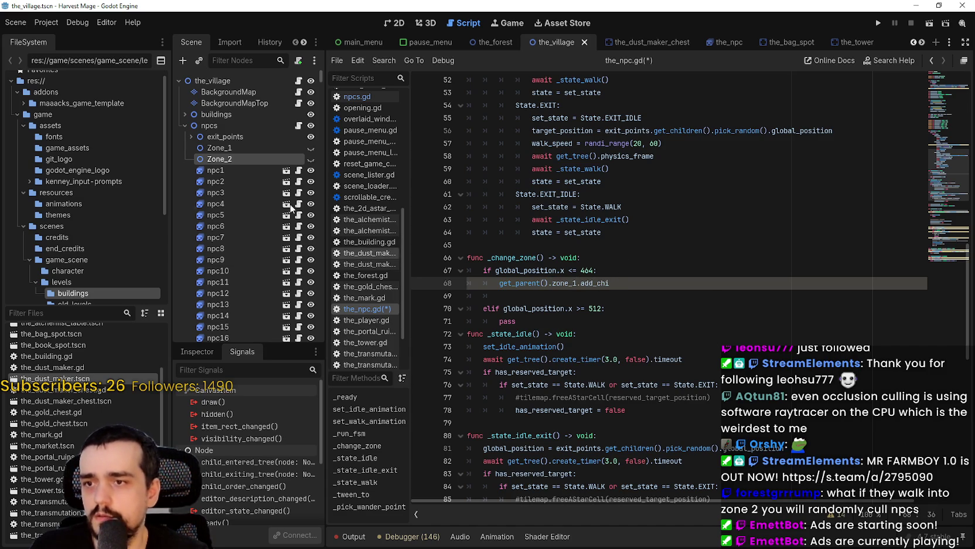
{"action": "left_click", "coordinate": [301, 126]}
{"action": "left_click", "coordinate": [563, 178]}
Try a zone_1.add_child() line after zone_1.show() in npcs.gd, then delete it
{"action": "left_click", "coordinate": [577, 173]}
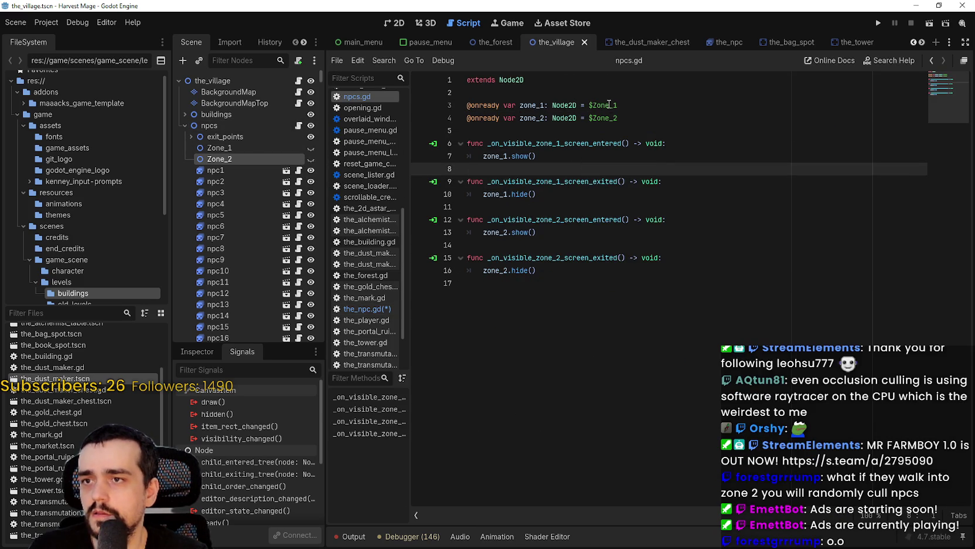
{"action": "left_click", "coordinate": [559, 234]}
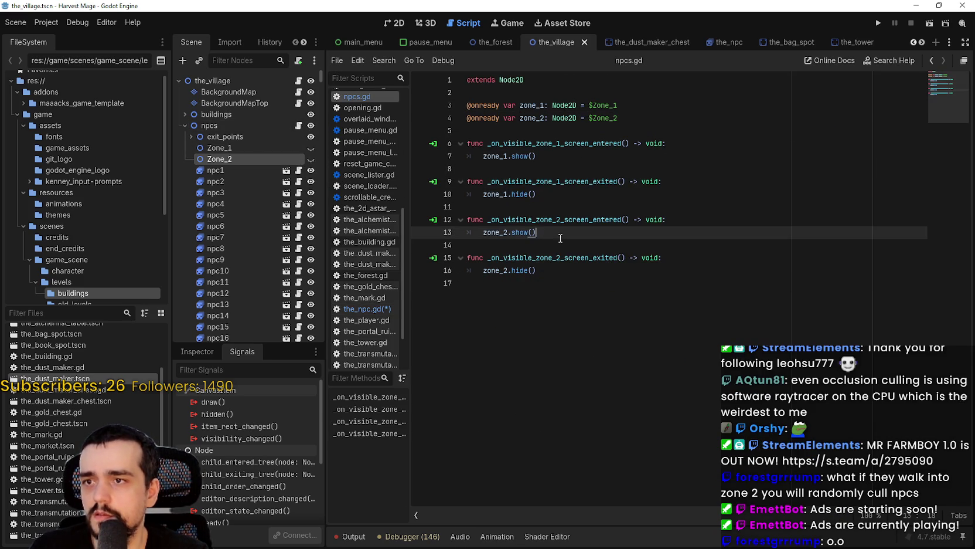
{"action": "left_click", "coordinate": [564, 153]}
{"action": "key", "text": "Return"}
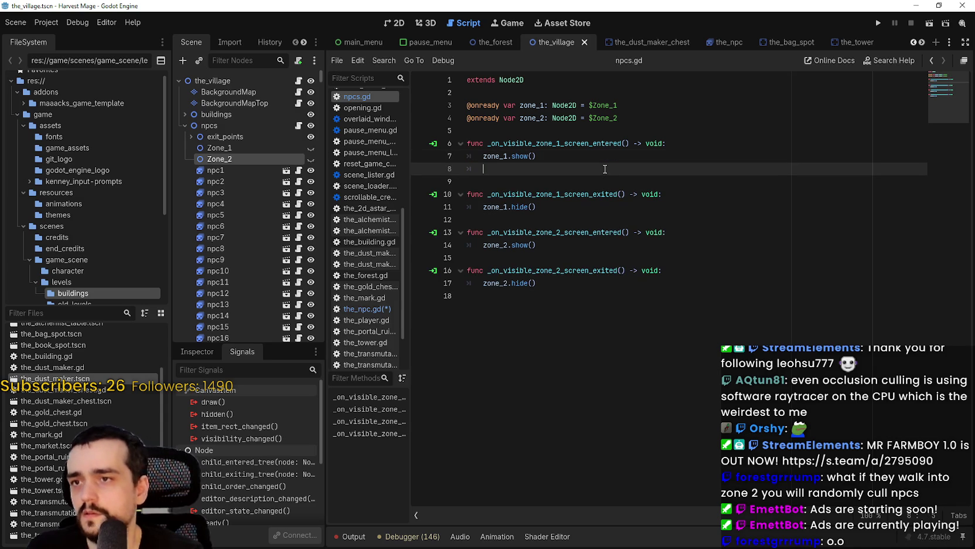
{"action": "type", "text": "zone_1.add_"}
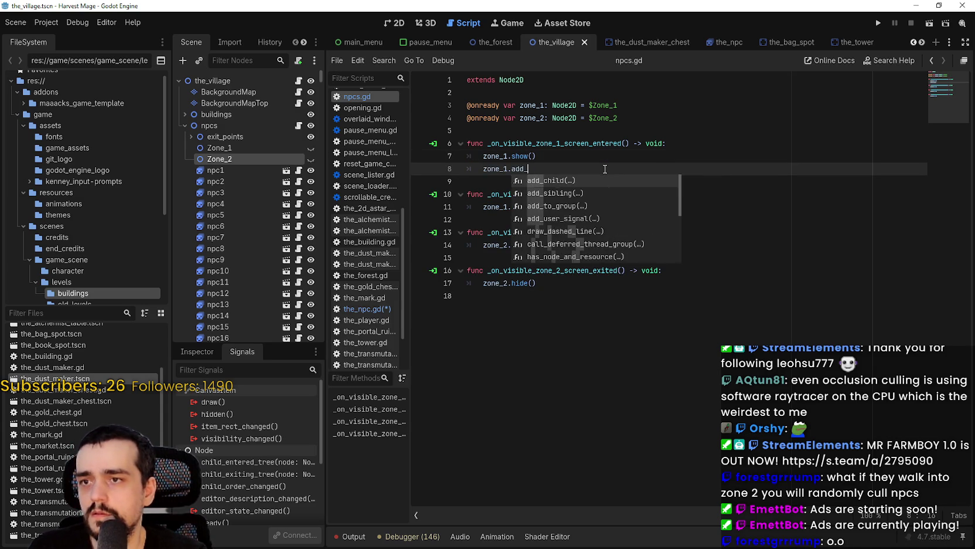
{"action": "key", "text": "Return"}
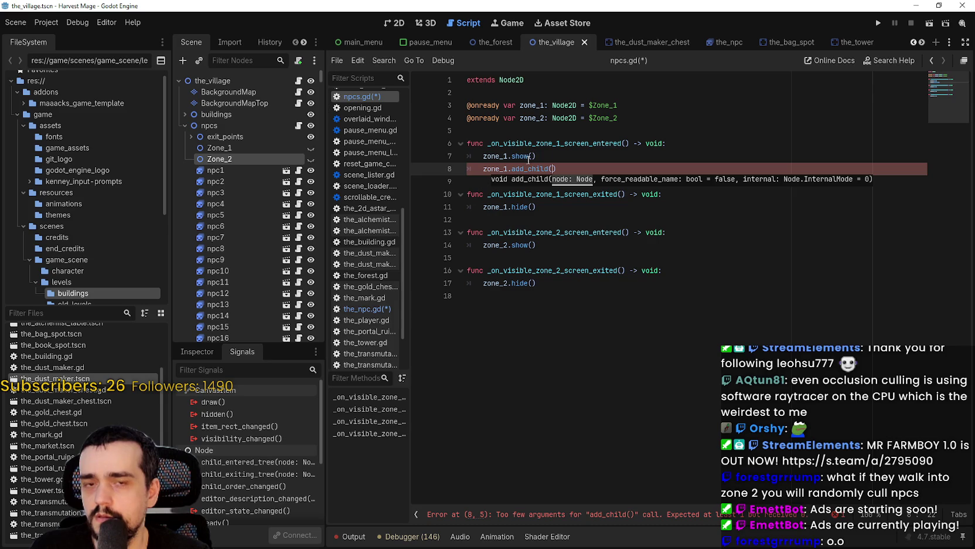
{"action": "mouse_move", "coordinate": [566, 171]}
{"action": "left_mouse_down"}
{"action": "mouse_move", "coordinate": [484, 157]}
{"action": "mouse_move", "coordinate": [497, 169]}
{"action": "left_mouse_up"}
{"action": "key", "text": "BackSpace"}
{"action": "key", "text": "BackSpace"}
{"action": "key", "text": "BackSpace"}
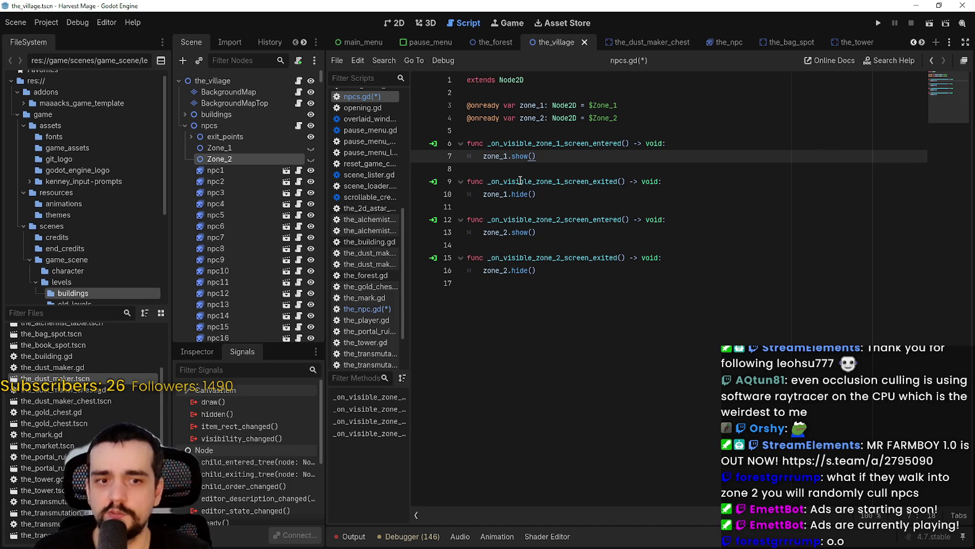
Try a zone_1.move_child() line via autocomplete, then delete it and the extra line
{"action": "key", "text": "Return"}
{"action": "type", "text": "zone"}
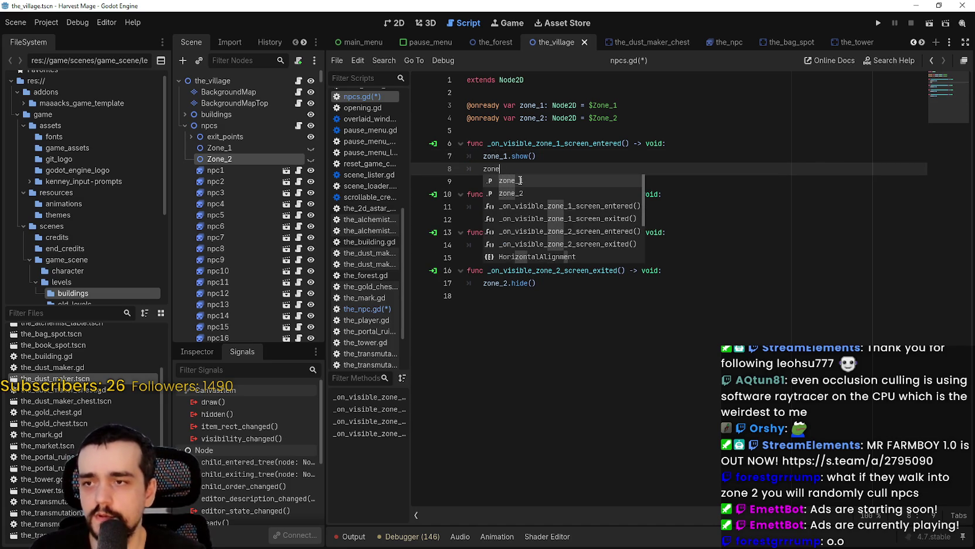
{"action": "type", "text": "_1.move"}
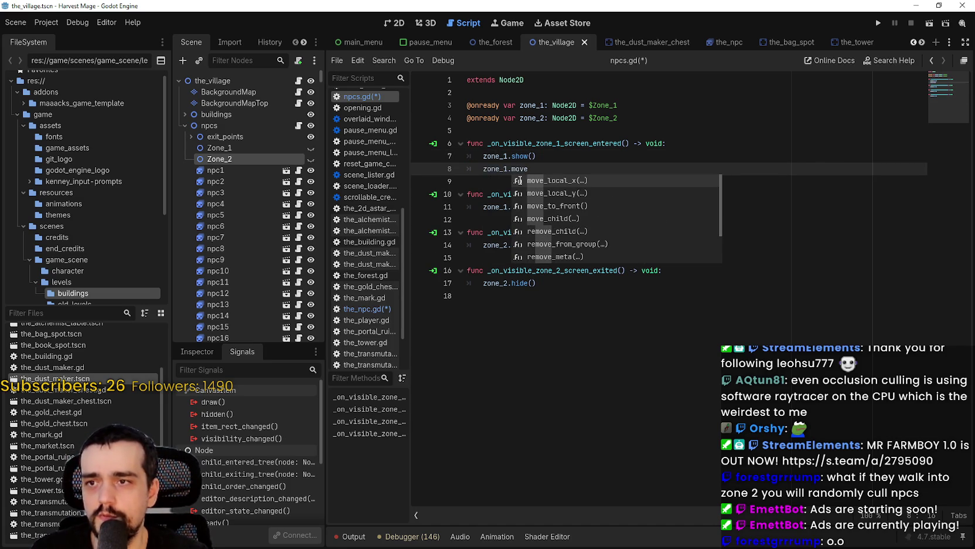
{"action": "key", "text": "Down"}
{"action": "key", "text": "Down"}
{"action": "key", "text": "Down"}
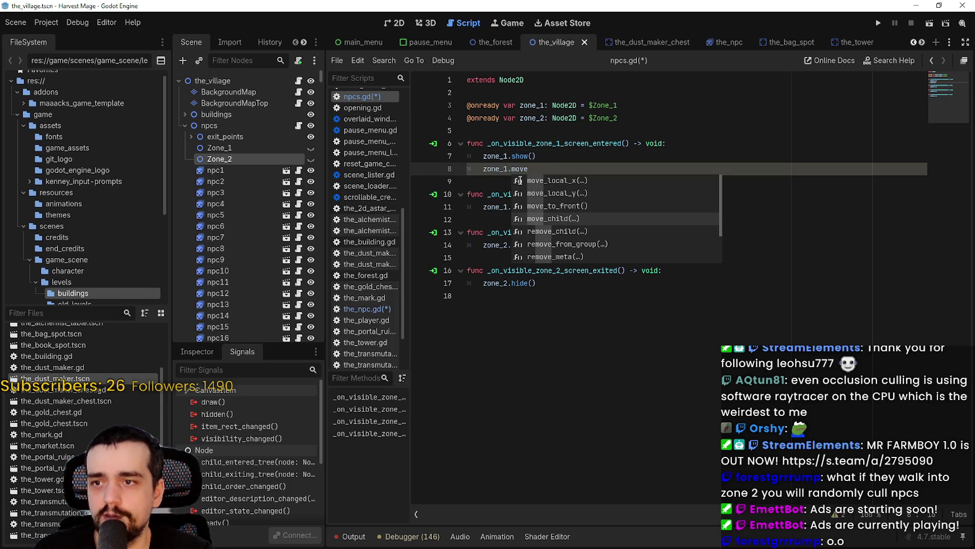
{"action": "key", "text": "Return"}
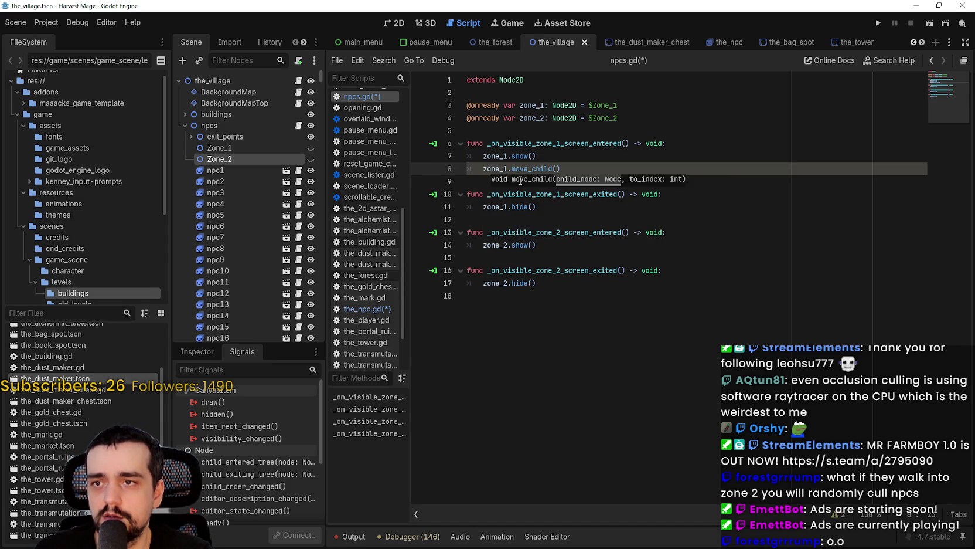
{"action": "left_click_drag", "start_coordinate": [483, 169], "coordinate": [610, 173]}
{"action": "key", "text": "ctrl+c"}
{"action": "key", "text": "BackSpace"}
{"action": "key", "text": "BackSpace"}
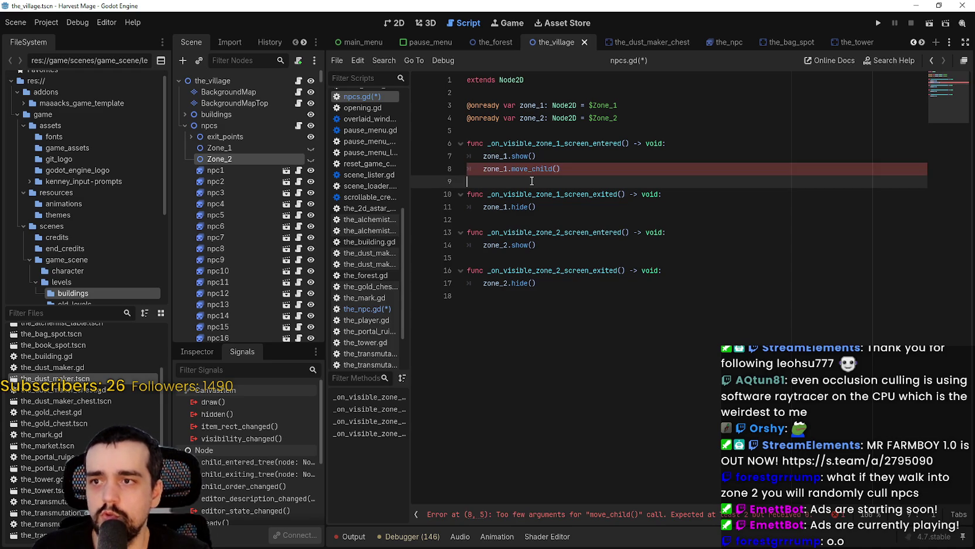
{"action": "key", "text": "Delete"}
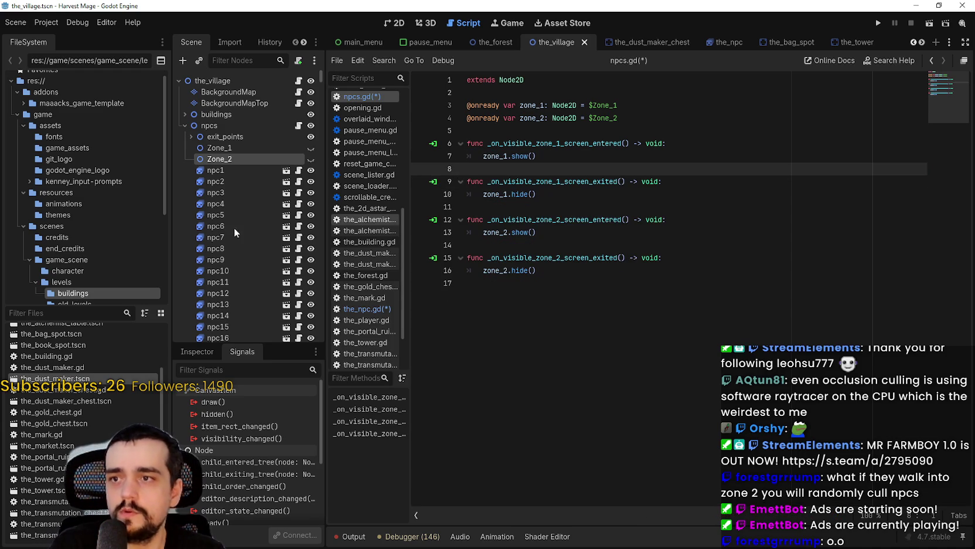
Turn line 68 into get_parent().zone_1.move_child(self)
{"action": "left_click", "coordinate": [367, 309]}
{"action": "type", "text": "get_parent().zone_1.add_chi"}
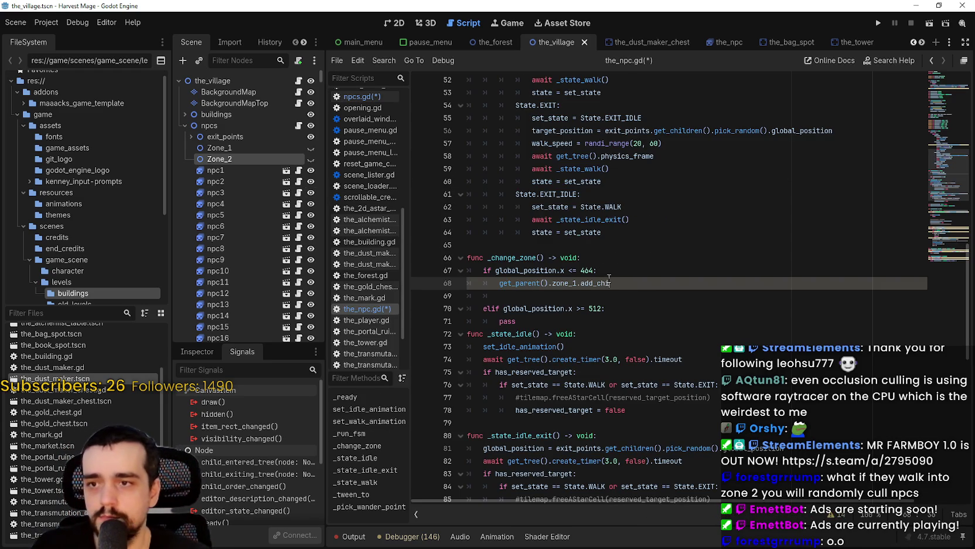
{"action": "double_click", "coordinate": [587, 284]}
{"action": "key", "text": "ctrl+v"}
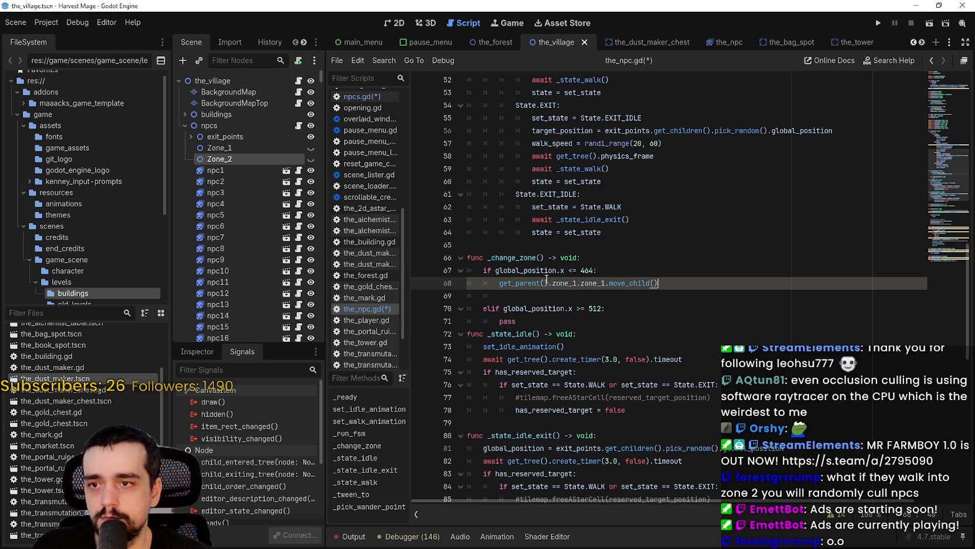
{"action": "double_click", "coordinate": [574, 283]}
{"action": "key", "text": "Delete"}
{"action": "key", "text": "Delete"}
{"action": "left_click", "coordinate": [528, 268]}
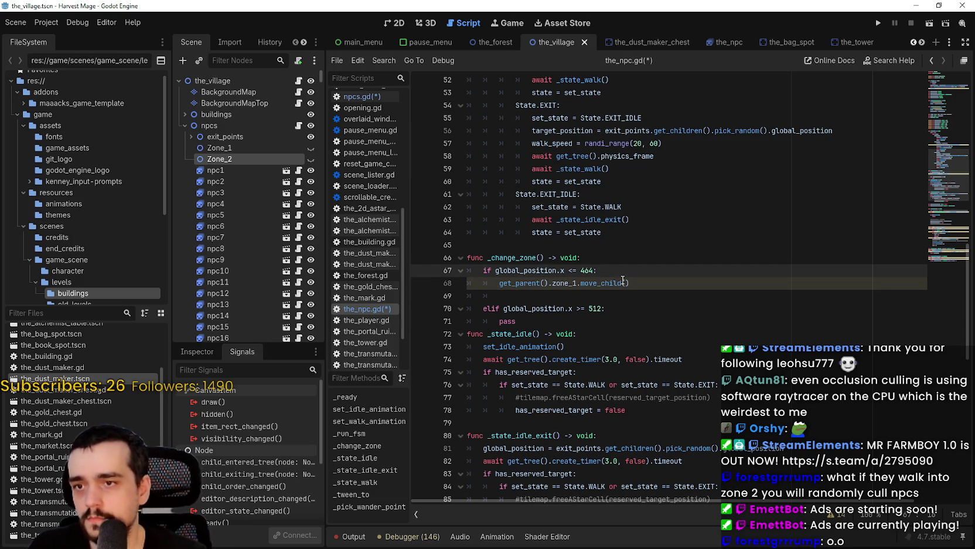
{"action": "left_click", "coordinate": [625, 283]}
{"action": "type", "text": "self"}
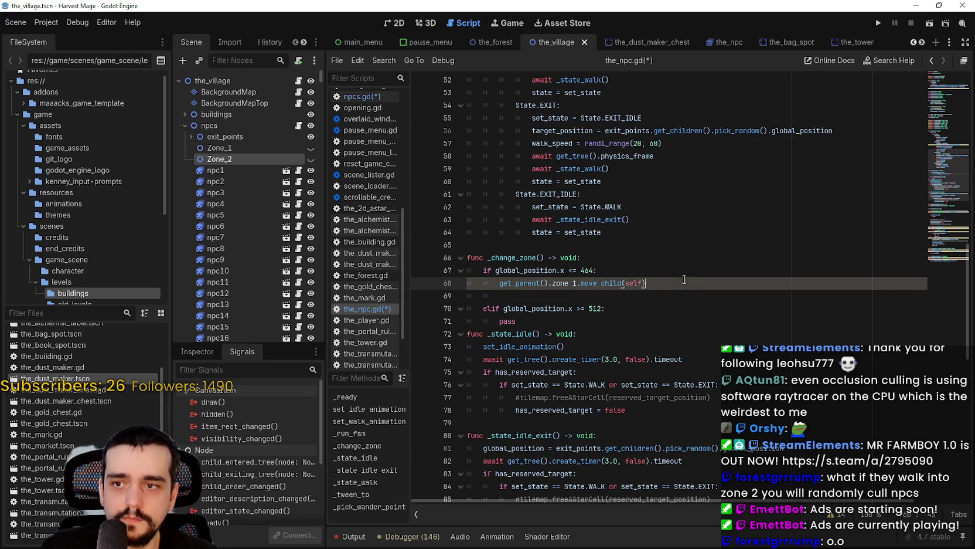
Copy that line in place of pass under the elif, changing zone_1 to zone_2
{"action": "left_click_drag", "start_coordinate": [646, 283], "coordinate": [503, 283]}
{"action": "key", "text": "ctrl+c"}
{"action": "left_click_drag", "start_coordinate": [516, 321], "coordinate": [501, 322]}
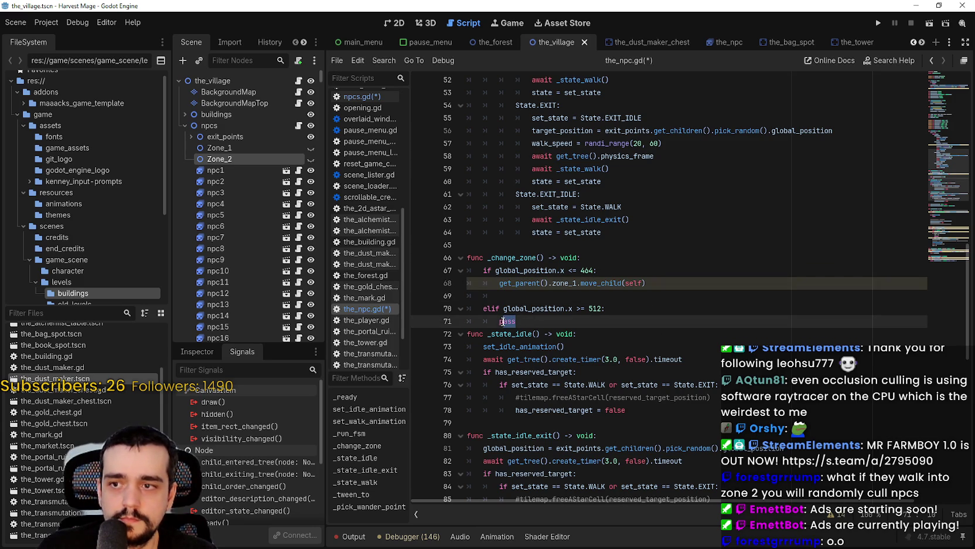
{"action": "key", "text": "ctrl+v"}
{"action": "key", "text": "Left"}
{"action": "key", "text": "Left"}
{"action": "key", "text": "Left"}
{"action": "key", "text": "BackSpace"}
{"action": "type", "text": "2"}
{"action": "key", "text": "End"}
Remove the blank line before elif, tidy the following line, and save the_npc.gd
{"action": "left_click", "coordinate": [649, 299]}
{"action": "key", "text": "BackSpace"}
{"action": "left_click", "coordinate": [674, 311]}
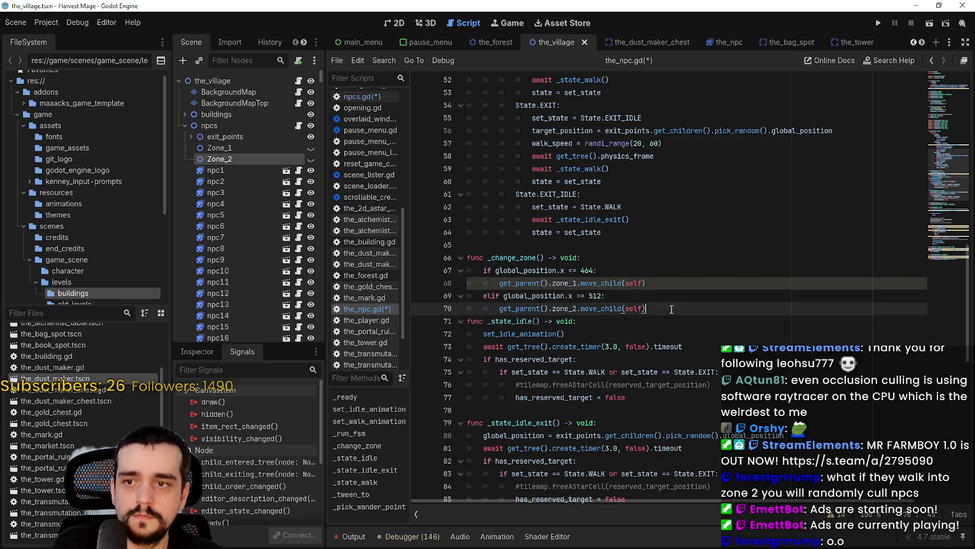
{"action": "key", "text": "Return"}
{"action": "key", "text": "BackSpace"}
{"action": "key", "text": "BackSpace"}
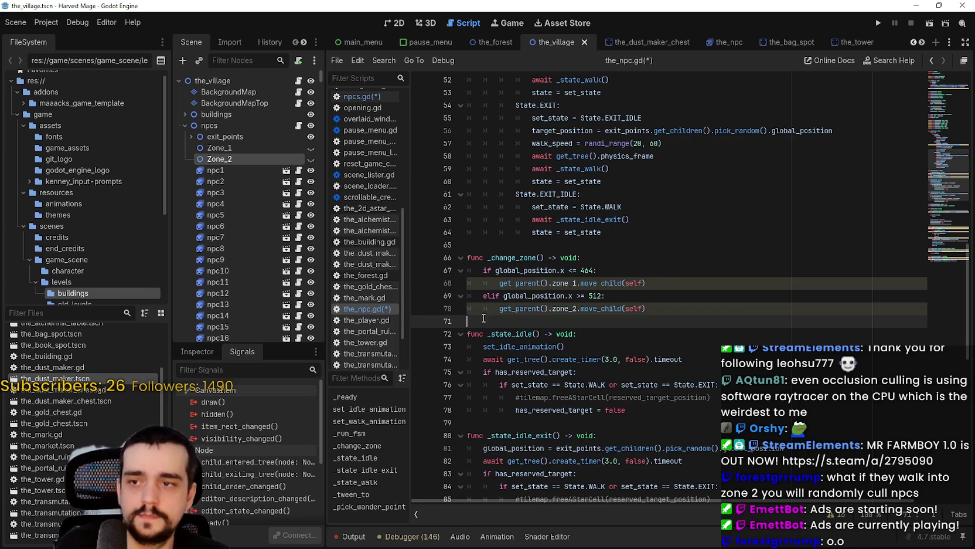
{"action": "key", "text": "ctrl+s"}
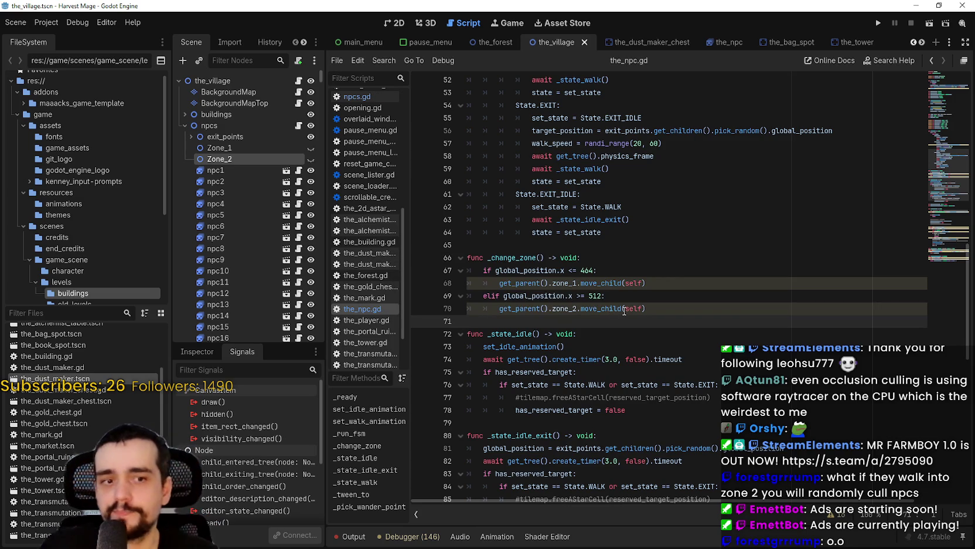
Copy the _change_zone() function name from line 66
{"action": "left_click_drag", "start_coordinate": [487, 258], "coordinate": [544, 258]}
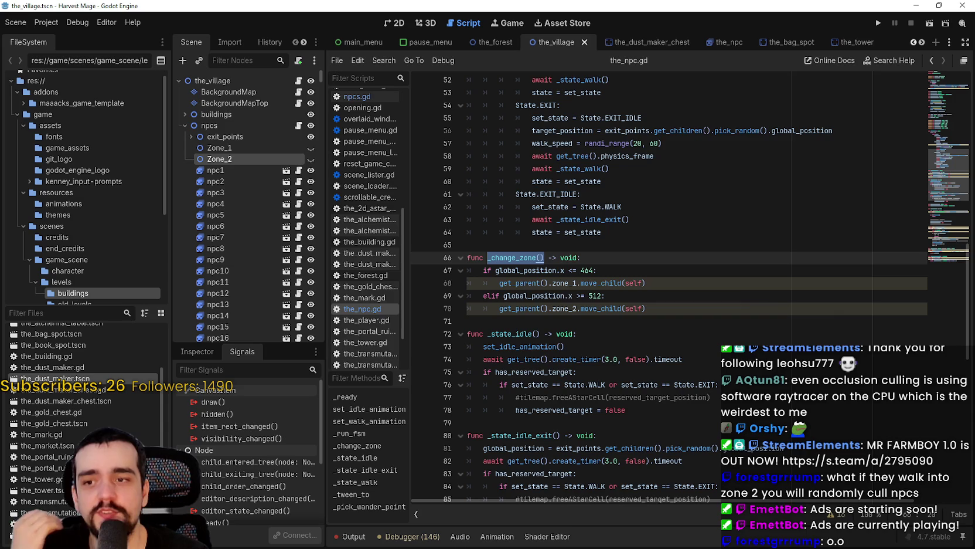
{"action": "double_click", "coordinate": [500, 258]}
{"action": "left_click_drag", "start_coordinate": [546, 253], "coordinate": [545, 258]}
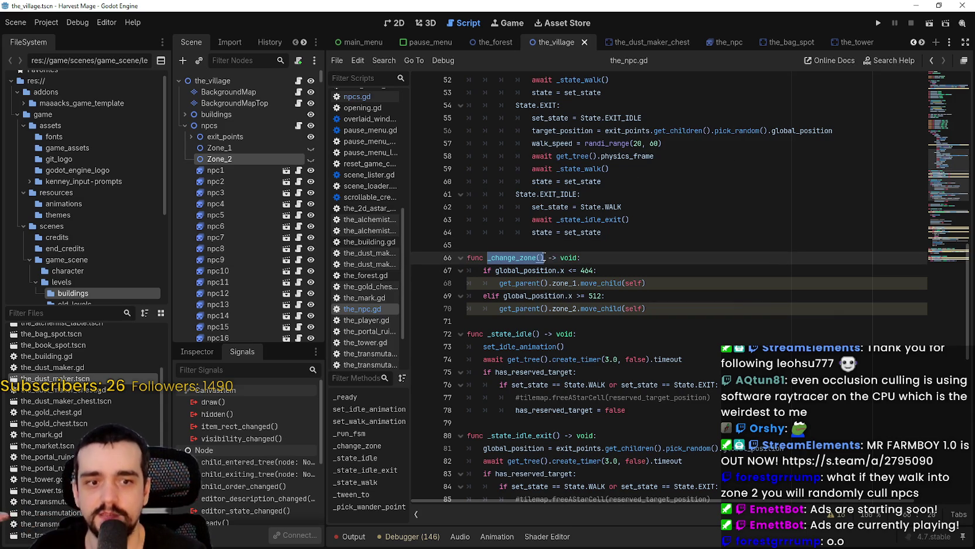
{"action": "right_click", "coordinate": [534, 268]}
{"action": "key", "text": "Escape"}
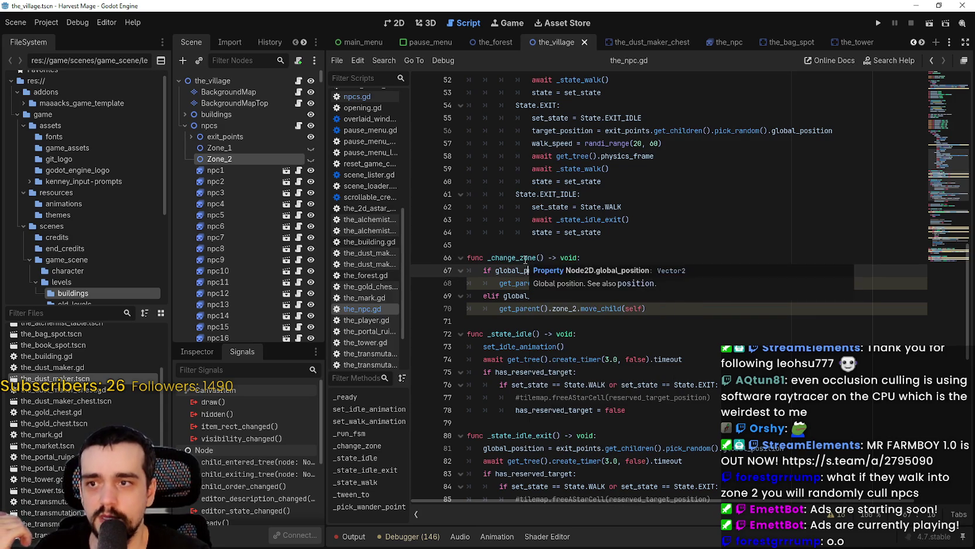
{"action": "left_click_drag", "start_coordinate": [487, 257], "coordinate": [545, 257]}
{"action": "right_click", "coordinate": [526, 260]}
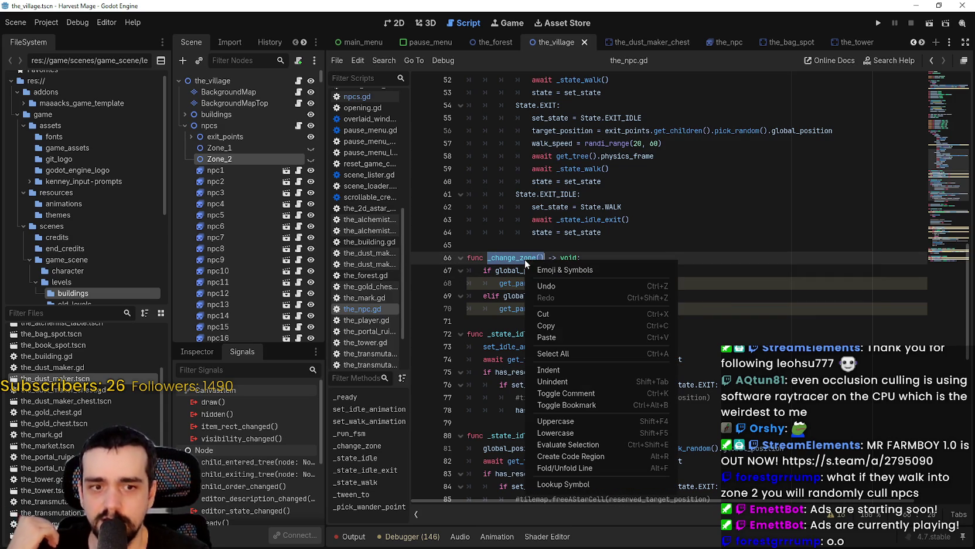
{"action": "left_click", "coordinate": [557, 325]}
Copy the _change_zone name again and scroll down toward func _state_walk
{"action": "left_click", "coordinate": [560, 321]}
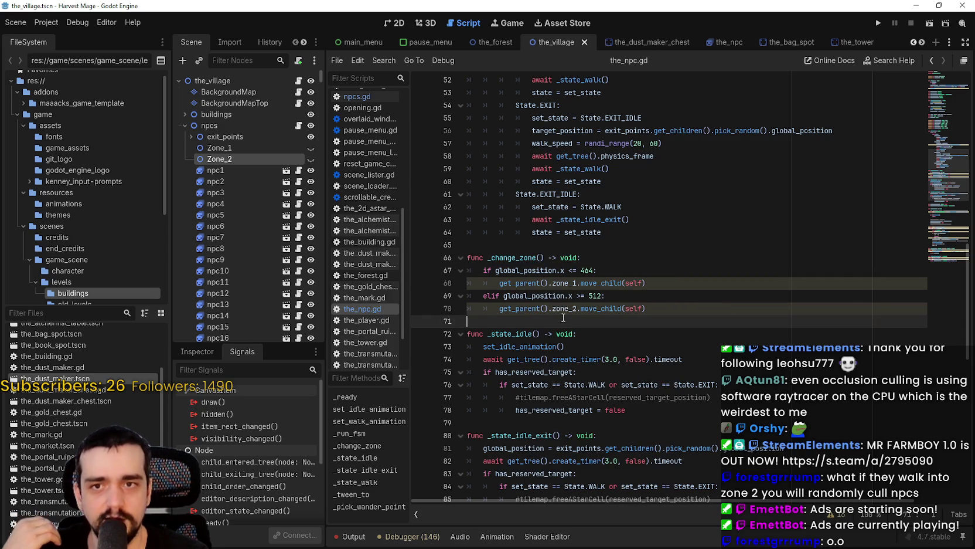
{"action": "mouse_move", "coordinate": [942, 159]}
{"action": "left_mouse_down"}
{"action": "mouse_move", "coordinate": [950, 215]}
{"action": "mouse_move", "coordinate": [927, 167]}
{"action": "mouse_move", "coordinate": [926, 125]}
{"action": "left_mouse_up"}
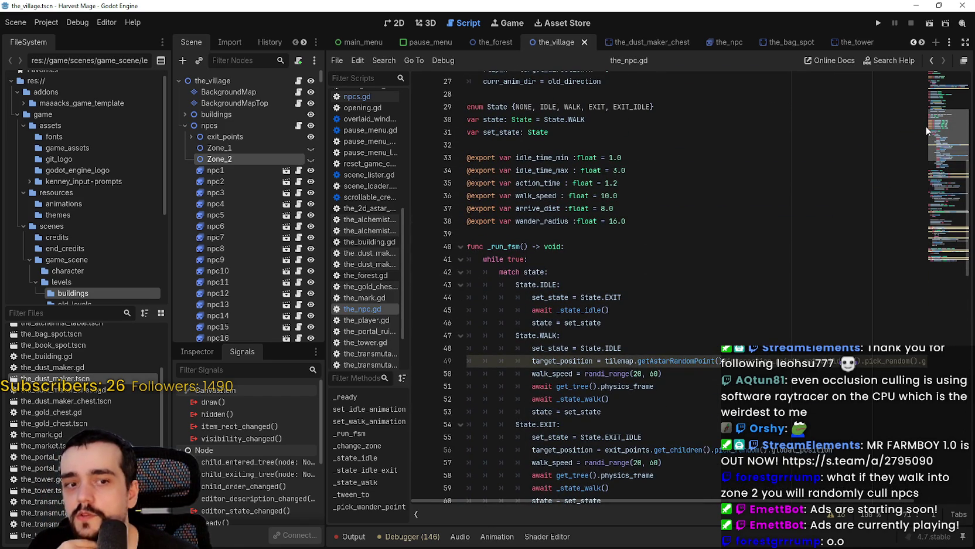
{"action": "mouse_move", "coordinate": [926, 126]}
{"action": "left_mouse_down"}
{"action": "mouse_move", "coordinate": [926, 245]}
{"action": "mouse_move", "coordinate": [922, 158]}
{"action": "left_mouse_up"}
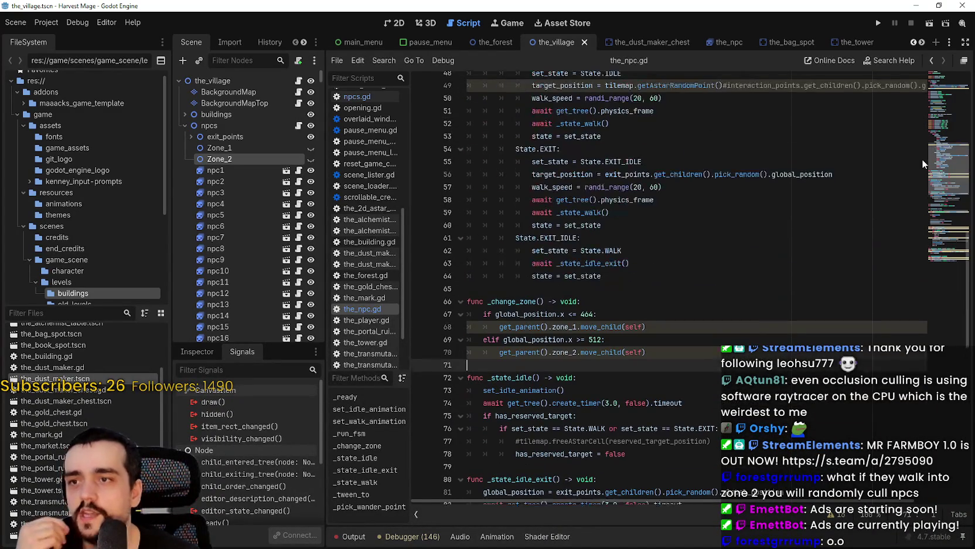
{"action": "left_click", "coordinate": [528, 302]}
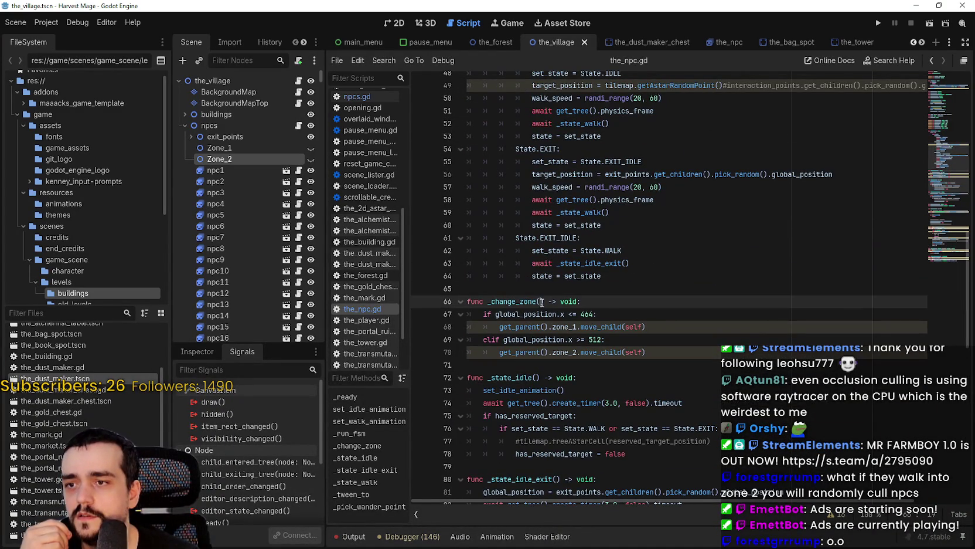
{"action": "double_click", "coordinate": [528, 302]}
{"action": "right_click", "coordinate": [537, 303]}
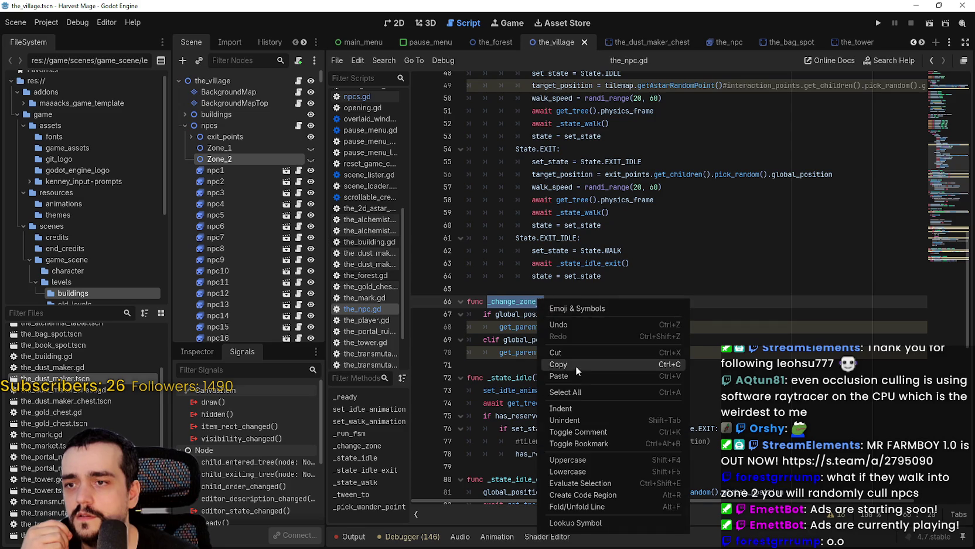
{"action": "left_click", "coordinate": [576, 365]}
{"action": "scroll", "coordinate": [574, 352], "scroll_direction": "down", "scroll_amount": 1}
{"action": "scroll", "coordinate": [574, 352], "scroll_direction": "down", "scroll_amount": 12}
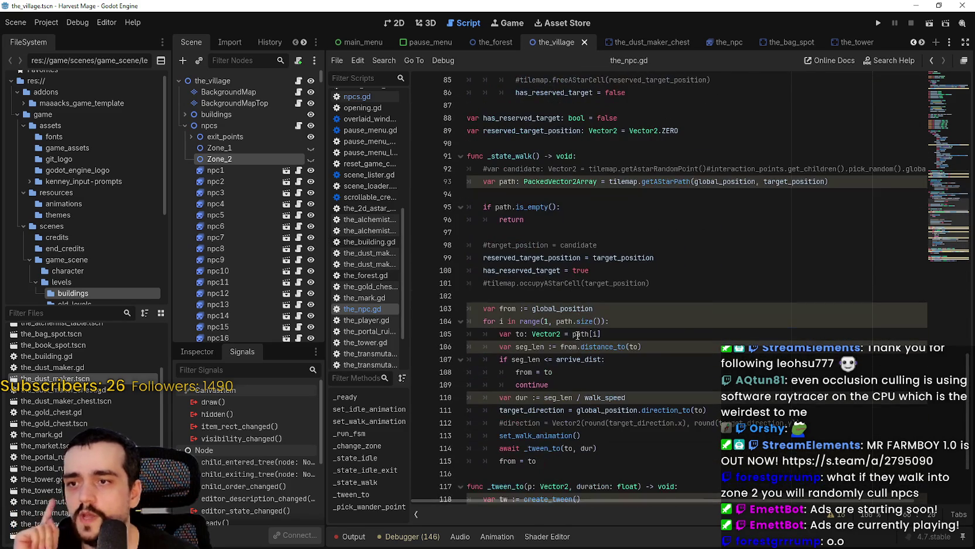
Insert _change_zone() after from = to on line 115 of the walk loop and save
{"action": "scroll", "coordinate": [577, 333], "scroll_direction": "down", "scroll_amount": 3}
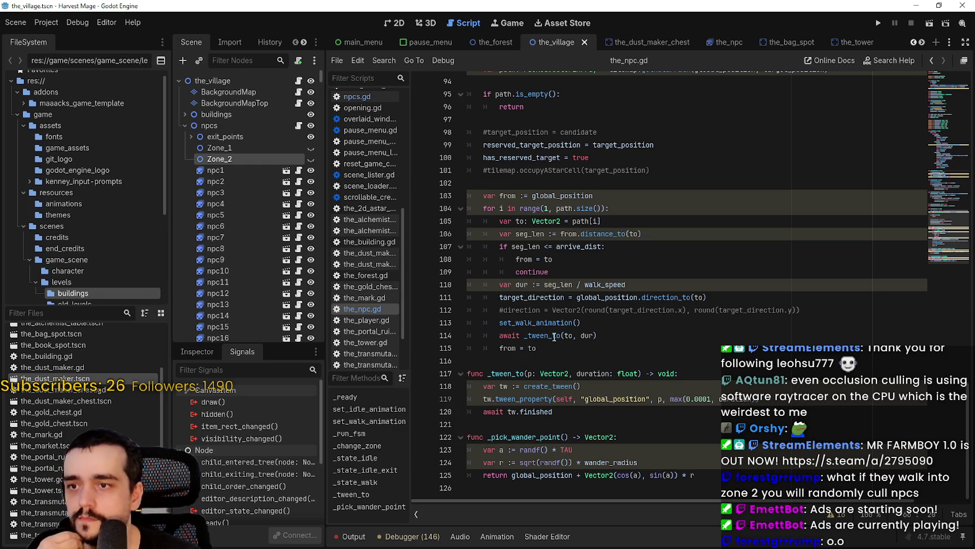
{"action": "double_click", "coordinate": [556, 327]}
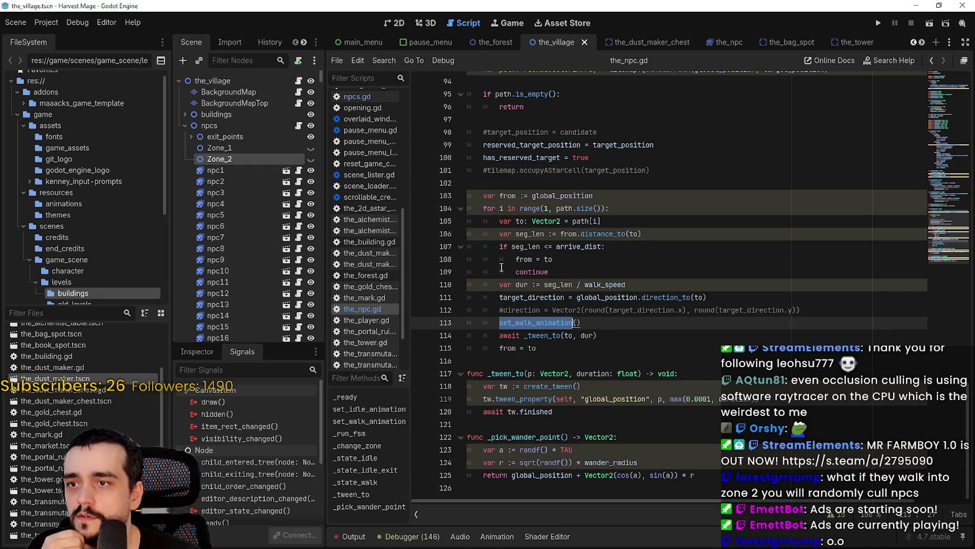
{"action": "left_click_drag", "start_coordinate": [515, 259], "coordinate": [557, 259]}
{"action": "left_click_drag", "start_coordinate": [499, 297], "coordinate": [696, 298]}
{"action": "double_click", "coordinate": [517, 324]}
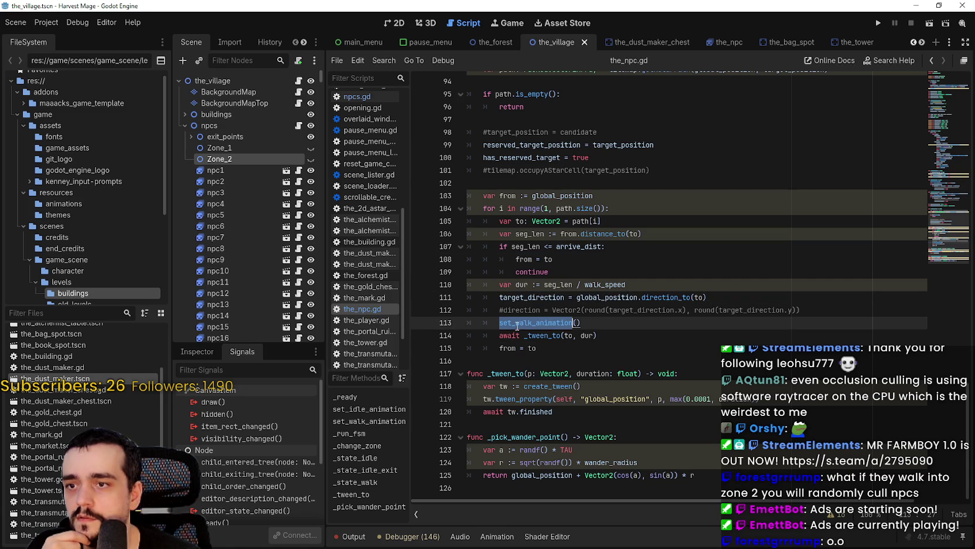
{"action": "left_click", "coordinate": [551, 336]}
{"action": "left_click", "coordinate": [562, 351]}
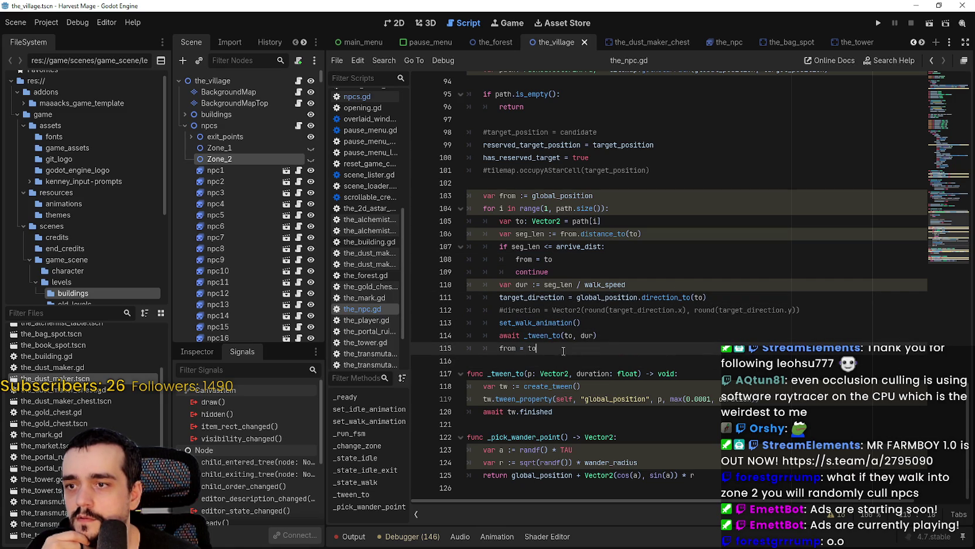
{"action": "key", "text": "Return"}
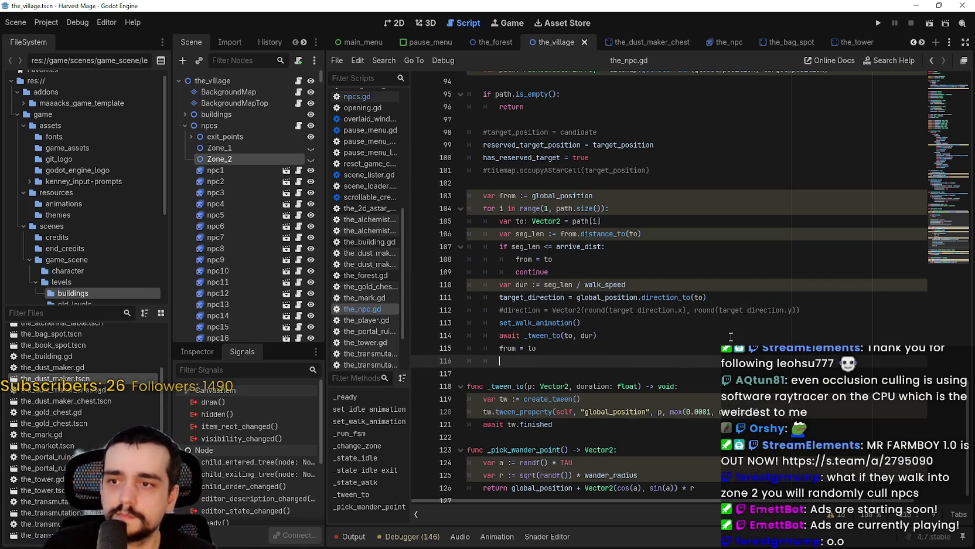
{"action": "type", "text": "_change_zone()"}
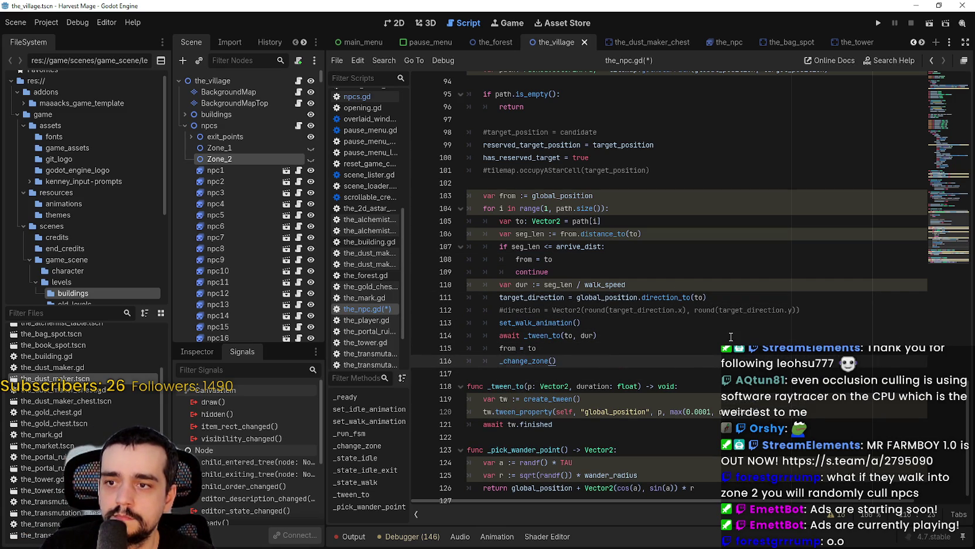
{"action": "key", "text": "ctrl+s"}
Review the new _change_zone() call on line 116, then select the npc4 node
{"action": "double_click", "coordinate": [531, 347]}
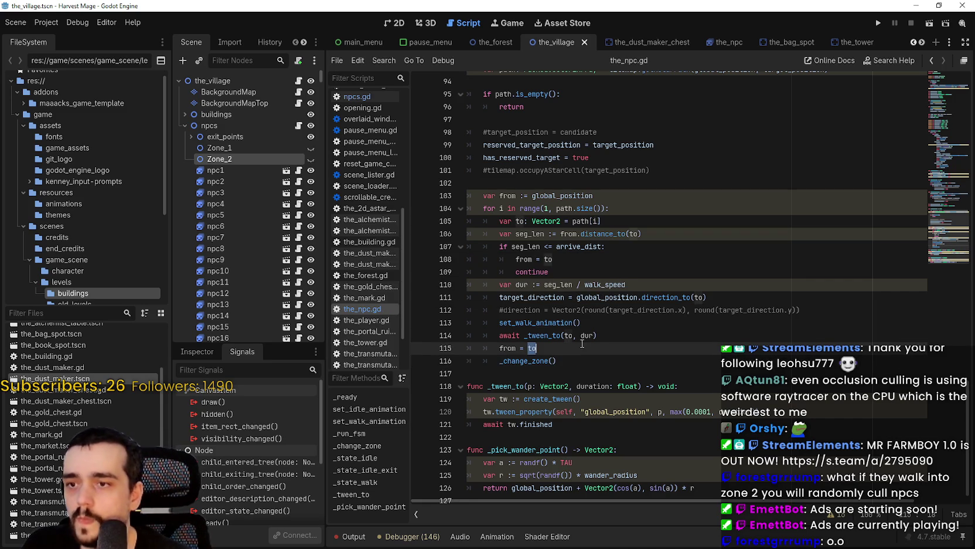
{"action": "left_click_drag", "start_coordinate": [502, 361], "coordinate": [596, 358]}
{"action": "left_click", "coordinate": [599, 358]}
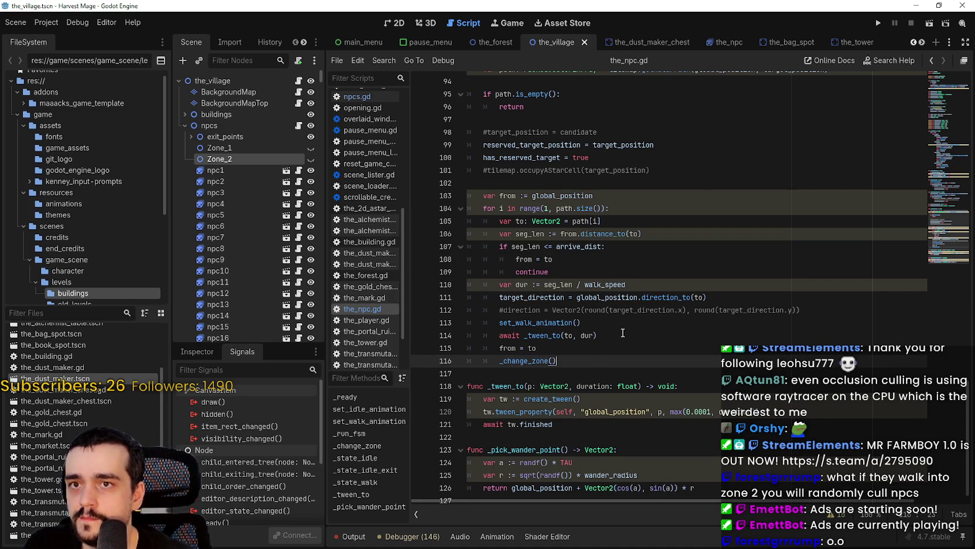
{"action": "left_click", "coordinate": [219, 201]}
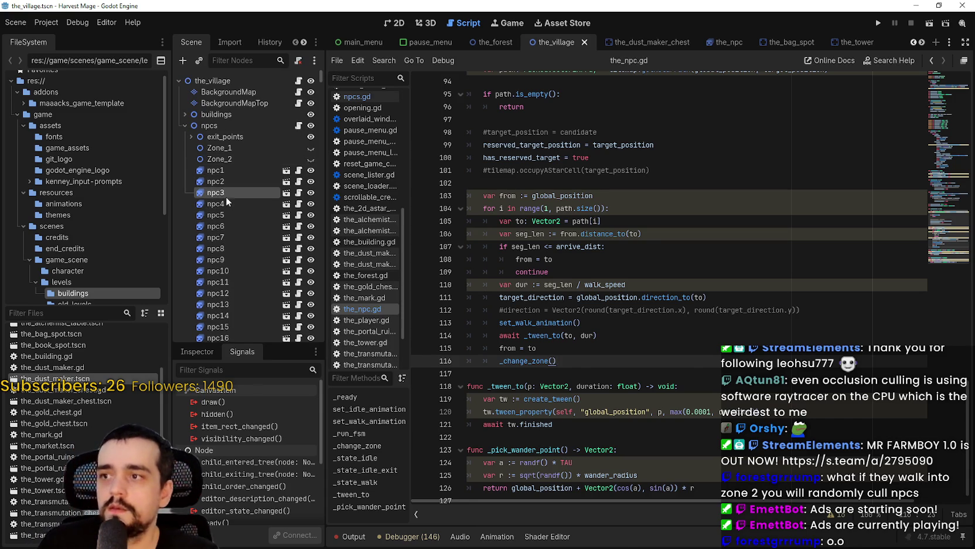
Delete the extra nodes npc6 through npc1014 under npcs and save the village scene
{"action": "left_click_drag", "start_coordinate": [318, 75], "coordinate": [325, 74]}
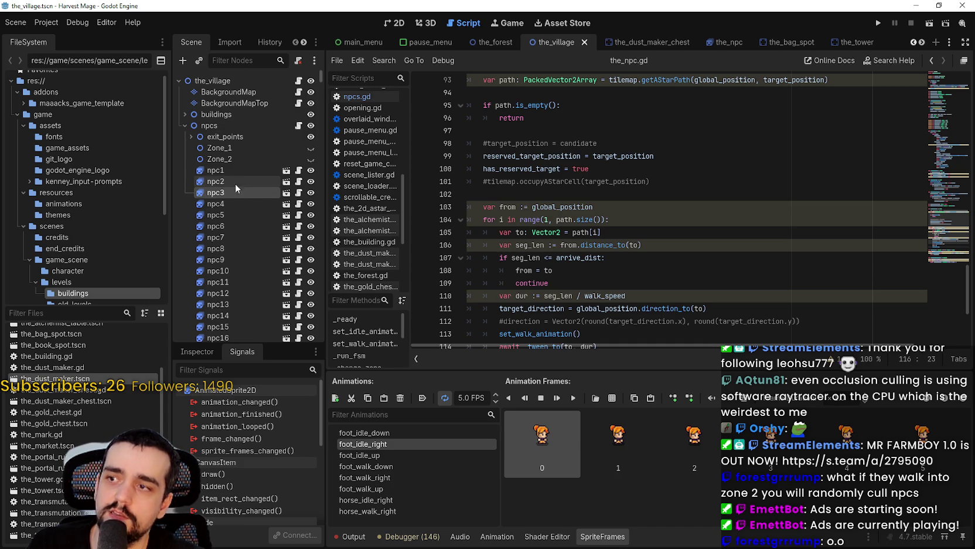
{"action": "left_click_drag", "start_coordinate": [320, 75], "coordinate": [312, 340]}
{"action": "left_click", "coordinate": [223, 287], "text": "shift"}
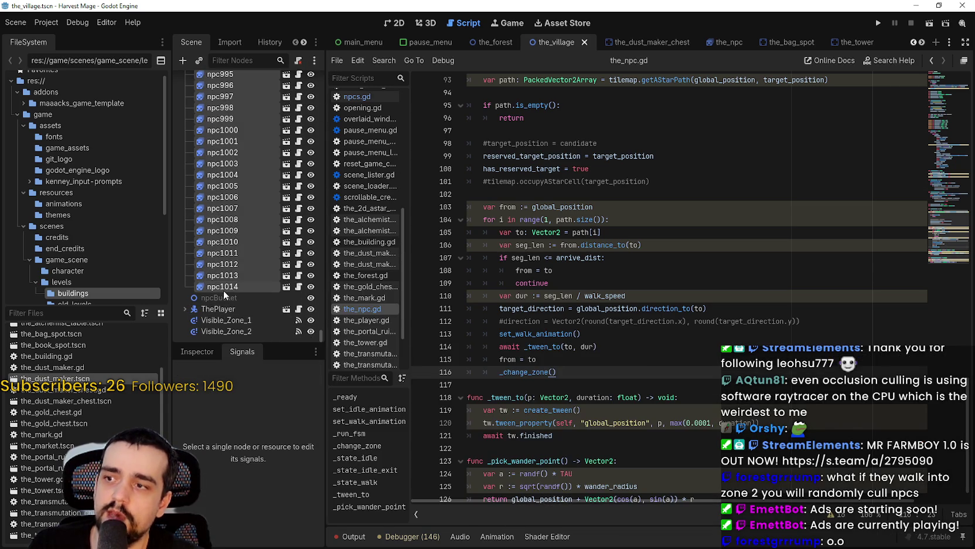
{"action": "key", "text": "Delete"}
{"action": "key", "text": "Return"}
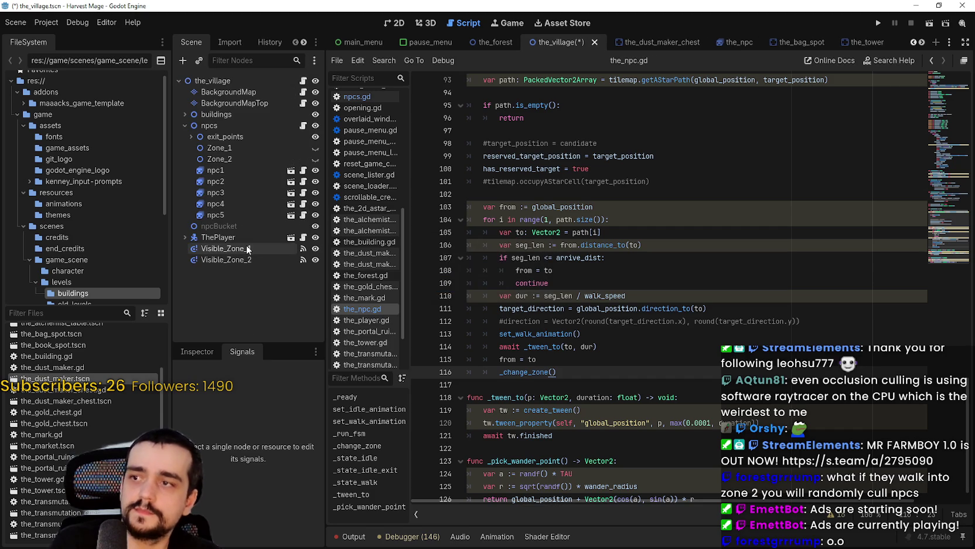
{"action": "key", "text": "ctrl+s"}
{"action": "left_click", "coordinate": [555, 274]}
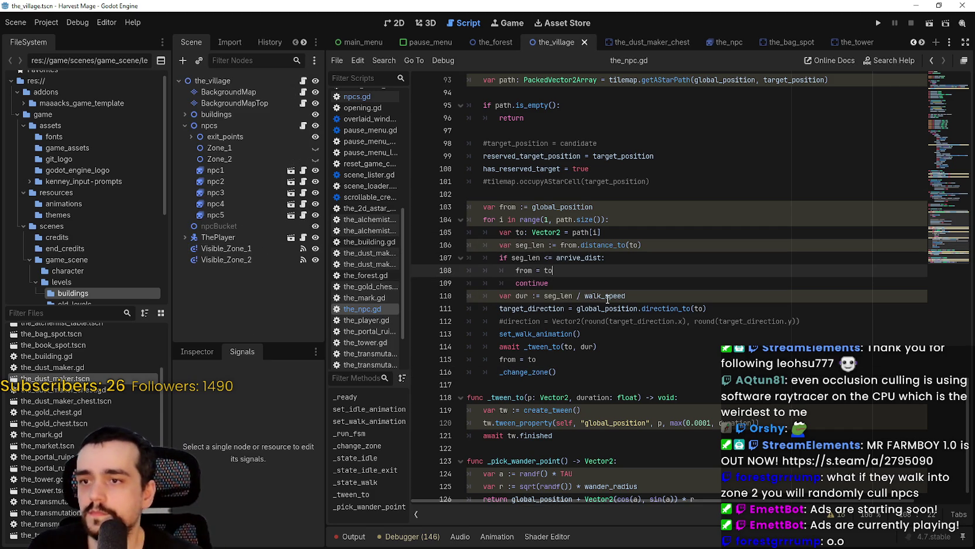
Run the game, start a New Game, and expand GameContainer > the_village > npcs in the Remote tree
{"action": "left_click", "coordinate": [874, 23]}
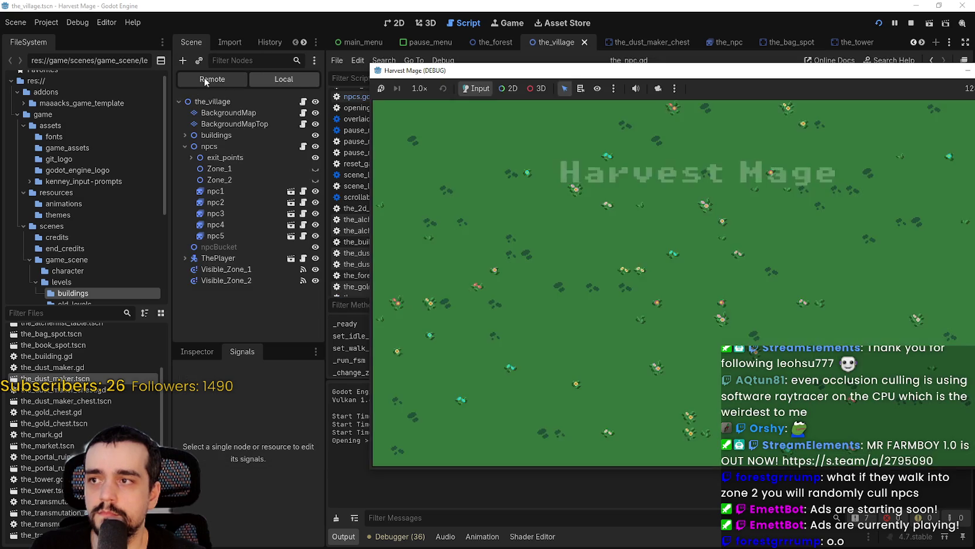
{"action": "left_click", "coordinate": [204, 76]}
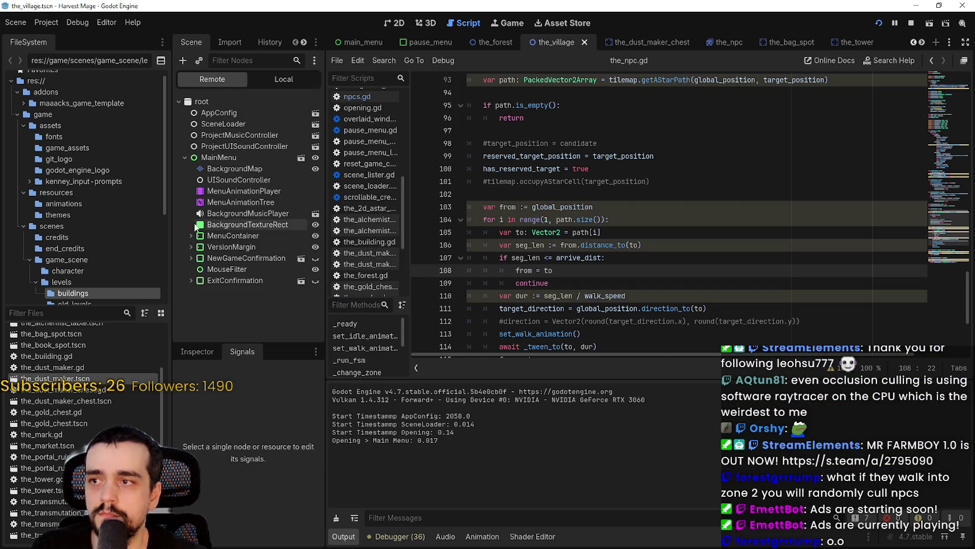
{"action": "key", "text": "alt+Tab"}
{"action": "left_click", "coordinate": [448, 252]}
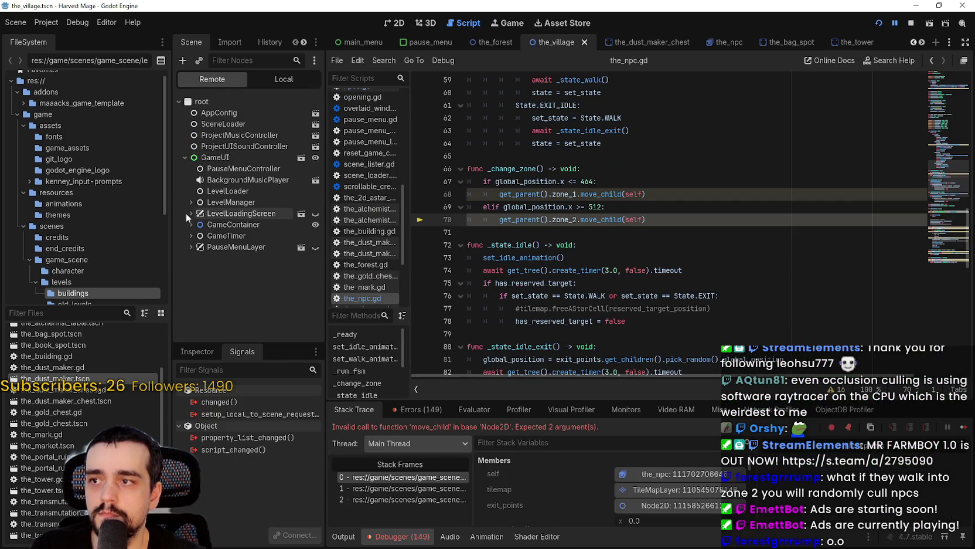
{"action": "left_click", "coordinate": [191, 225]}
{"action": "left_click", "coordinate": [196, 235]}
{"action": "scroll", "coordinate": [189, 317], "scroll_direction": "down", "scroll_amount": 1}
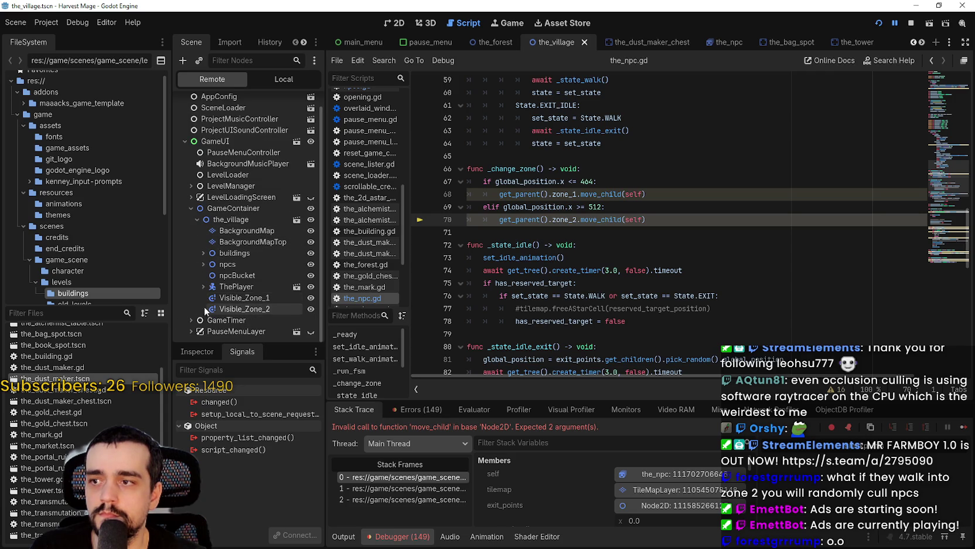
{"action": "left_click", "coordinate": [202, 265]}
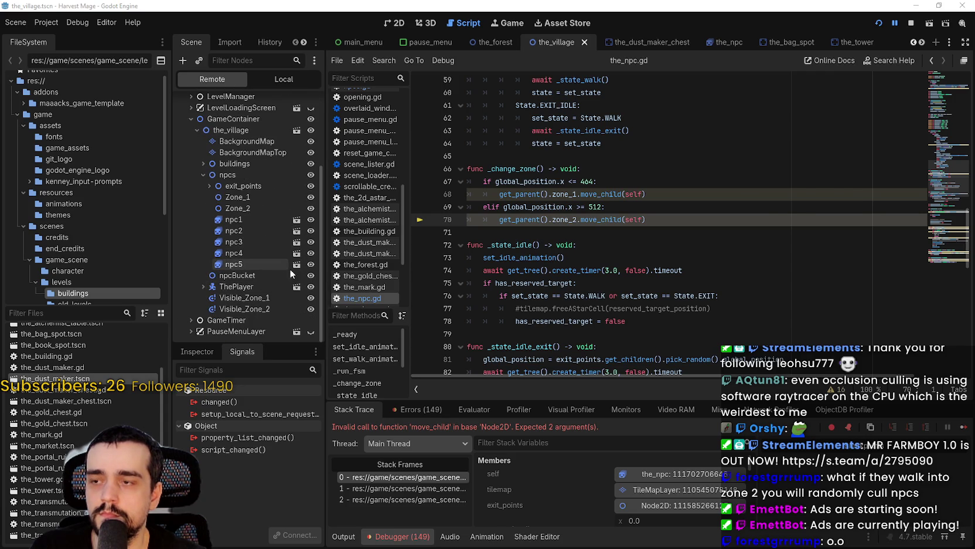
Let the game play until it halts, then inspect the move_child error at line 70
{"action": "key", "text": "alt+Tab"}
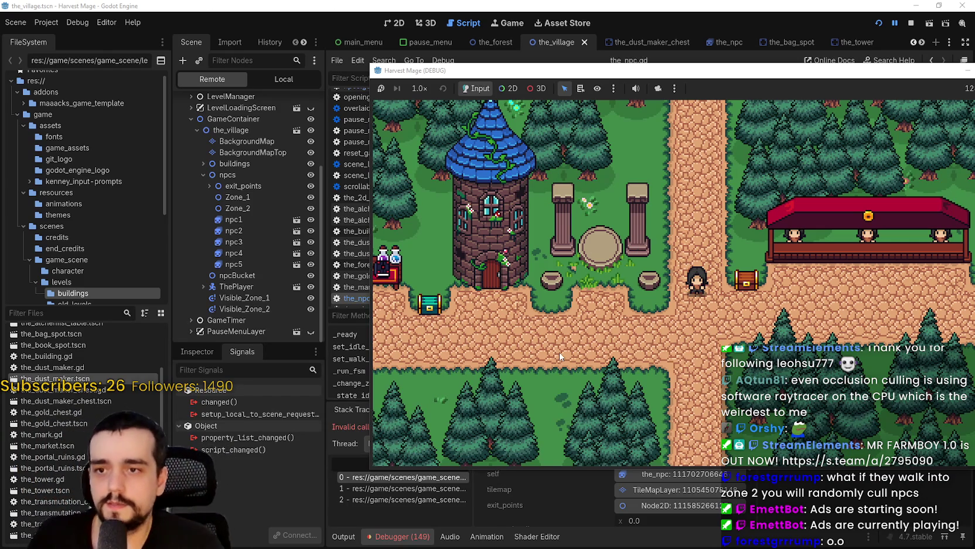
{"action": "left_click", "coordinate": [687, 13]}
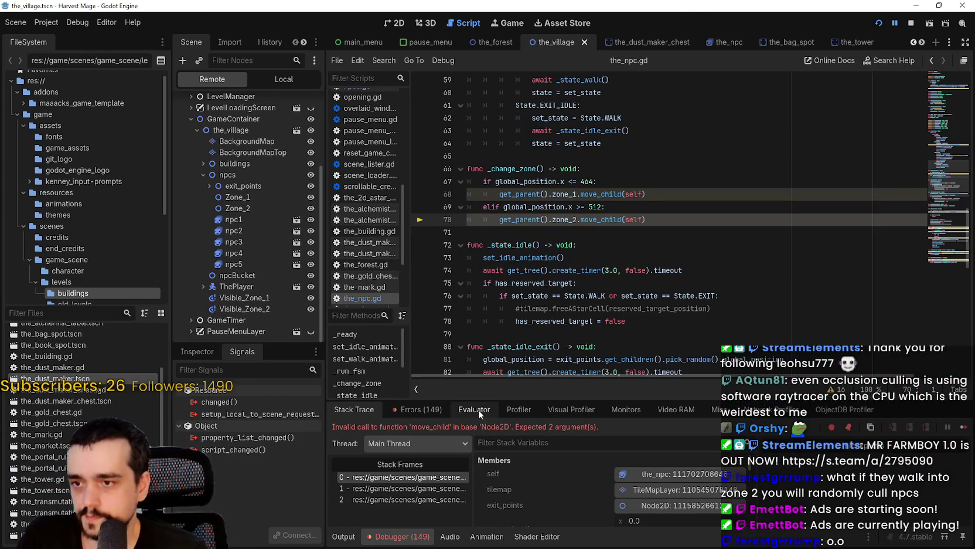
{"action": "right_click", "coordinate": [610, 222]}
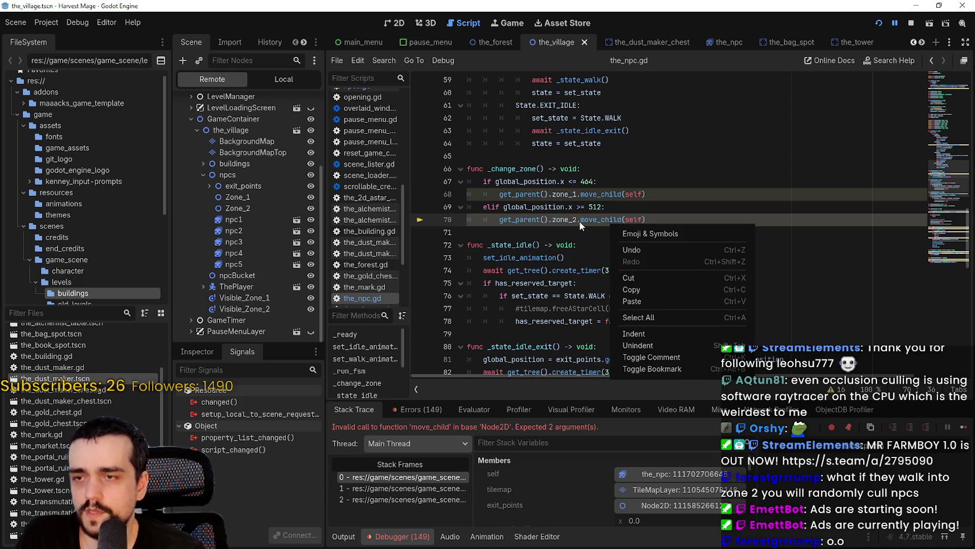
Look up the Node move_child documentation in Search Help
{"action": "key", "text": "Escape"}
{"action": "left_click", "coordinate": [136, 25]}
{"action": "left_click", "coordinate": [251, 40]}
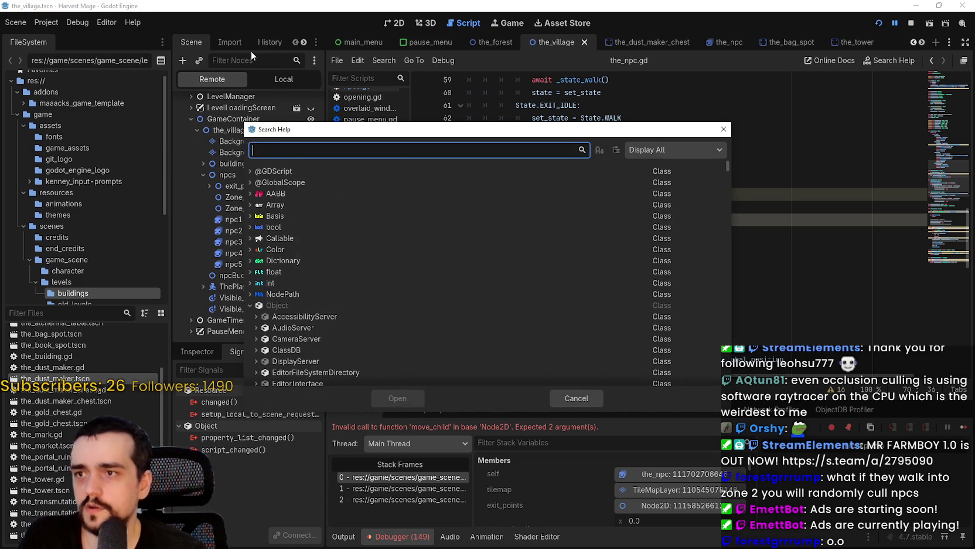
{"action": "type", "text": "move_child"}
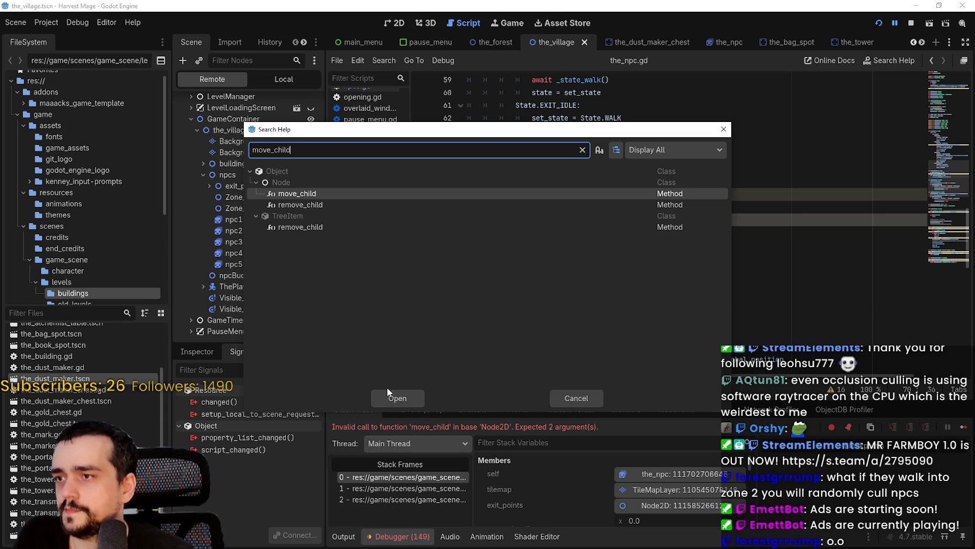
{"action": "left_click", "coordinate": [395, 401]}
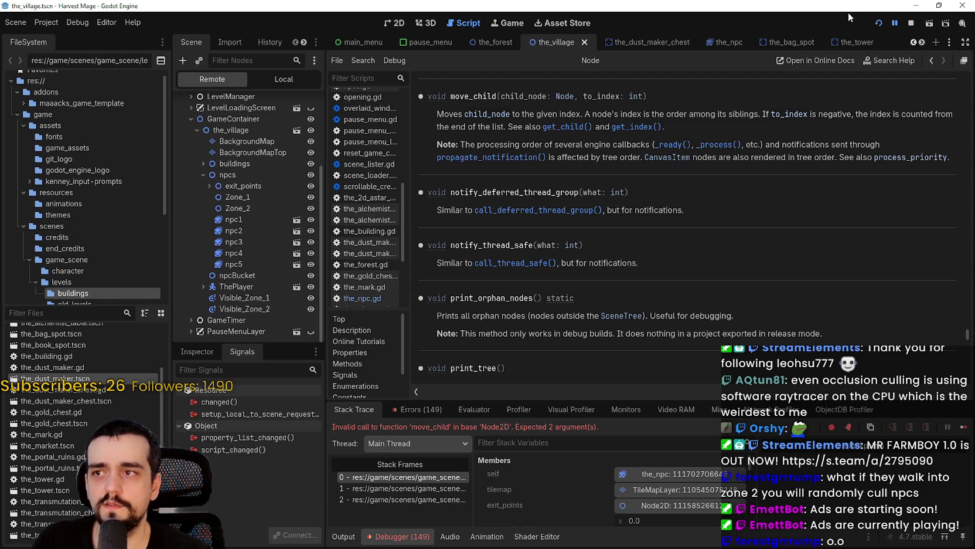
Stop the game, change both move_child calls to move_child(self, -1), and save
{"action": "left_click", "coordinate": [910, 22]}
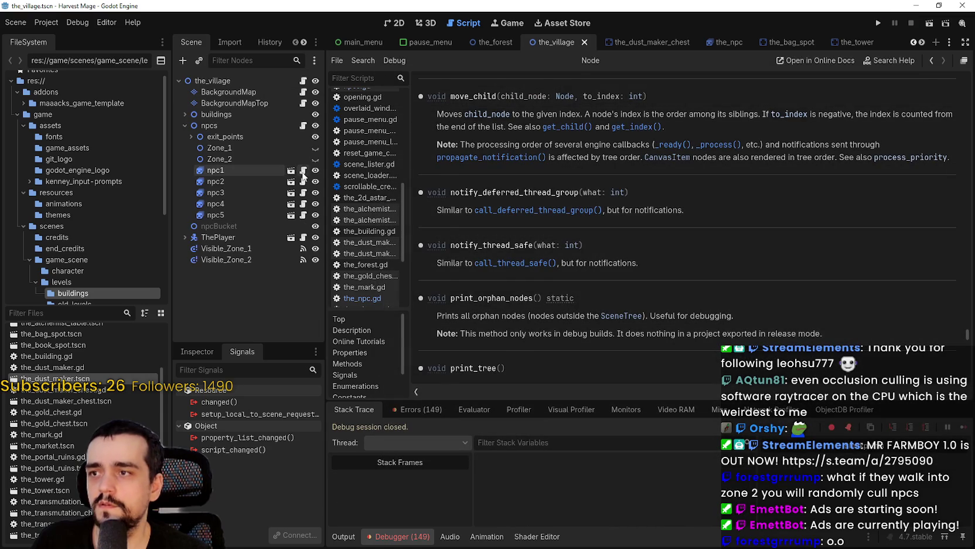
{"action": "left_click", "coordinate": [642, 194]}
{"action": "type", "text": ","}
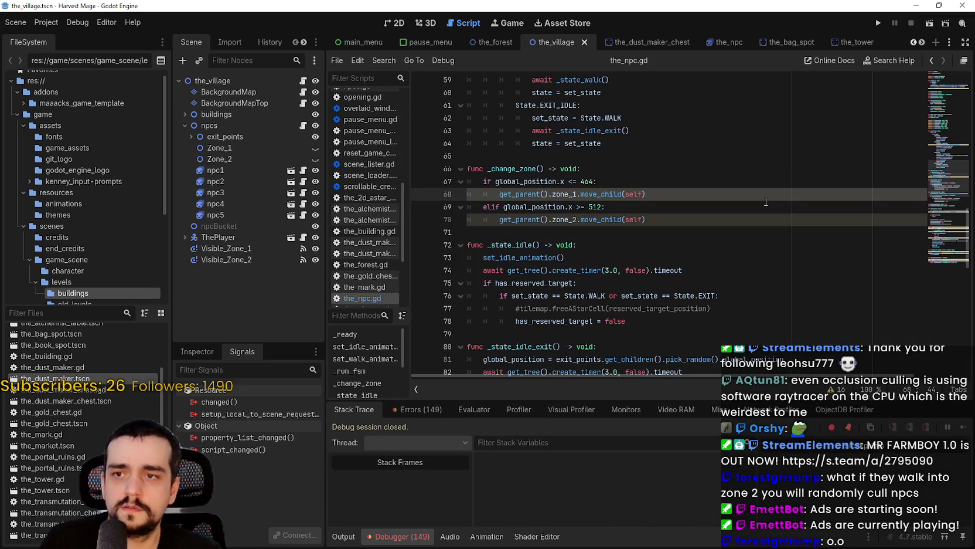
{"action": "type", "text": " -1"}
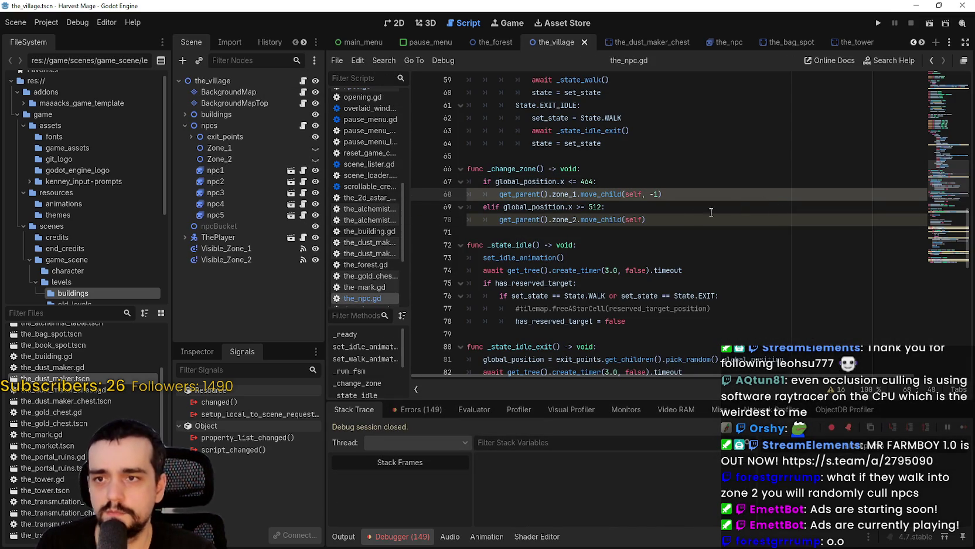
{"action": "left_click", "coordinate": [642, 218]}
{"action": "type", "text": ", -1"}
{"action": "key", "text": "ctrl+s"}
{"action": "left_click", "coordinate": [680, 155]}
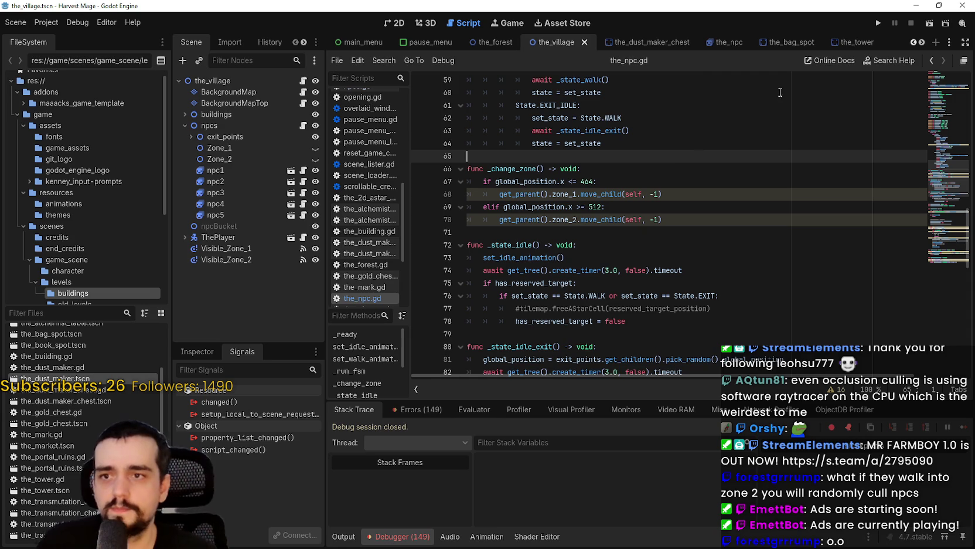
Rerun the game with New Game and expand the Remote tree down to npcs
{"action": "left_click", "coordinate": [872, 22]}
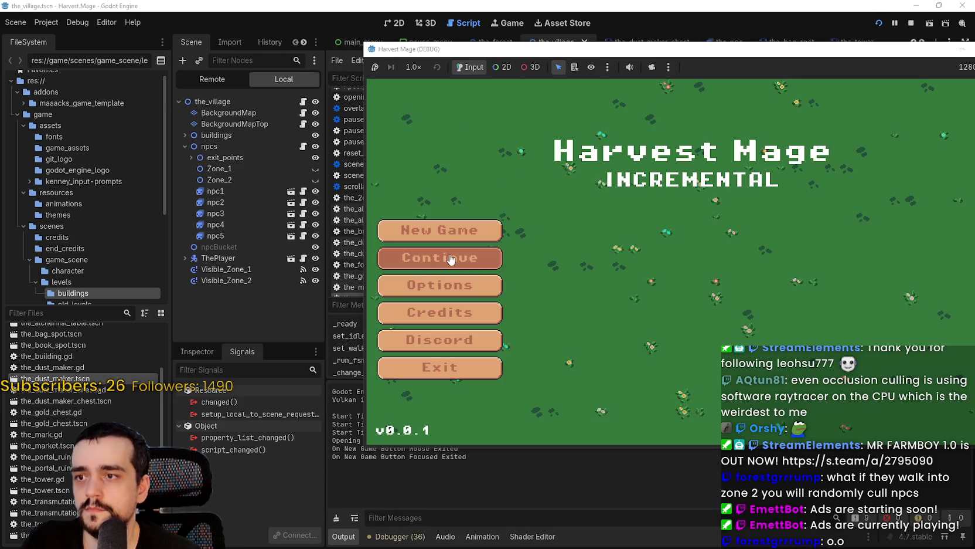
{"action": "left_click", "coordinate": [444, 228]}
{"action": "left_click", "coordinate": [238, 80]}
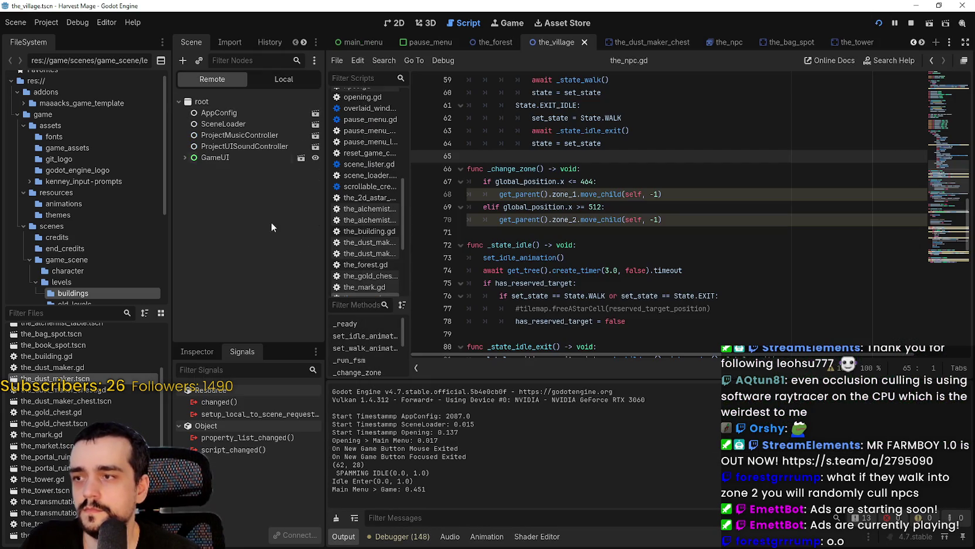
{"action": "left_click", "coordinate": [185, 157]}
{"action": "left_click", "coordinate": [192, 224]}
{"action": "left_click", "coordinate": [198, 235]}
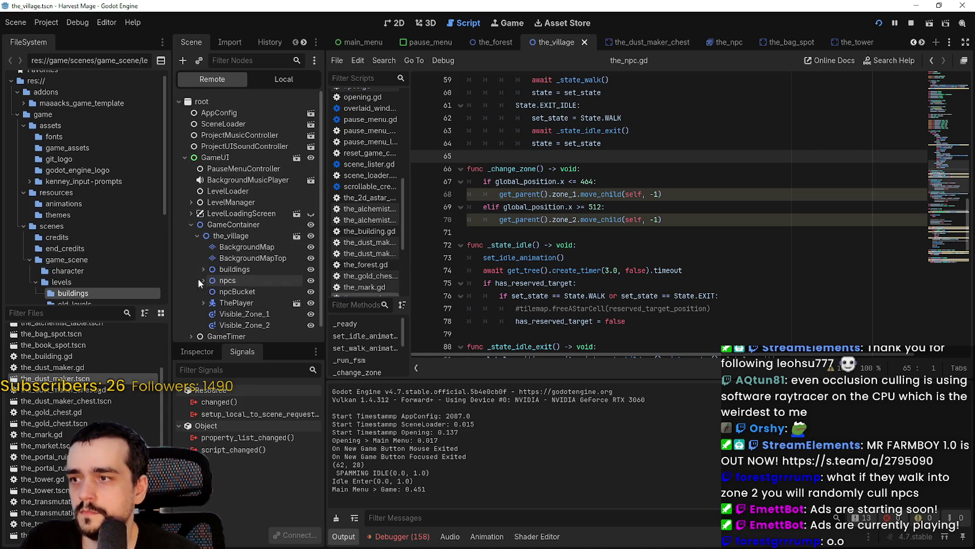
{"action": "scroll", "coordinate": [201, 284], "scroll_direction": "down", "scroll_amount": 1}
{"action": "left_click", "coordinate": [203, 264]}
{"action": "scroll", "coordinate": [241, 304], "scroll_direction": "down", "scroll_amount": 5}
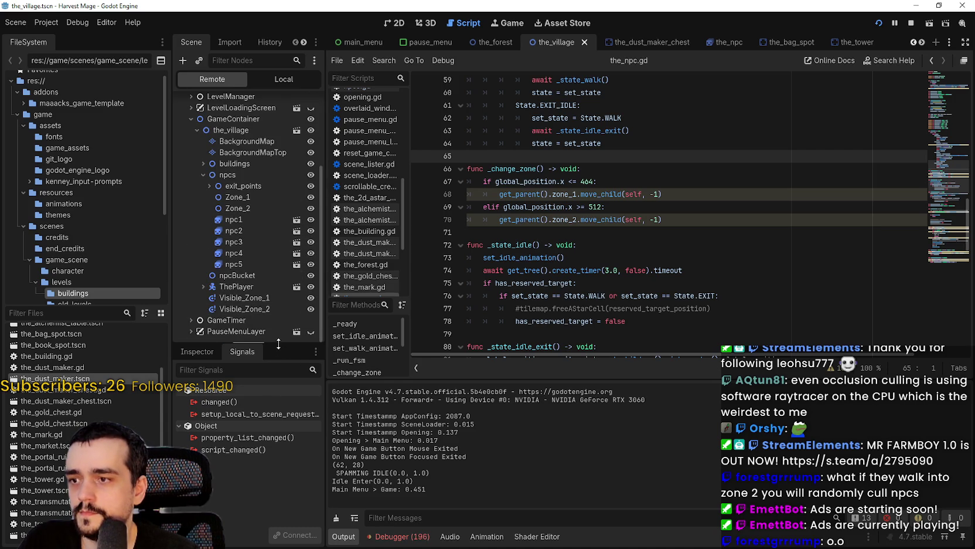
{"action": "left_click_drag", "start_coordinate": [279, 346], "coordinate": [279, 439]}
Walk the player up, right, and down through the village with the arrow keys
{"action": "key", "text": "alt+Tab"}
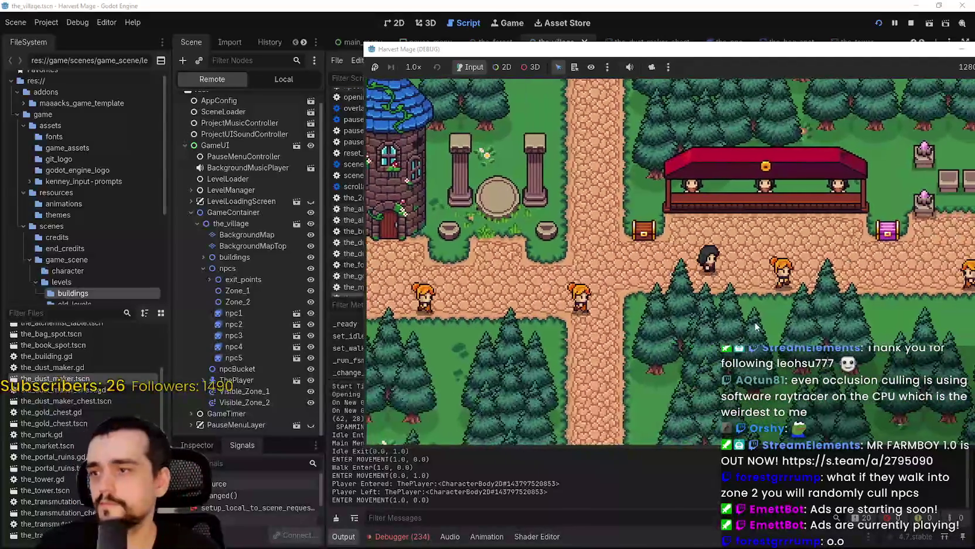
{"action": "key", "text": "Up"}
{"action": "key", "text": "Right"}
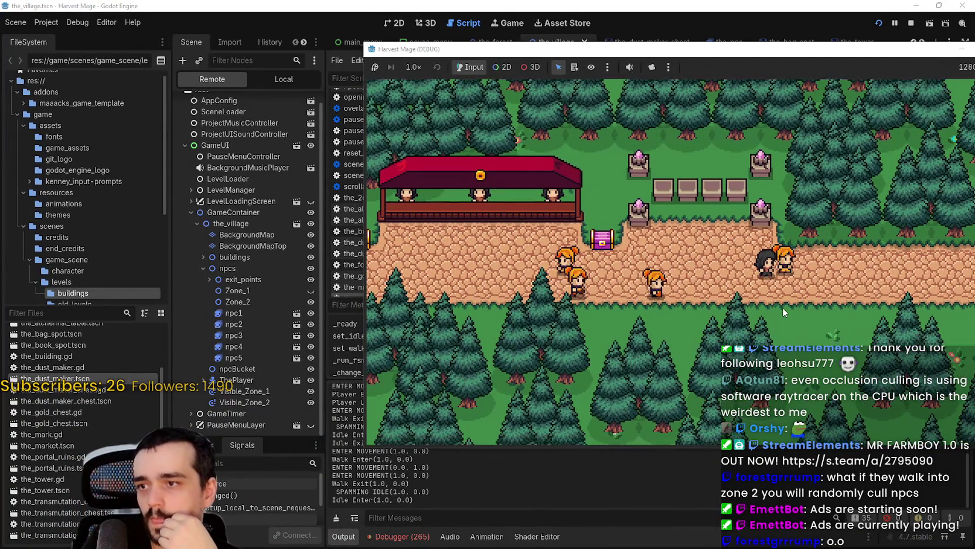
{"action": "key", "text": "Right"}
{"action": "key", "text": "Down"}
{"action": "key", "text": "Right"}
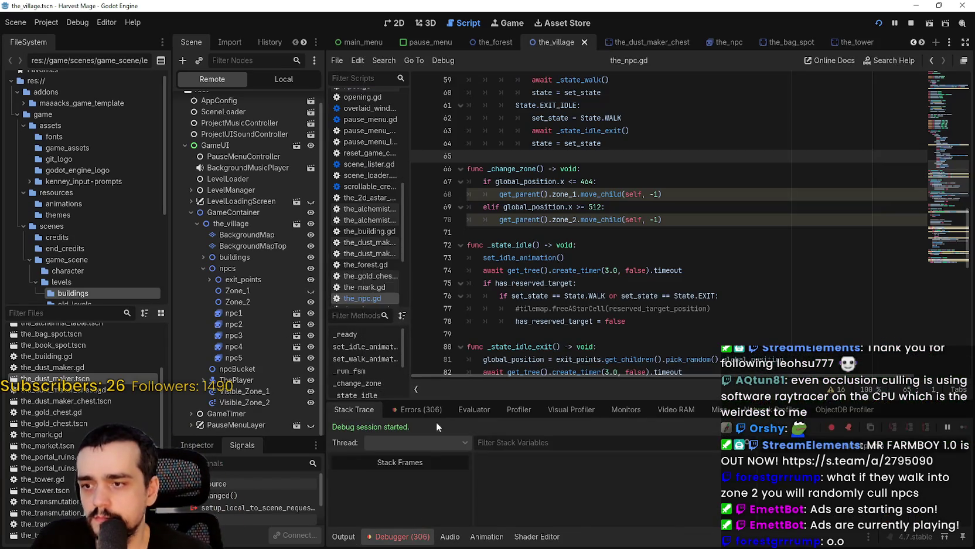
Open the debugger's Errors list and expand the latest _change_zone error at line 70
{"action": "left_click", "coordinate": [418, 409]}
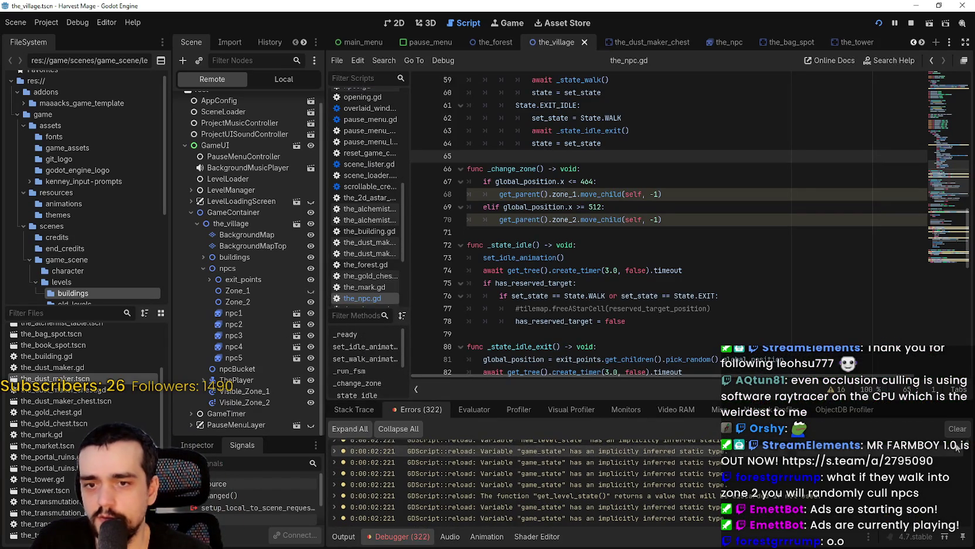
{"action": "left_click_drag", "start_coordinate": [967, 445], "coordinate": [967, 514]}
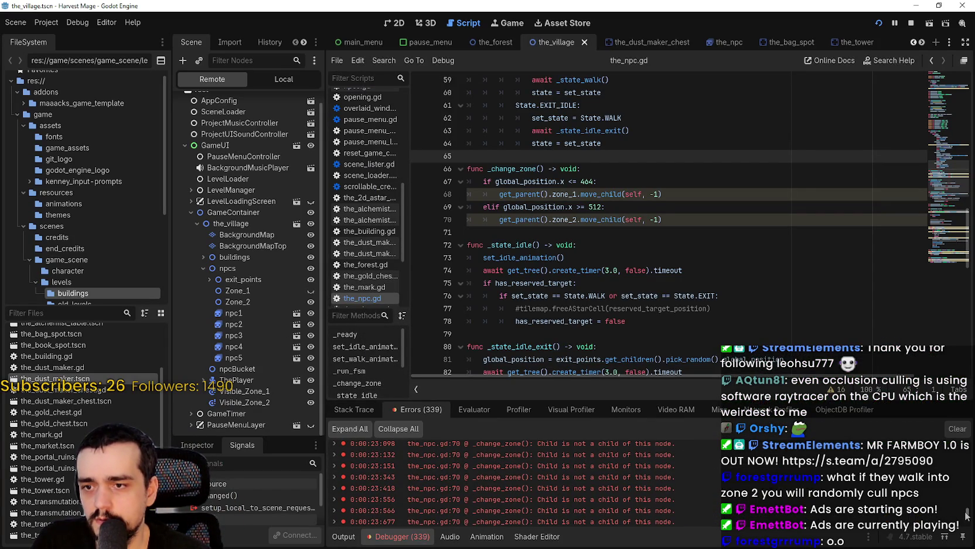
{"action": "left_click", "coordinate": [644, 494]}
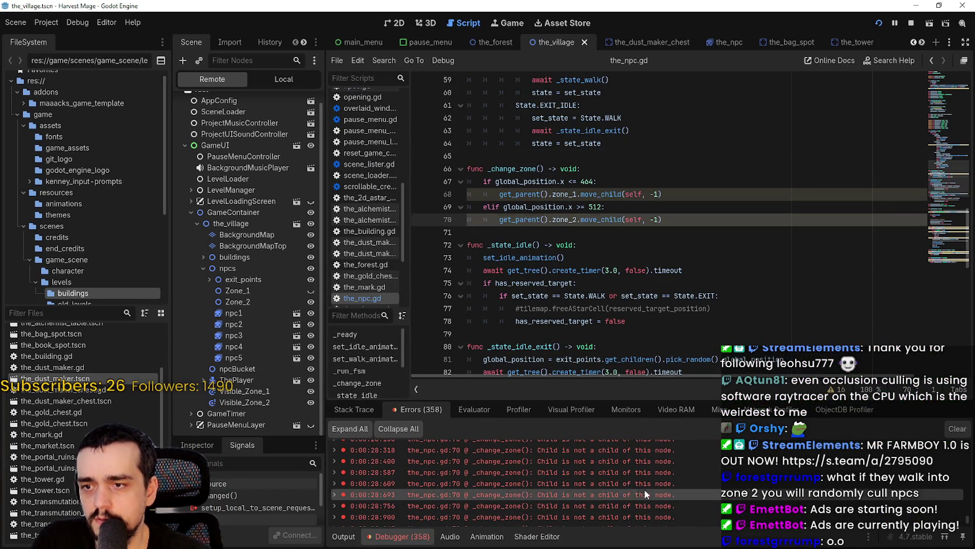
{"action": "double_click", "coordinate": [631, 480]}
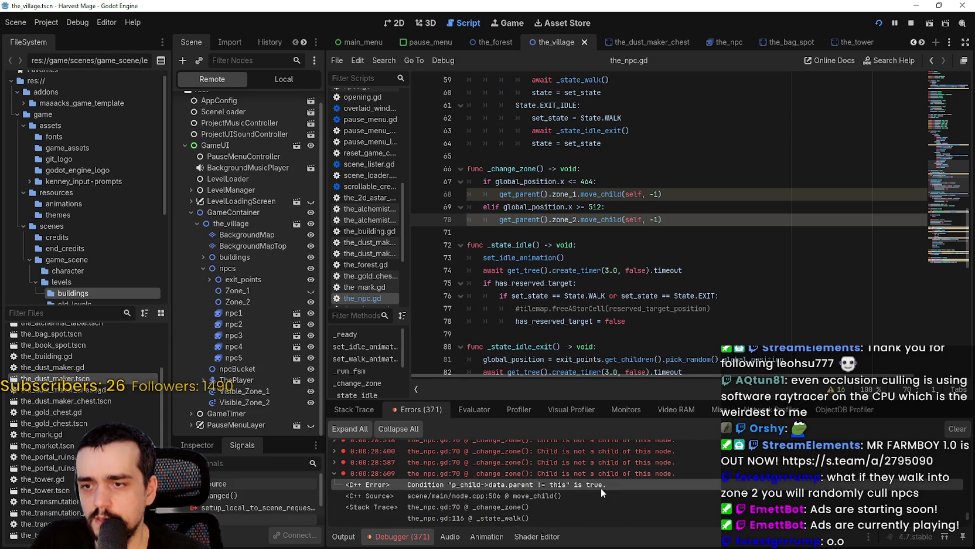
{"action": "left_click_drag", "start_coordinate": [500, 194], "coordinate": [550, 197]}
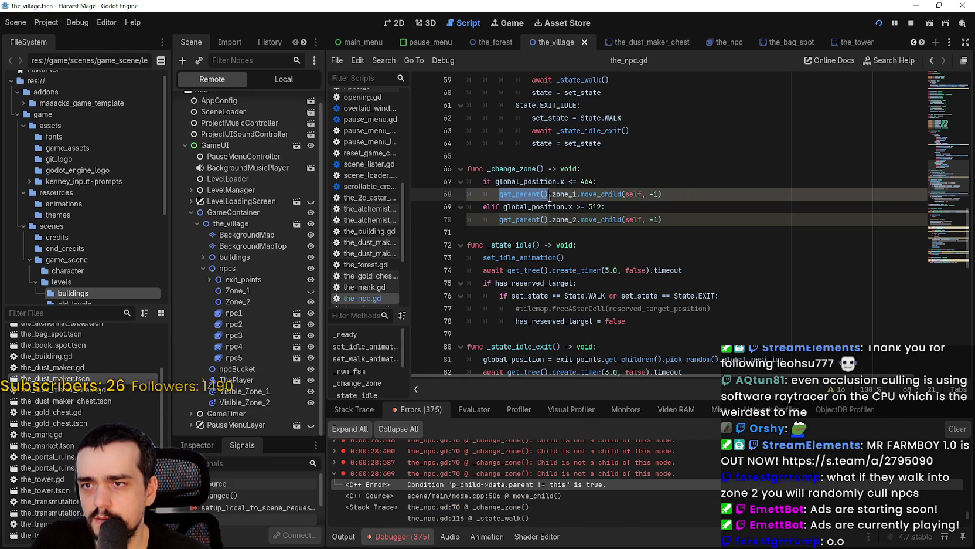
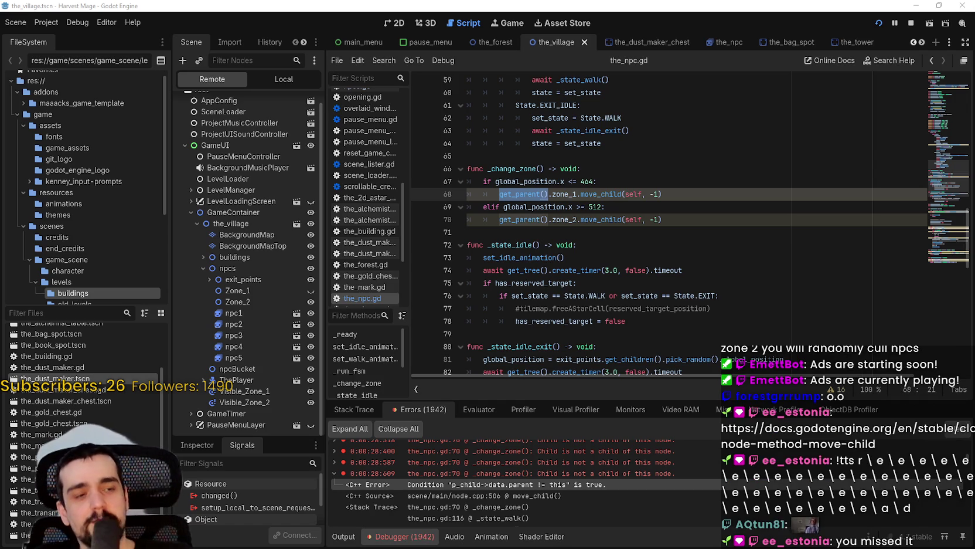
Clear the script selection and bring up the Node.move_child documentation
{"action": "left_click", "coordinate": [713, 230]}
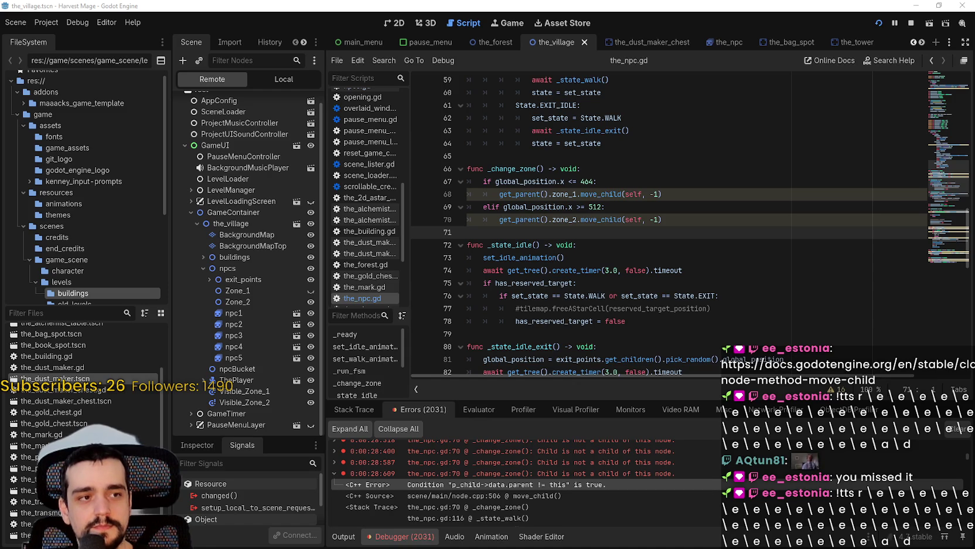
{"action": "key", "text": "alt+Tab"}
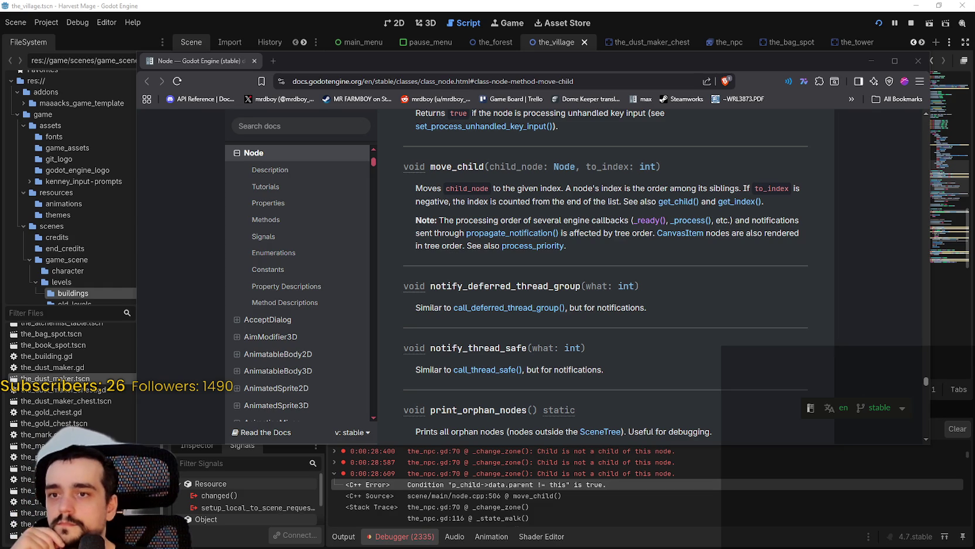
Skim the move_child docs page, then close the browser to return to the_npc.gd
{"action": "scroll", "coordinate": [560, 289], "scroll_direction": "down", "scroll_amount": 1}
{"action": "scroll", "coordinate": [559, 289], "scroll_direction": "up", "scroll_amount": 2}
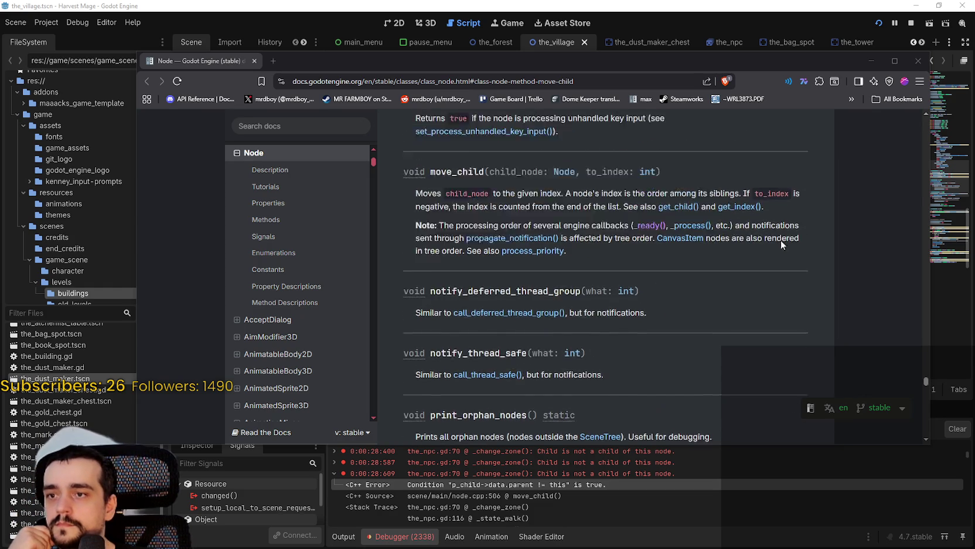
{"action": "left_click", "coordinate": [919, 61]}
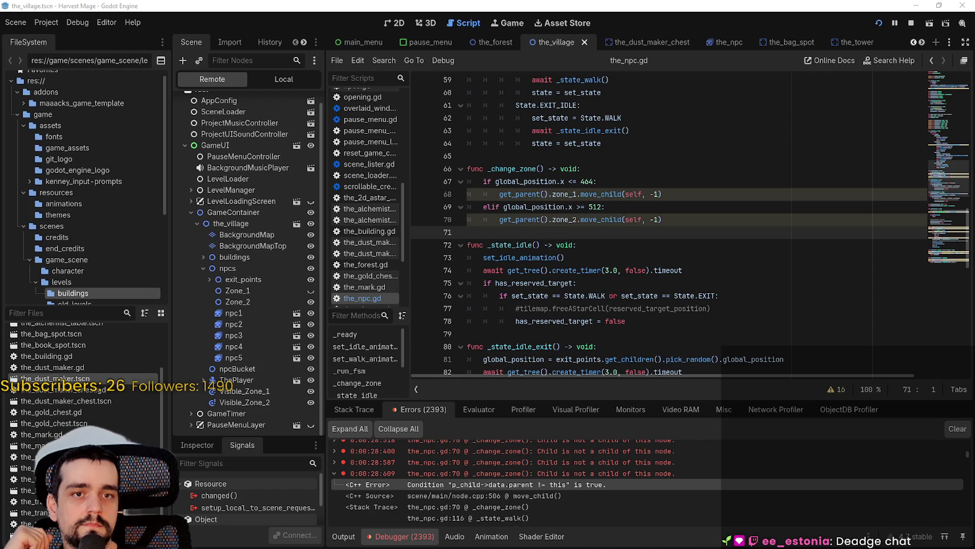
Change line 68 from move_child(self, -1) to add_child(self)
{"action": "left_click", "coordinate": [622, 219]}
{"action": "left_click", "coordinate": [561, 181]}
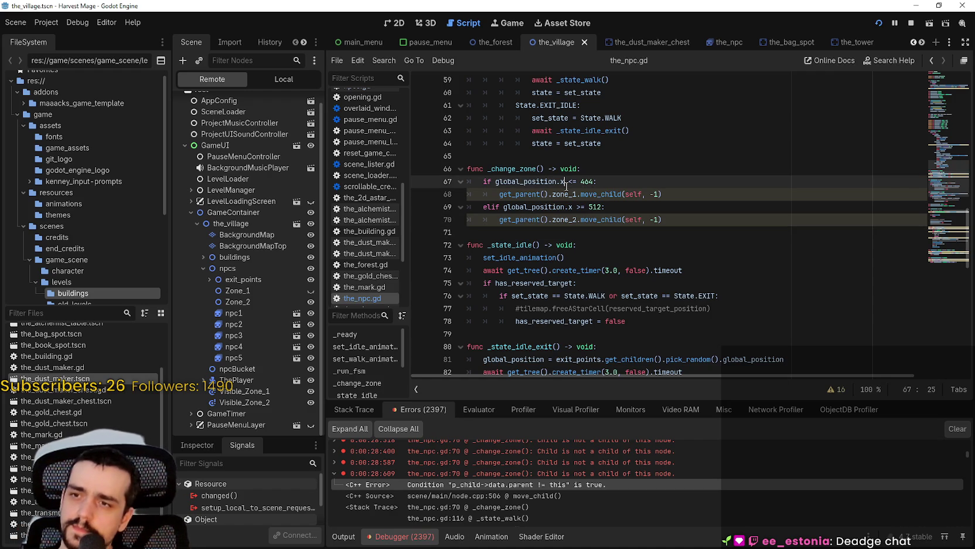
{"action": "double_click", "coordinate": [575, 194]}
{"action": "double_click", "coordinate": [602, 194]}
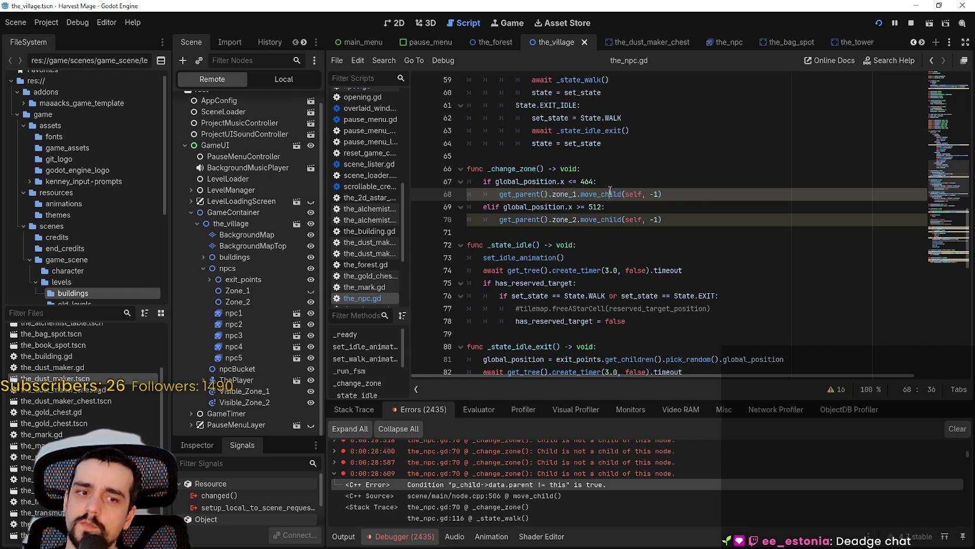
{"action": "left_click", "coordinate": [677, 192], "text": "shift"}
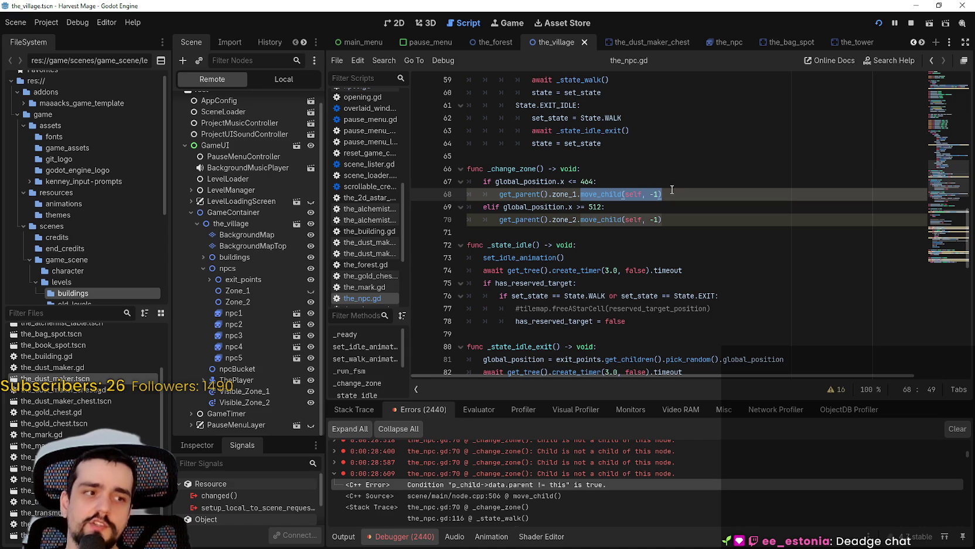
{"action": "double_click", "coordinate": [590, 194]}
{"action": "type", "text": "add_child"}
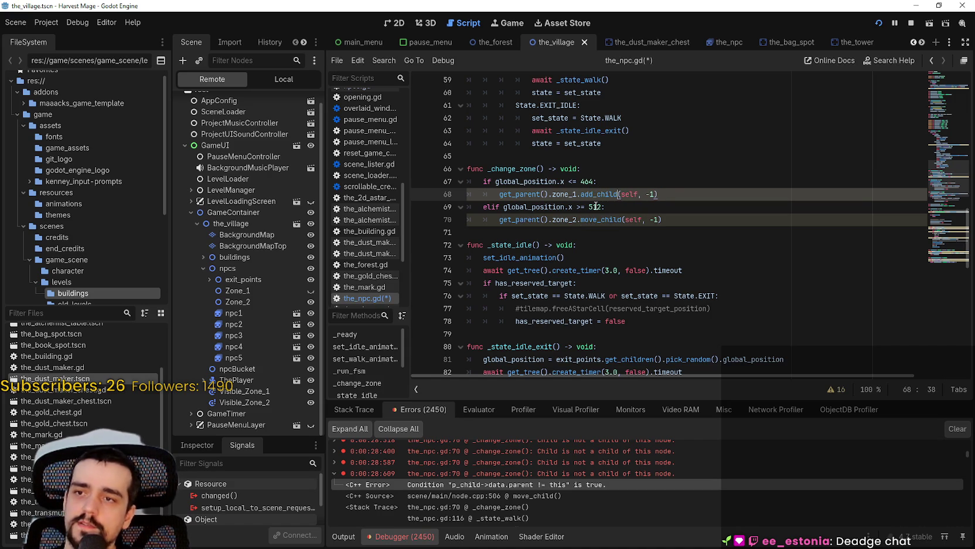
{"action": "left_click", "coordinate": [647, 194]}
{"action": "mouse_move", "coordinate": [658, 194]}
{"action": "left_mouse_down"}
{"action": "mouse_move", "coordinate": [638, 194]}
{"action": "mouse_move", "coordinate": [644, 220]}
{"action": "left_mouse_up"}
{"action": "key", "text": "BackSpace"}
{"action": "key", "text": "BackSpace"}
Change line 70 to add_child as well and stop the running game
{"action": "double_click", "coordinate": [612, 220]}
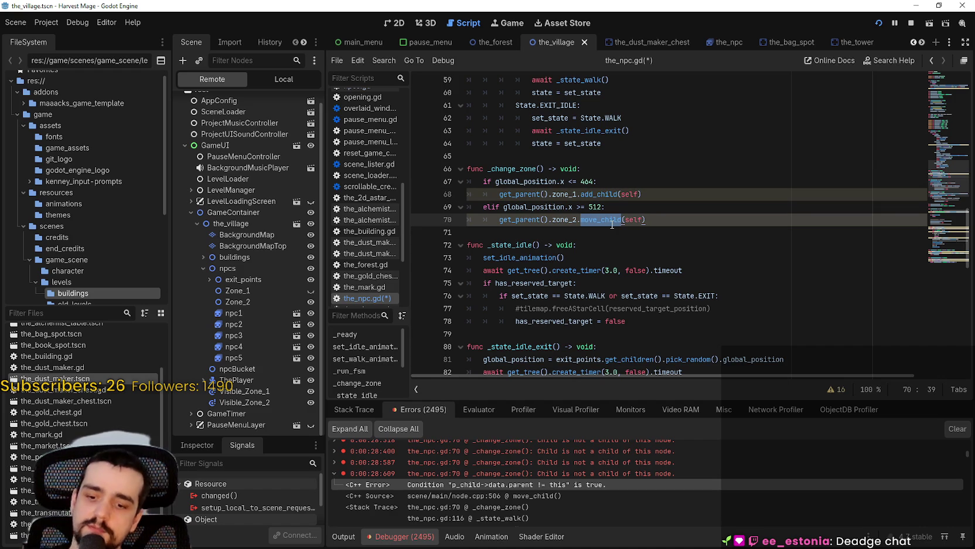
{"action": "type", "text": "add_child"}
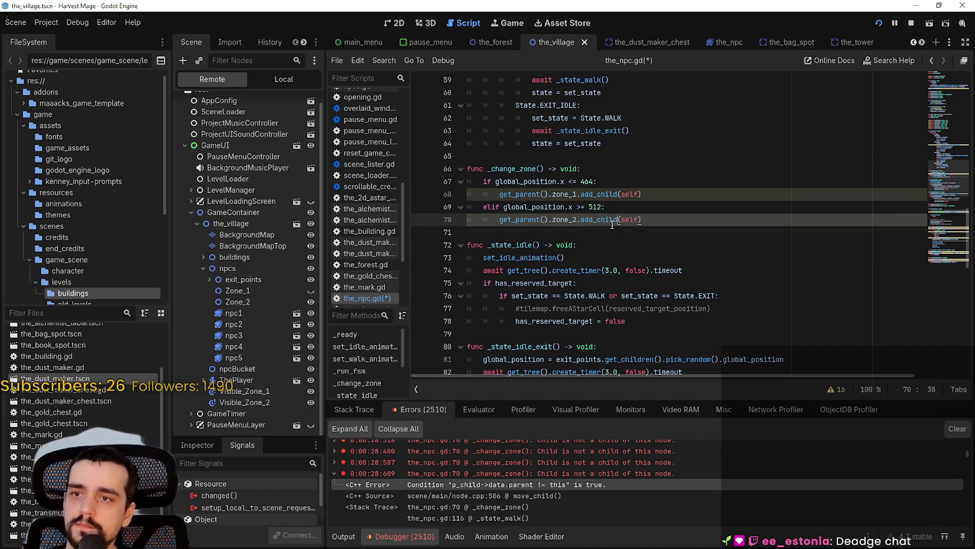
{"action": "left_click", "coordinate": [879, 23]}
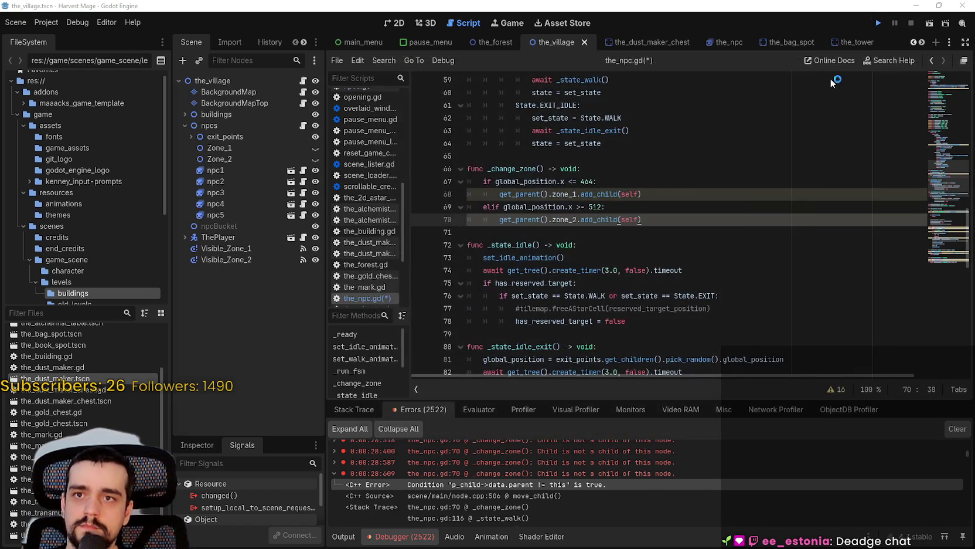
Run the game, start a New Game, and expand GameContainer > the_village > npcs in the Remote tree
{"action": "key", "text": "F5"}
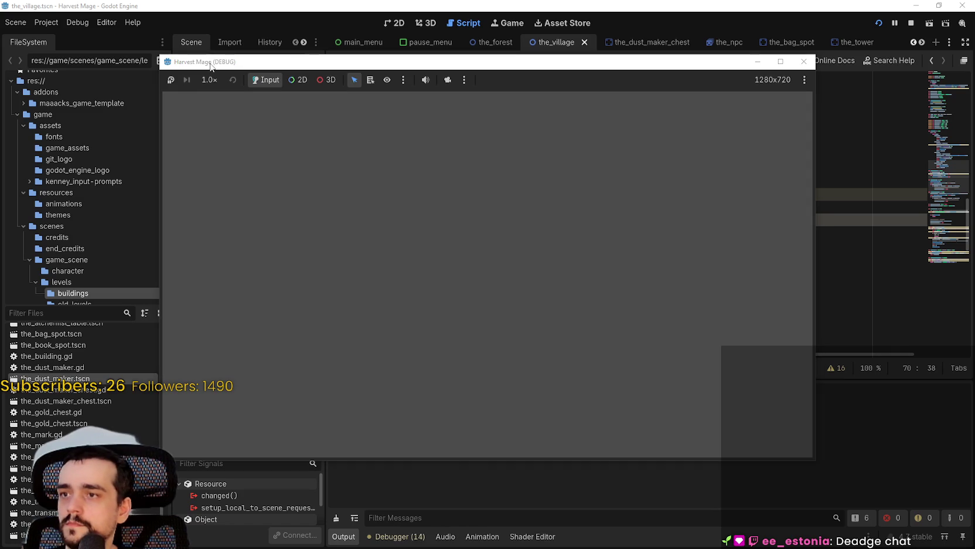
{"action": "left_click_drag", "start_coordinate": [211, 62], "coordinate": [367, 53]}
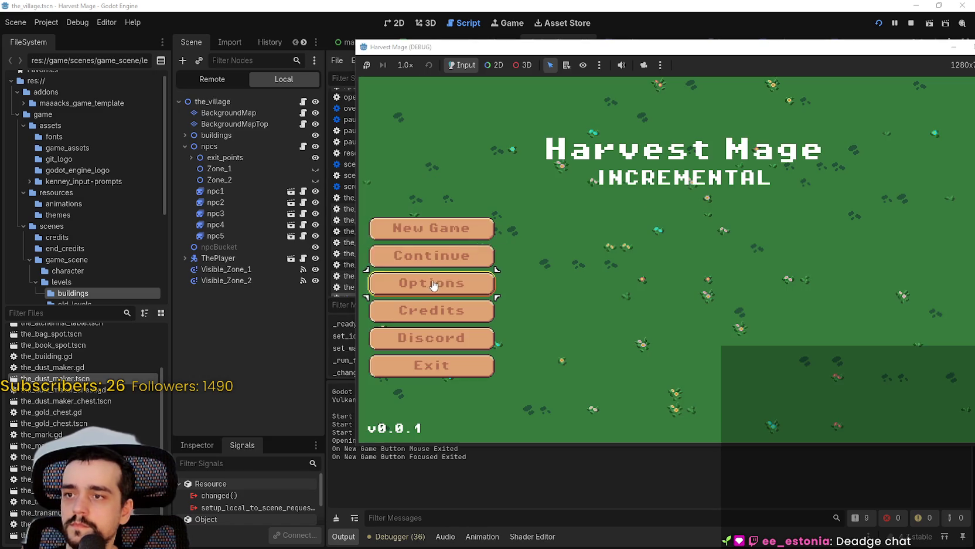
{"action": "left_click", "coordinate": [396, 223]}
{"action": "left_click", "coordinate": [219, 79]}
{"action": "left_click", "coordinate": [184, 157]}
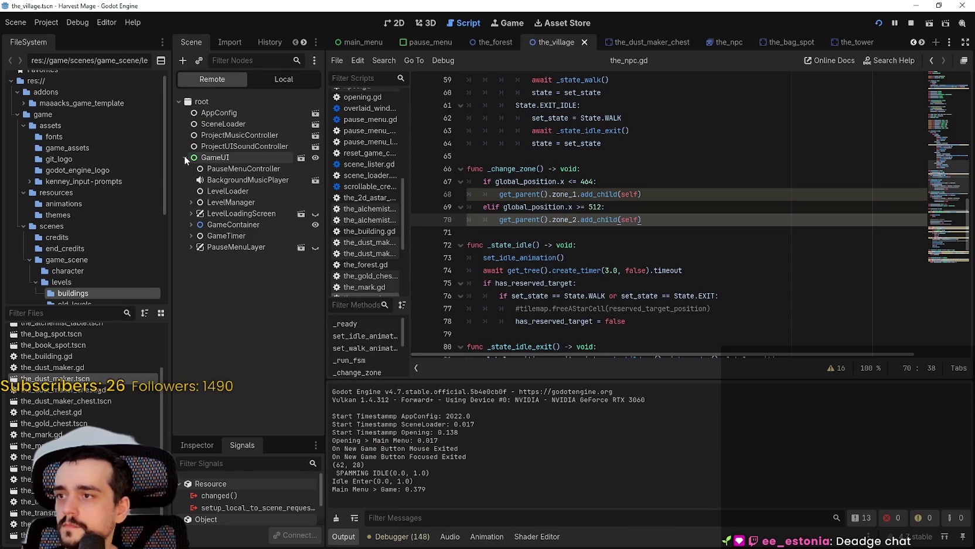
{"action": "left_click", "coordinate": [191, 225]}
{"action": "left_click", "coordinate": [197, 236]}
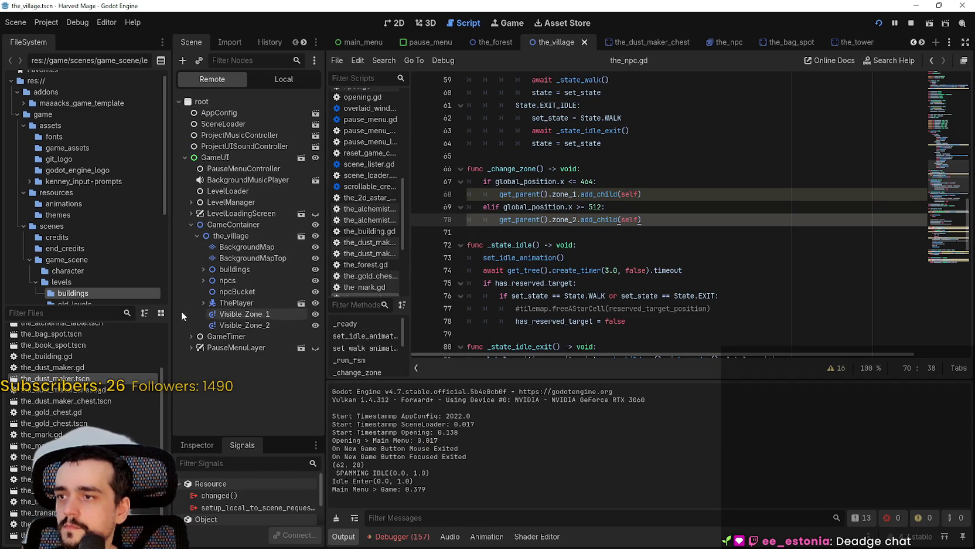
{"action": "left_click", "coordinate": [204, 280]}
{"action": "scroll", "coordinate": [221, 317], "scroll_direction": "down", "scroll_amount": 1}
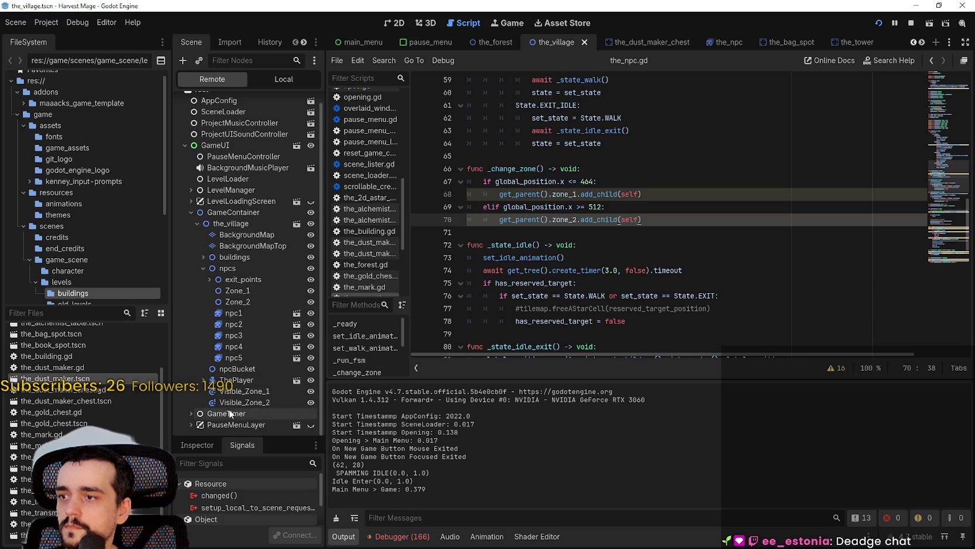
Walk the player around the village, then return to the editor to see the 'already has a parent' errors
{"action": "key", "text": "alt+Tab"}
{"action": "key", "text": "d"}
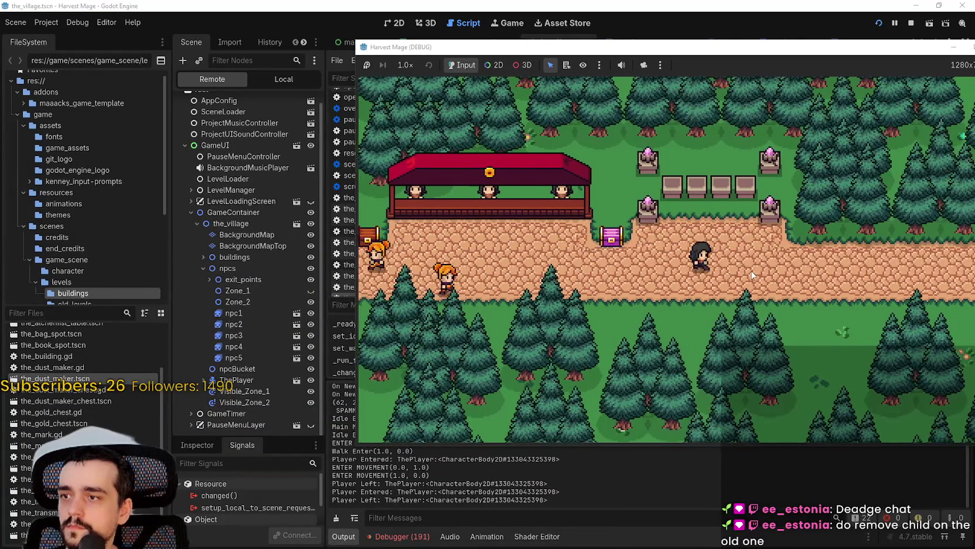
{"action": "key", "text": "d"}
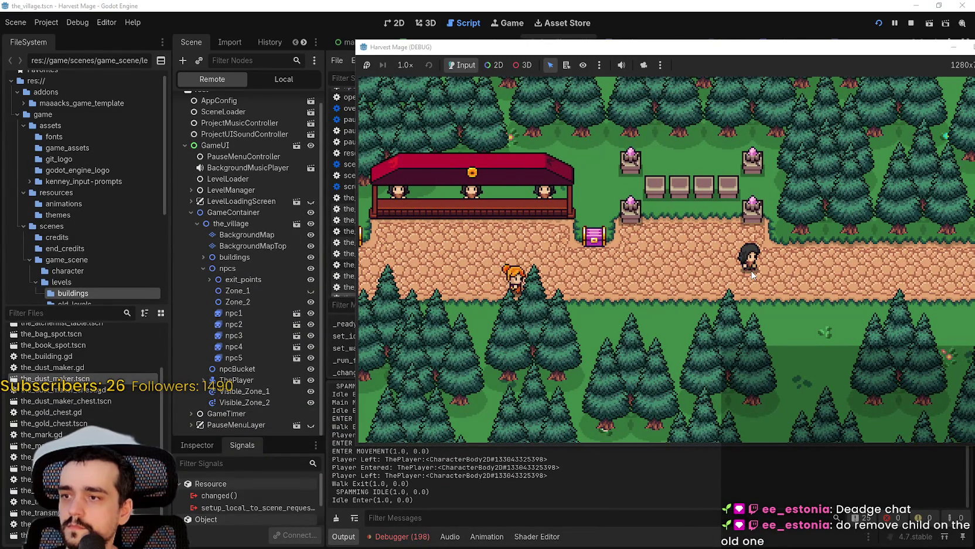
{"action": "key", "text": "d"}
{"action": "key", "text": "w"}
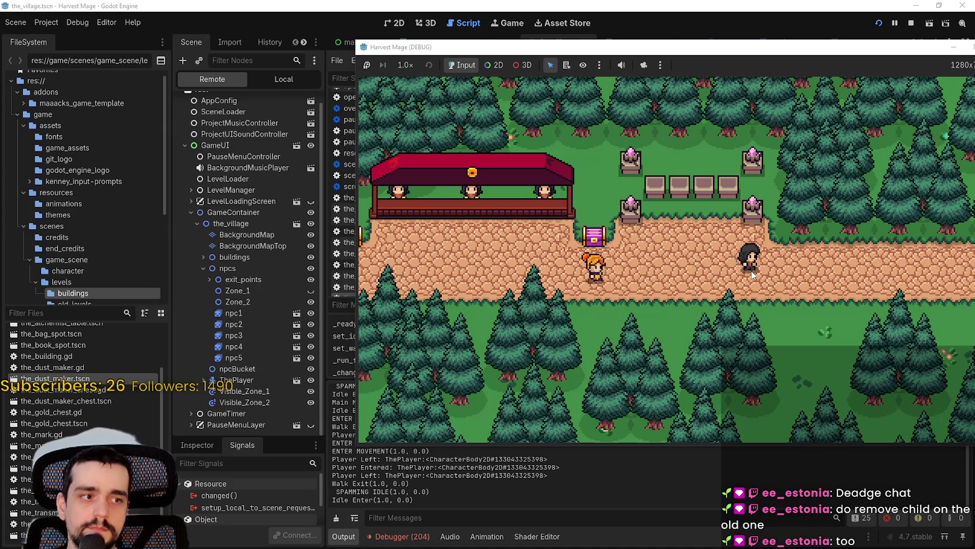
{"action": "key", "text": "d"}
{"action": "key", "text": "w"}
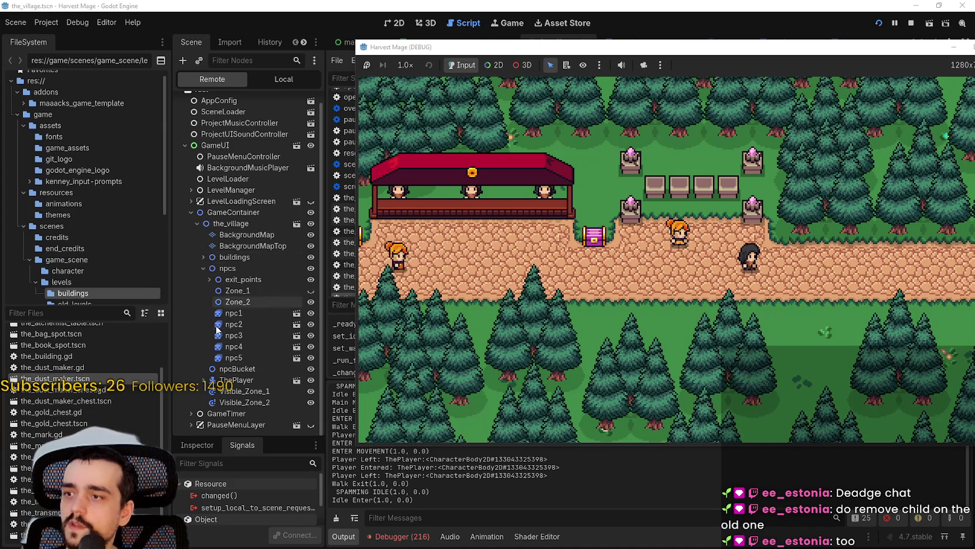
{"action": "key", "text": "a"}
{"action": "key", "text": "s"}
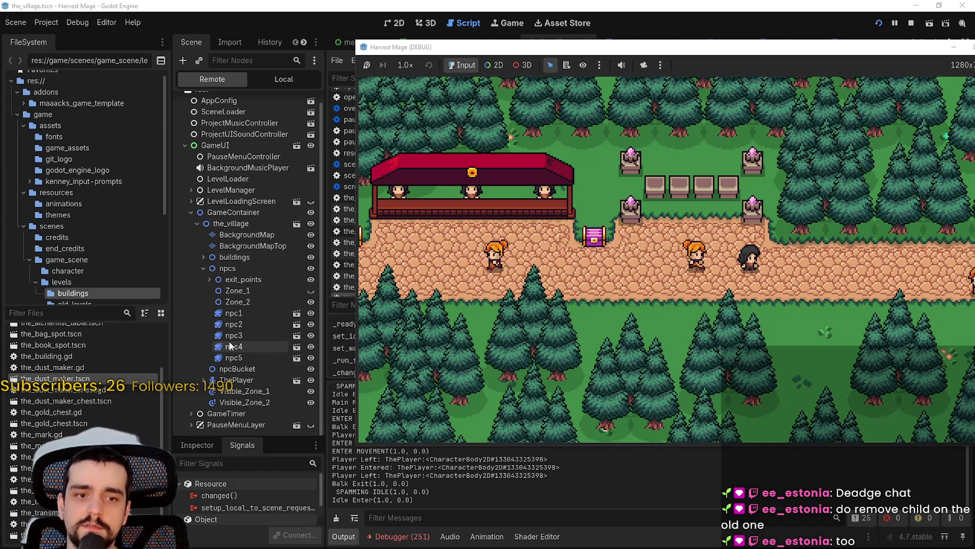
{"action": "left_click", "coordinate": [402, 536]}
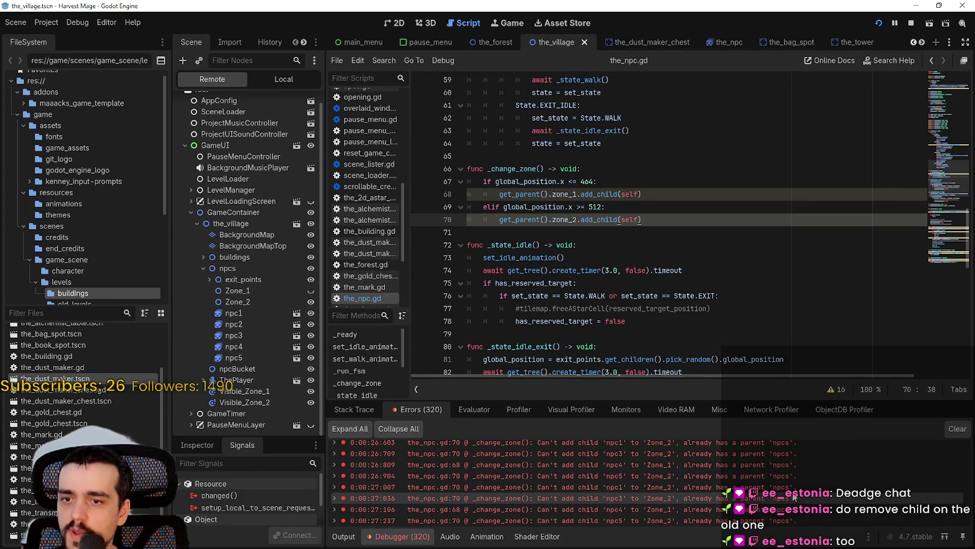
Stop the game and insert get_parent().remove_child(self) on line 68 in the first branch
{"action": "left_click", "coordinate": [656, 208]}
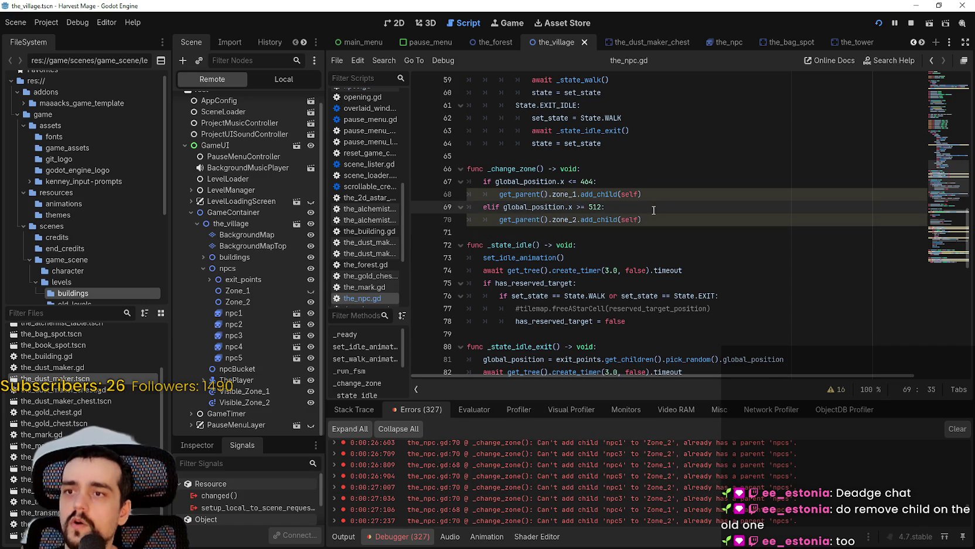
{"action": "left_click", "coordinate": [911, 23]}
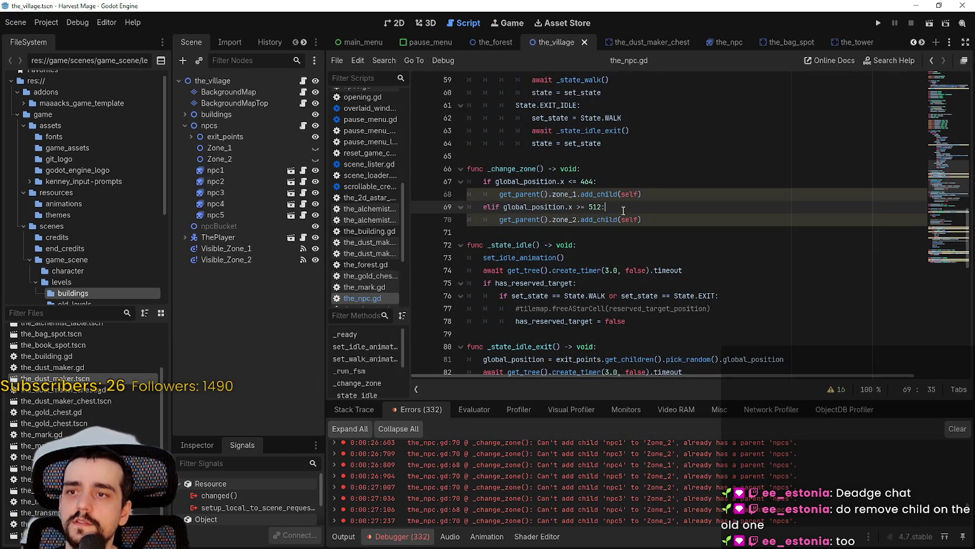
{"action": "left_click", "coordinate": [679, 181]}
{"action": "key", "text": "Return"}
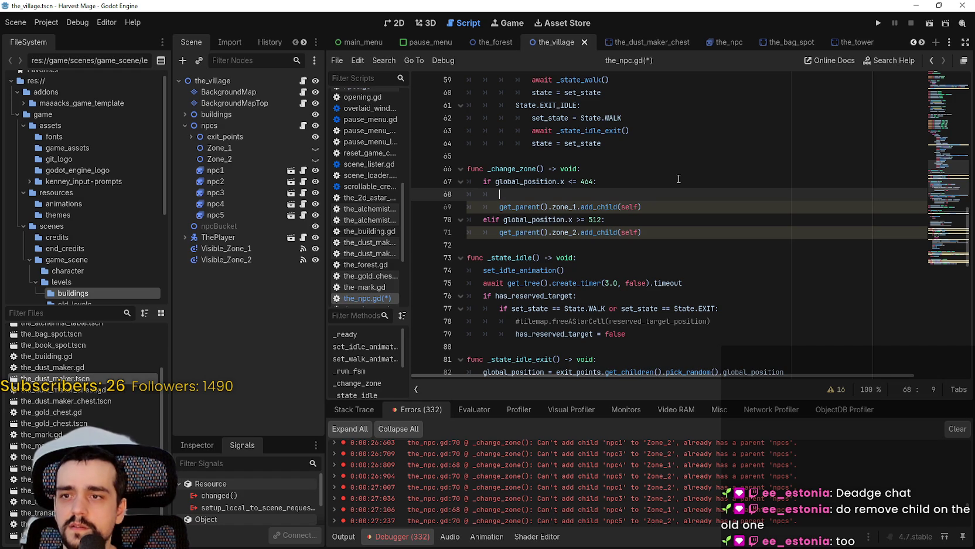
{"action": "type", "text": "remove"}
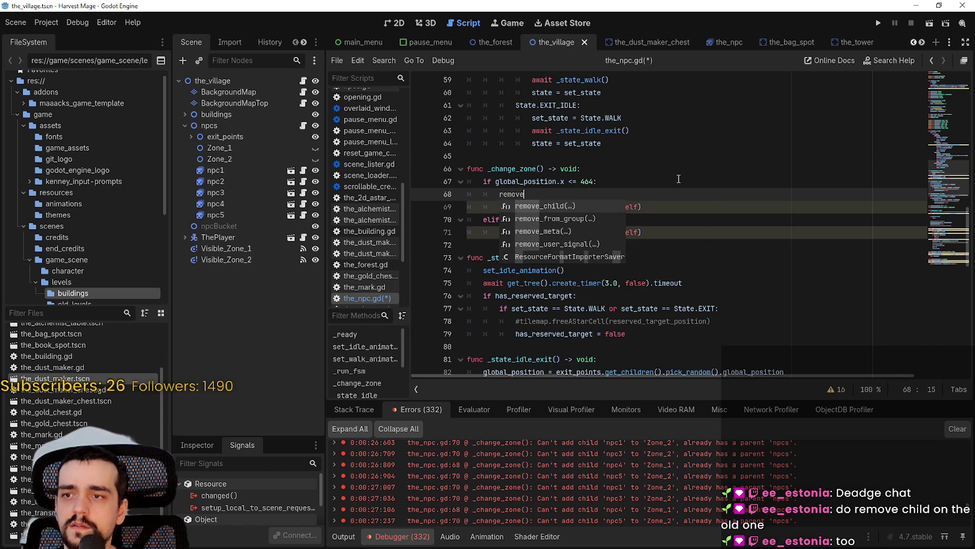
{"action": "key", "text": "BackSpace"}
{"action": "key", "text": "BackSpace"}
{"action": "key", "text": "BackSpace"}
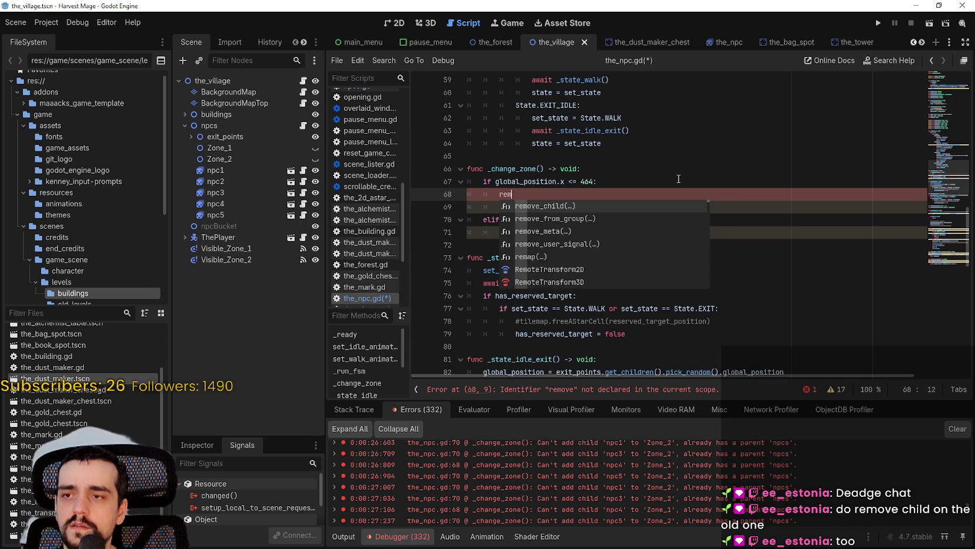
{"action": "type", "text": "get_pa"}
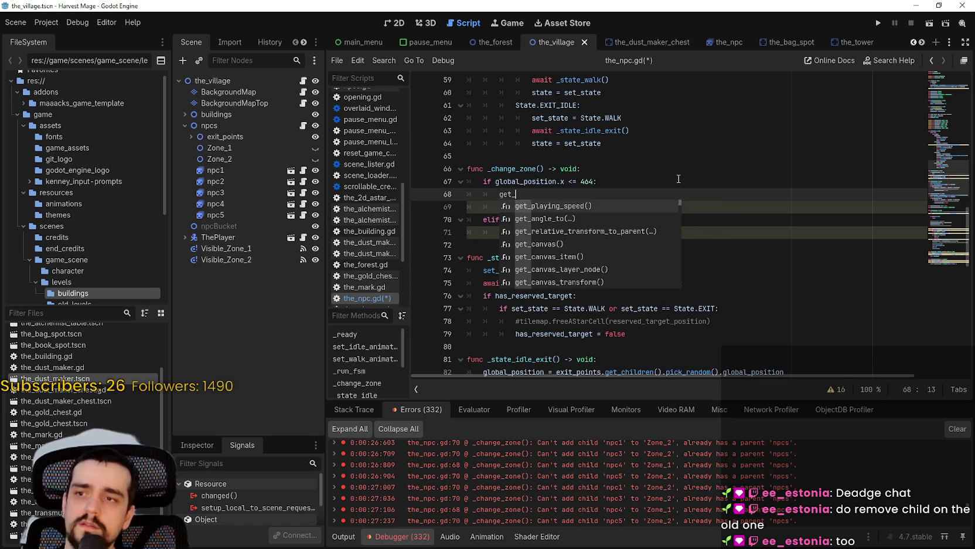
{"action": "key", "text": "Return"}
{"action": "type", "text": ".remove"}
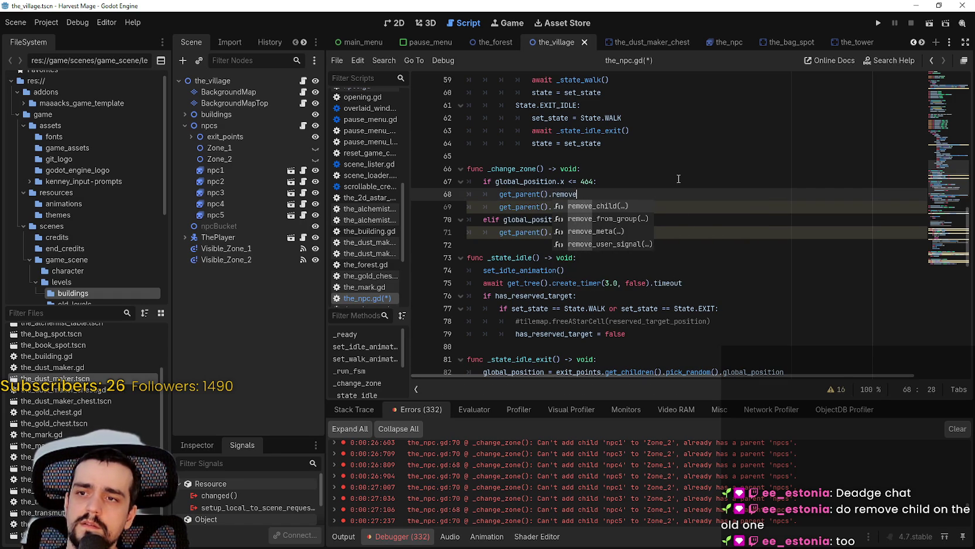
{"action": "key", "text": "Return"}
{"action": "type", "text": "self"}
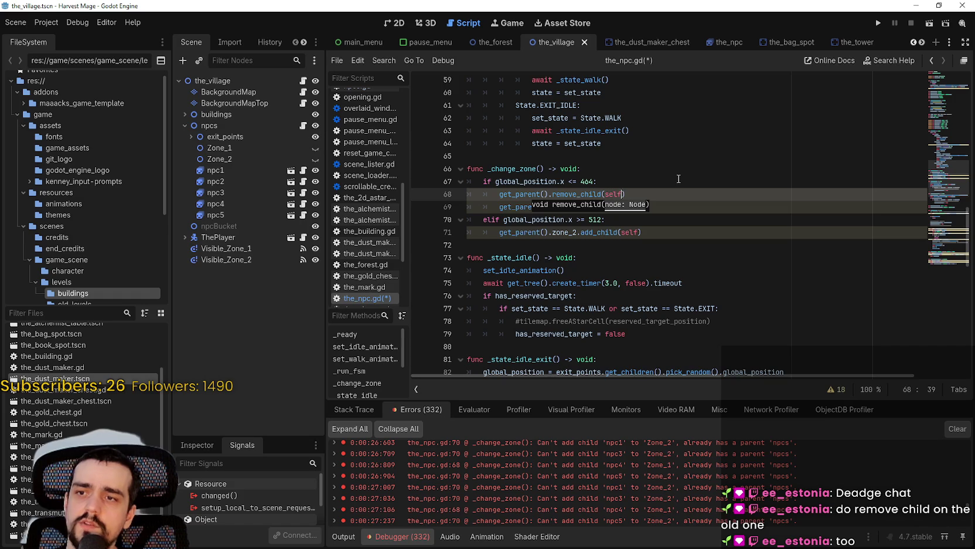
Copy the remove_child line under the elif branch and run the project
{"action": "key", "text": "shift+Home"}
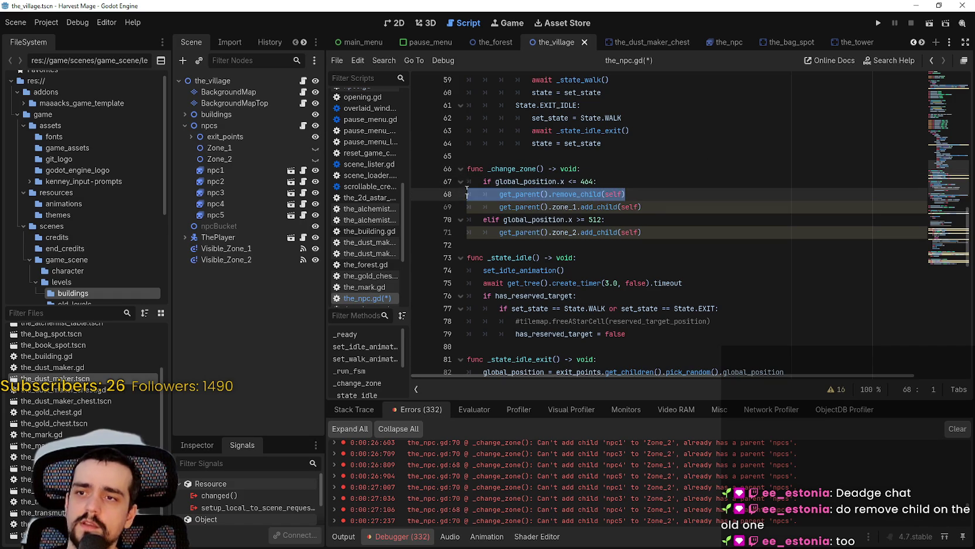
{"action": "key", "text": "ctrl+c"}
{"action": "left_click", "coordinate": [655, 220]}
{"action": "key", "text": "Return"}
{"action": "key", "text": "ctrl+v"}
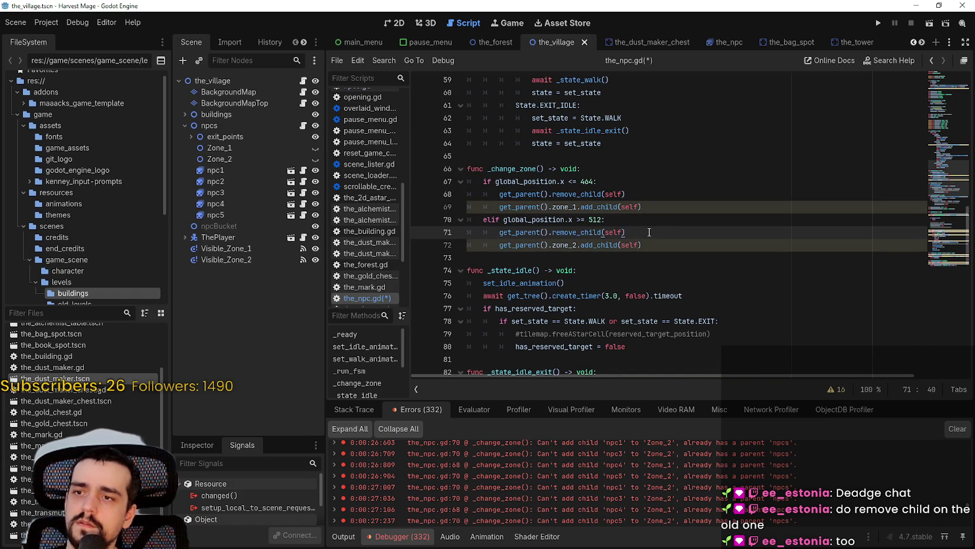
{"action": "left_click", "coordinate": [878, 23]}
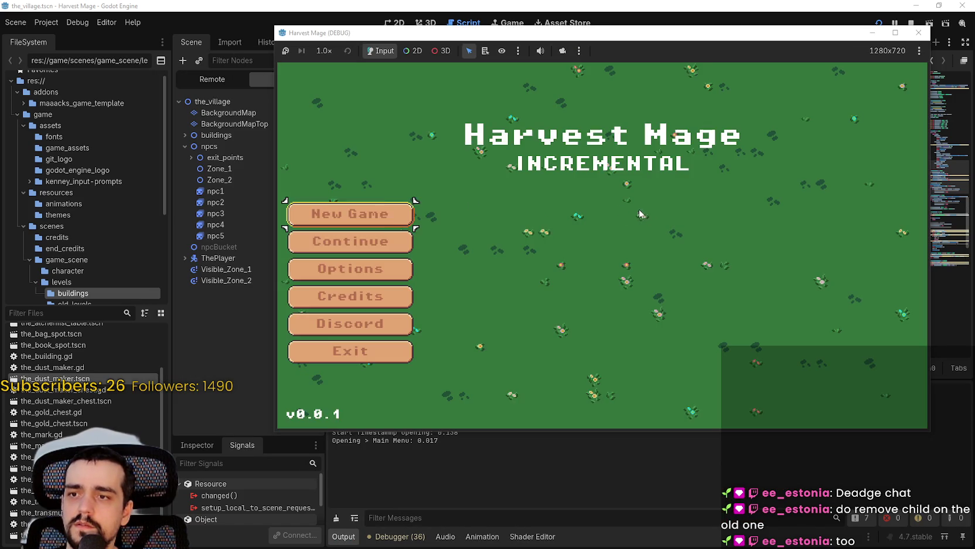
Start a new game and resume execution after the debugger break
{"action": "left_click", "coordinate": [344, 240]}
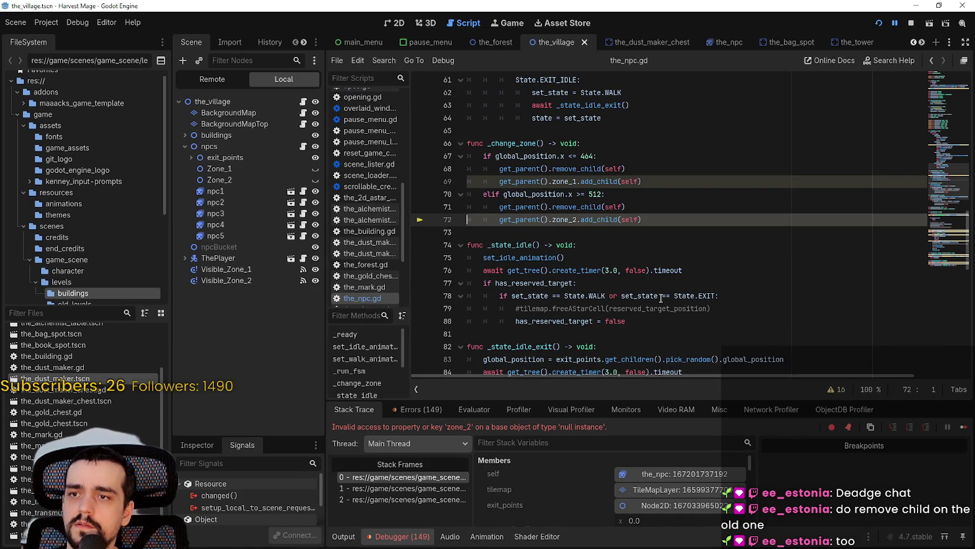
{"action": "mouse_move", "coordinate": [659, 296]}
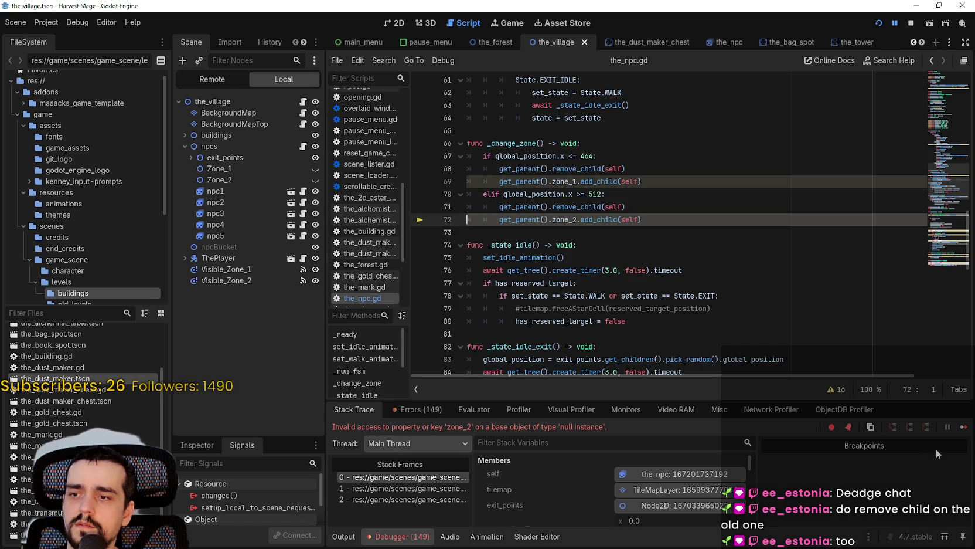
{"action": "left_click", "coordinate": [964, 428]}
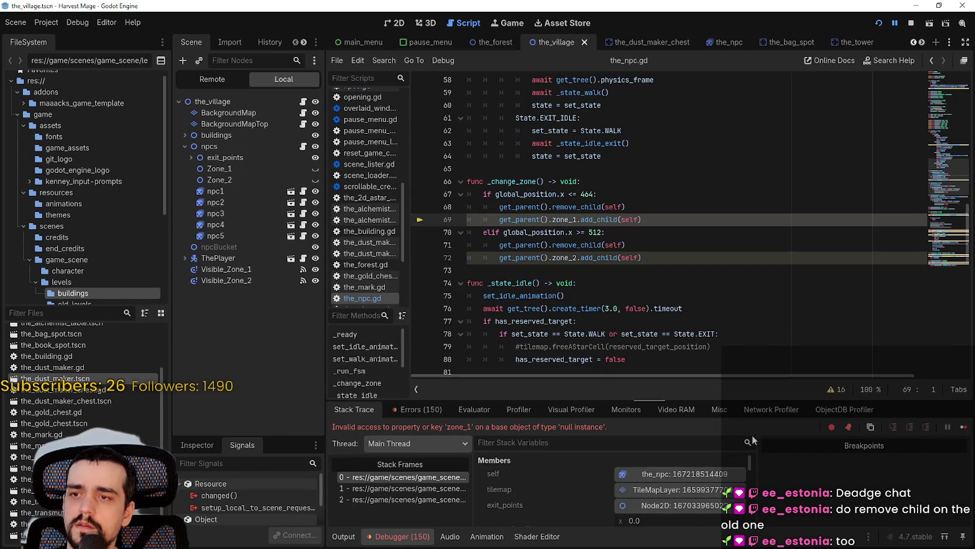
Inspect the Members panel and stack frames of the zone_1 null-instance break
{"action": "scroll", "coordinate": [696, 487], "scroll_direction": "down", "scroll_amount": 5}
{"action": "scroll", "coordinate": [656, 488], "scroll_direction": "up", "scroll_amount": 5}
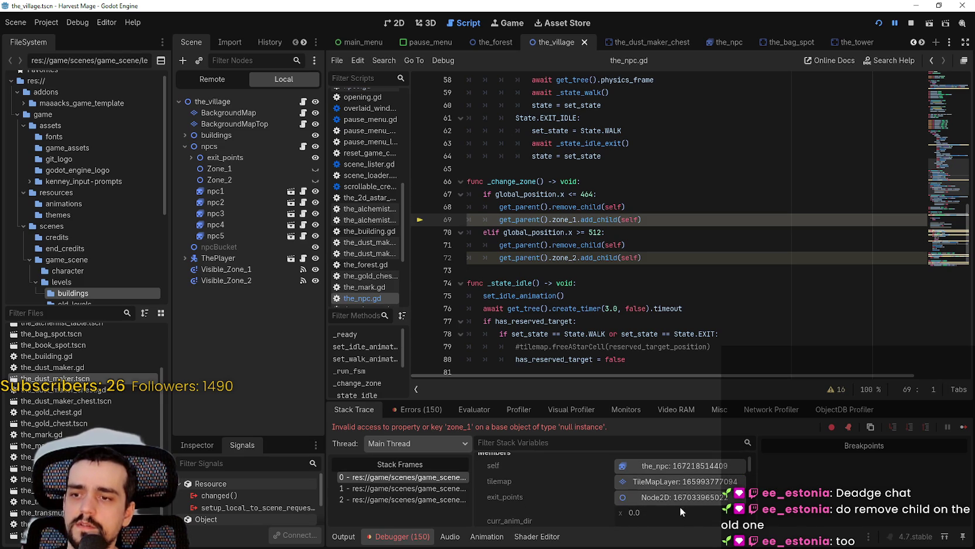
{"action": "scroll", "coordinate": [679, 466], "scroll_direction": "down", "scroll_amount": 3}
{"action": "scroll", "coordinate": [593, 485], "scroll_direction": "down", "scroll_amount": 3}
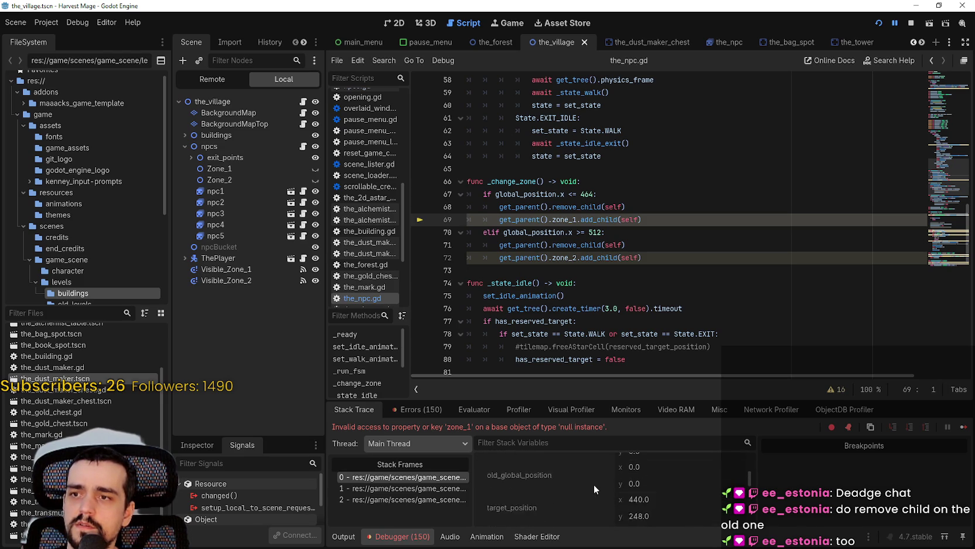
{"action": "left_click_drag", "start_coordinate": [744, 477], "coordinate": [756, 445]}
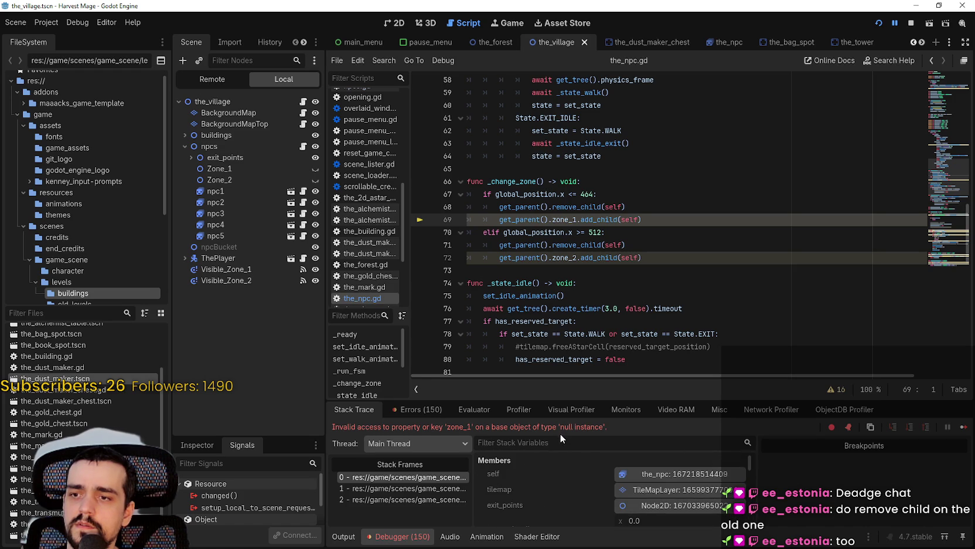
{"action": "left_click", "coordinate": [438, 487]}
{"action": "left_click", "coordinate": [442, 499]}
{"action": "left_click", "coordinate": [426, 477]}
{"action": "mouse_move", "coordinate": [514, 220]}
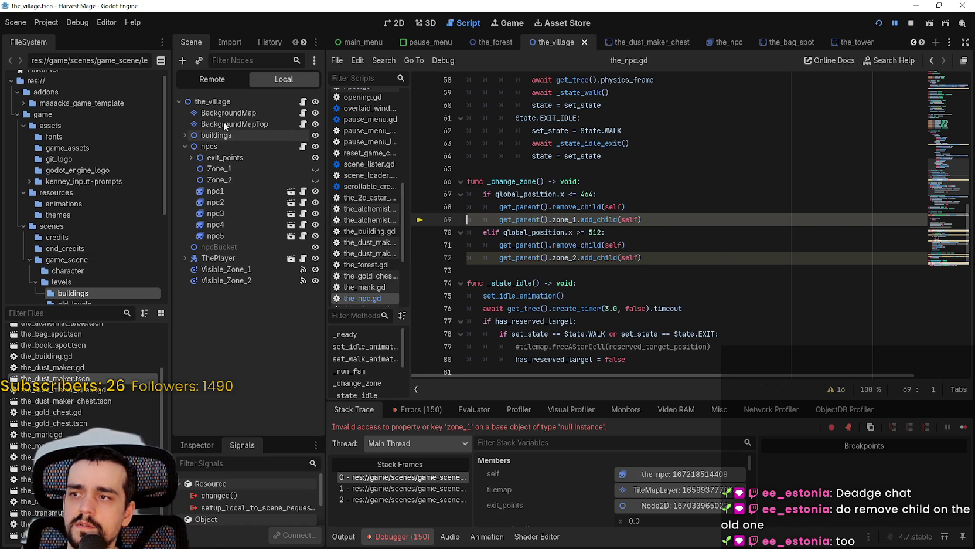
{"action": "left_click", "coordinate": [223, 77]}
Expand GameContainer > the_village > npcs in the live tree, then select npcs in the local tree
{"action": "left_click", "coordinate": [182, 158]}
{"action": "left_click", "coordinate": [192, 224]}
{"action": "left_click", "coordinate": [198, 235]}
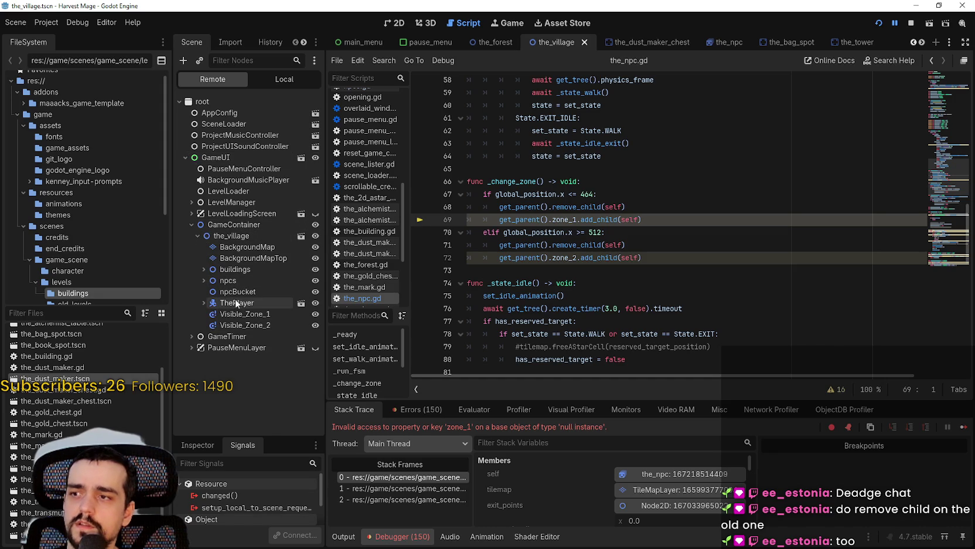
{"action": "left_click", "coordinate": [209, 280]}
{"action": "left_click", "coordinate": [202, 280]}
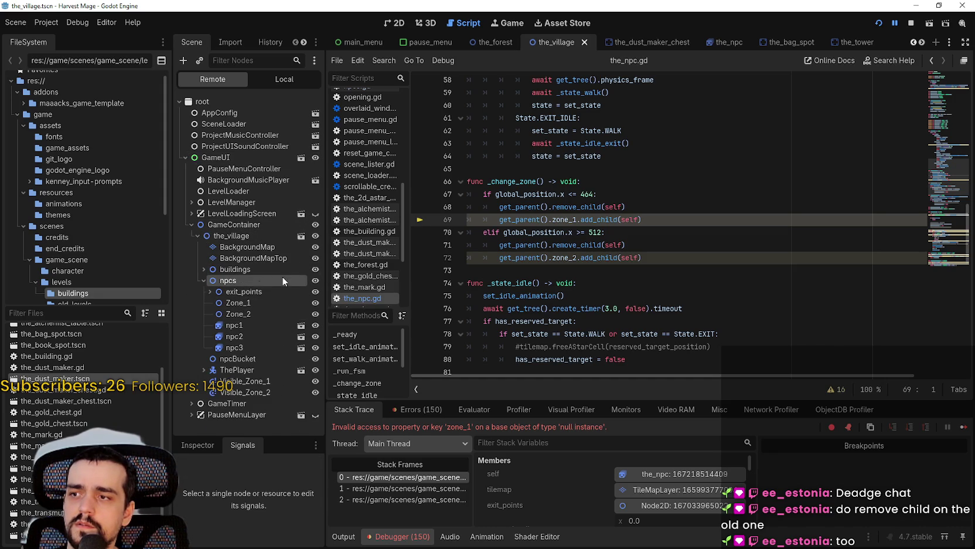
{"action": "left_click", "coordinate": [283, 80]}
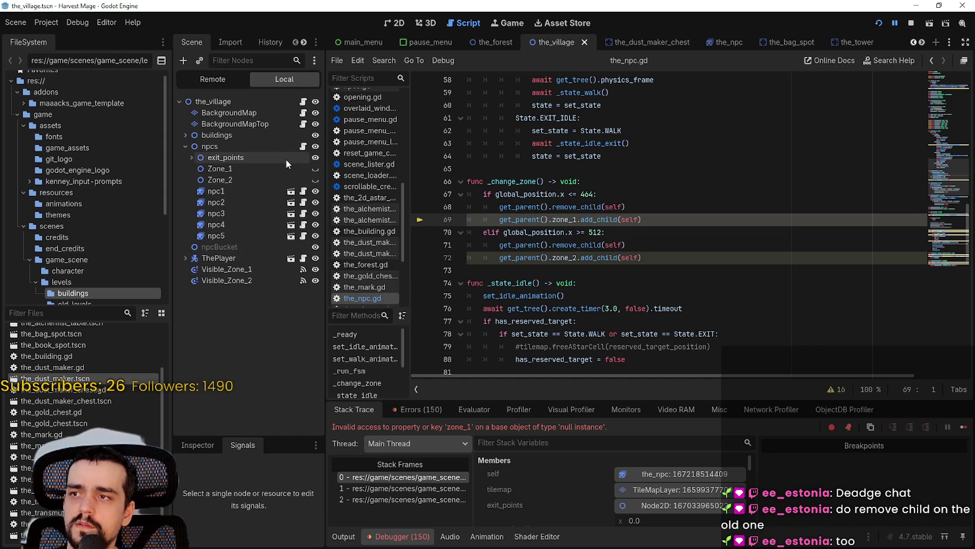
{"action": "left_click", "coordinate": [230, 150]}
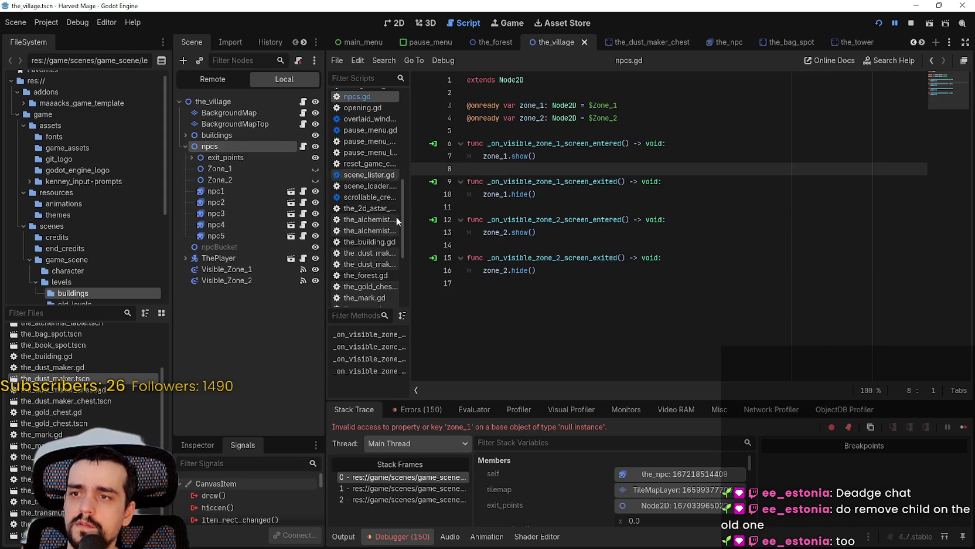
Resume the paused game and walk the player east until it breaks on line 69 again
{"action": "left_click", "coordinate": [520, 286]}
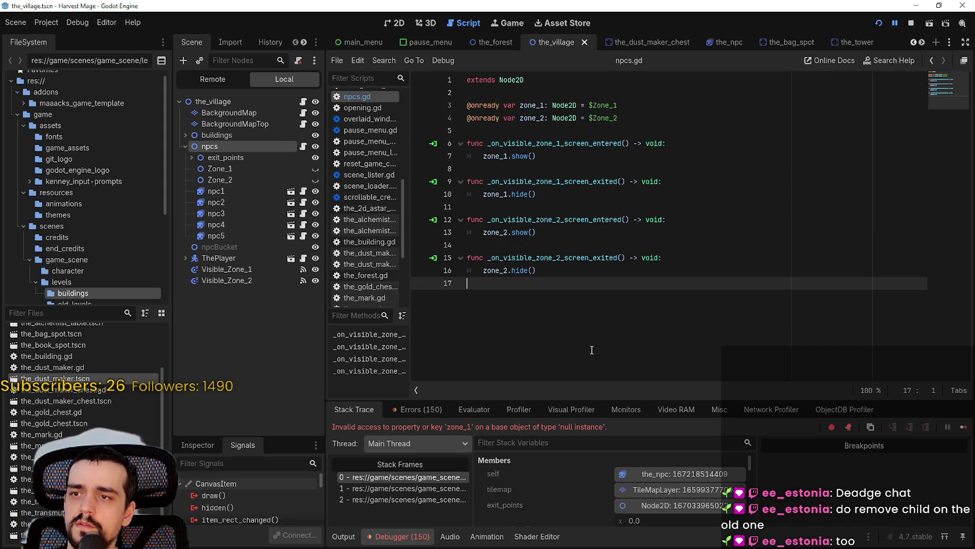
{"action": "left_click", "coordinate": [963, 426]}
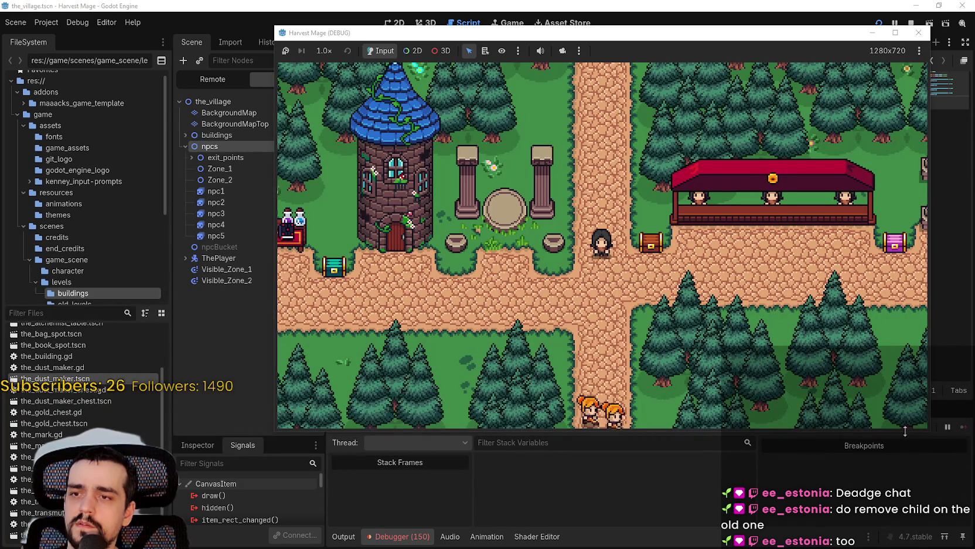
{"action": "key", "text": "Right"}
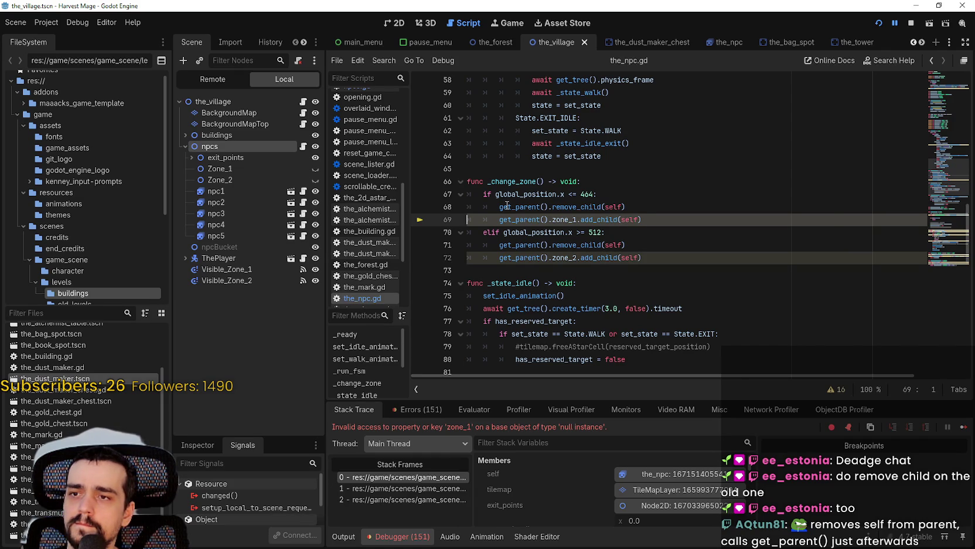
Resume past the zone_1 break until line 72 fails, then view the calling stack frame
{"action": "mouse_move", "coordinate": [507, 205]}
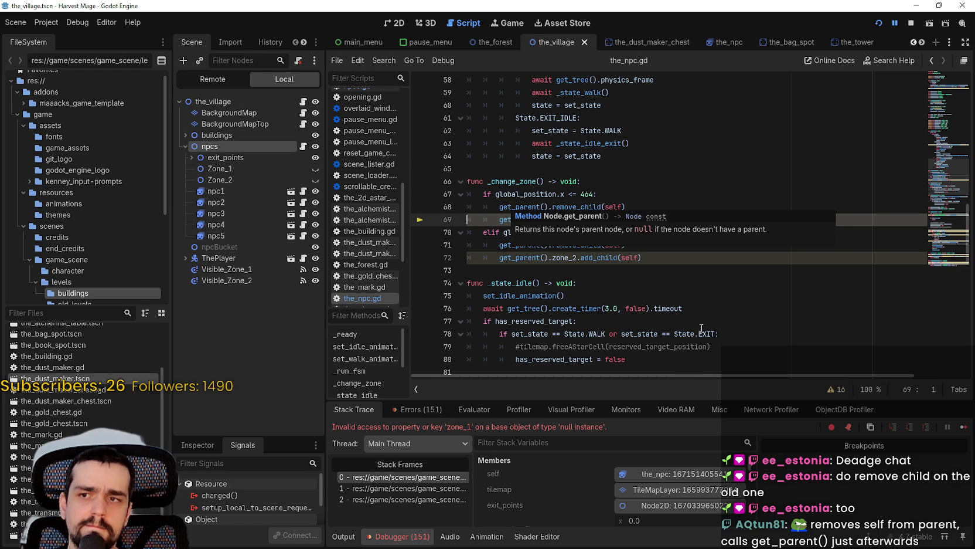
{"action": "double_click", "coordinate": [628, 219]}
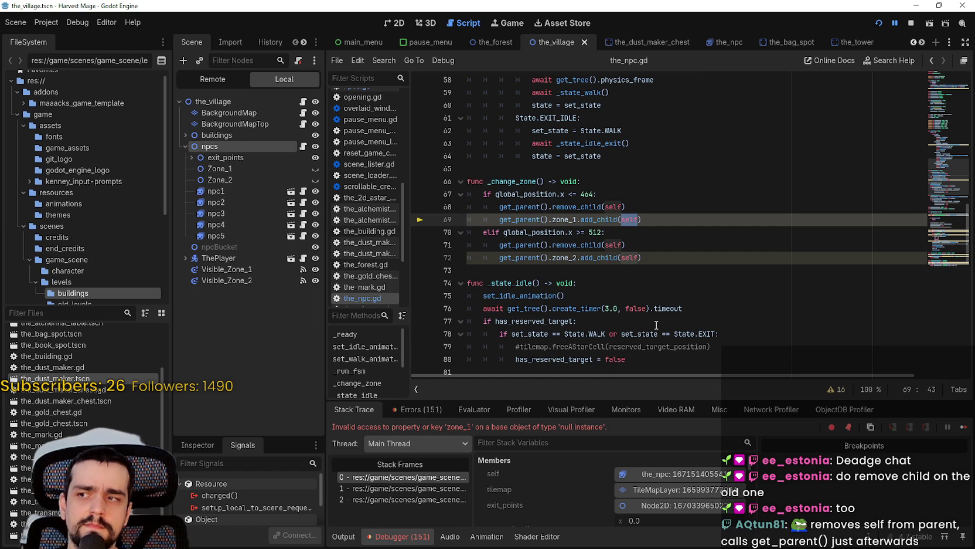
{"action": "left_click", "coordinate": [963, 427]}
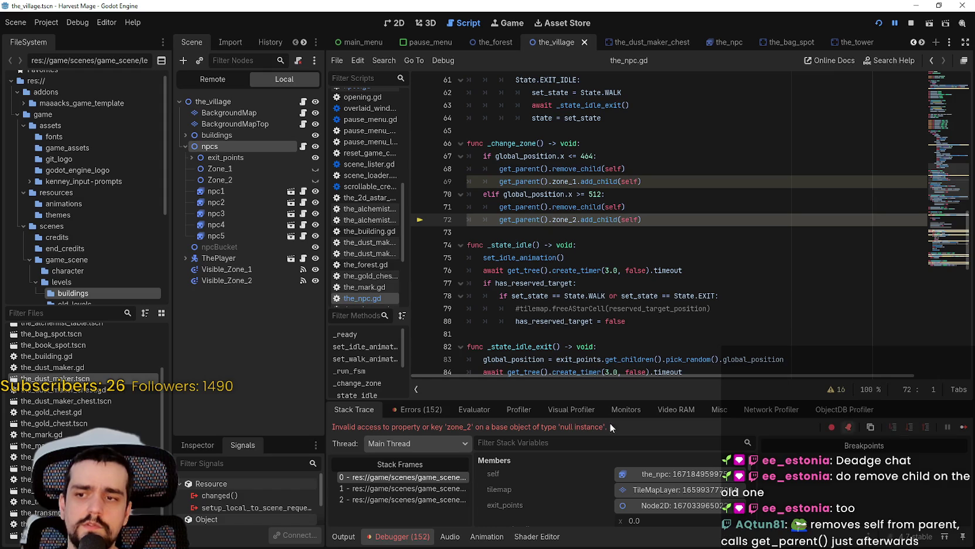
{"action": "left_click", "coordinate": [421, 490]}
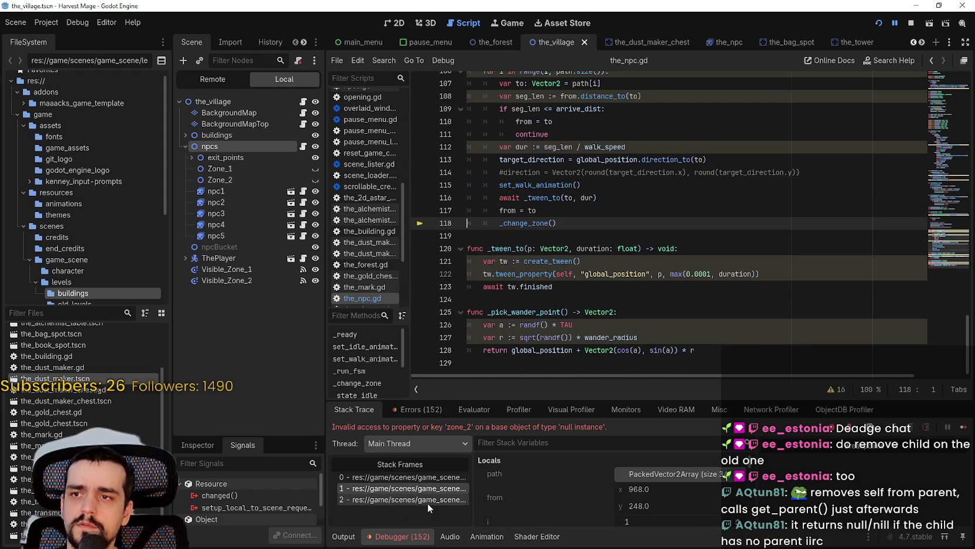
Look up zone_2 in npcs.gd, then return to frame 0 and select get_parent() on lines 68–69
{"action": "left_click", "coordinate": [303, 146]}
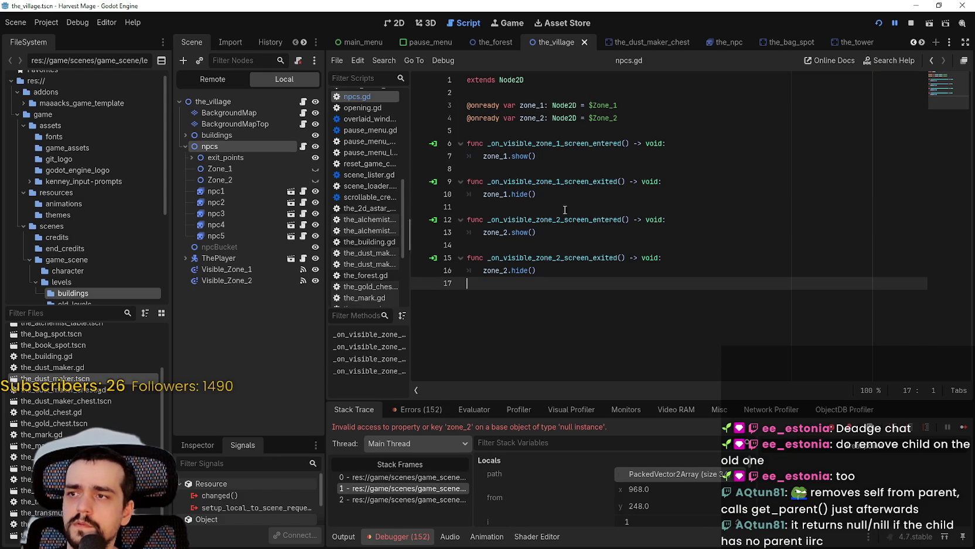
{"action": "double_click", "coordinate": [534, 118]}
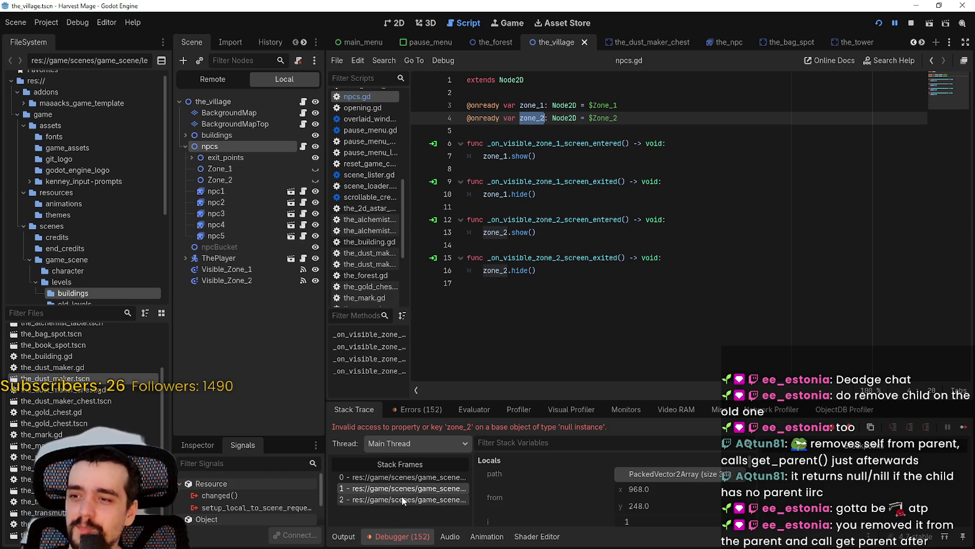
{"action": "left_click", "coordinate": [402, 476]}
{"action": "left_click_drag", "start_coordinate": [500, 168], "coordinate": [552, 169]}
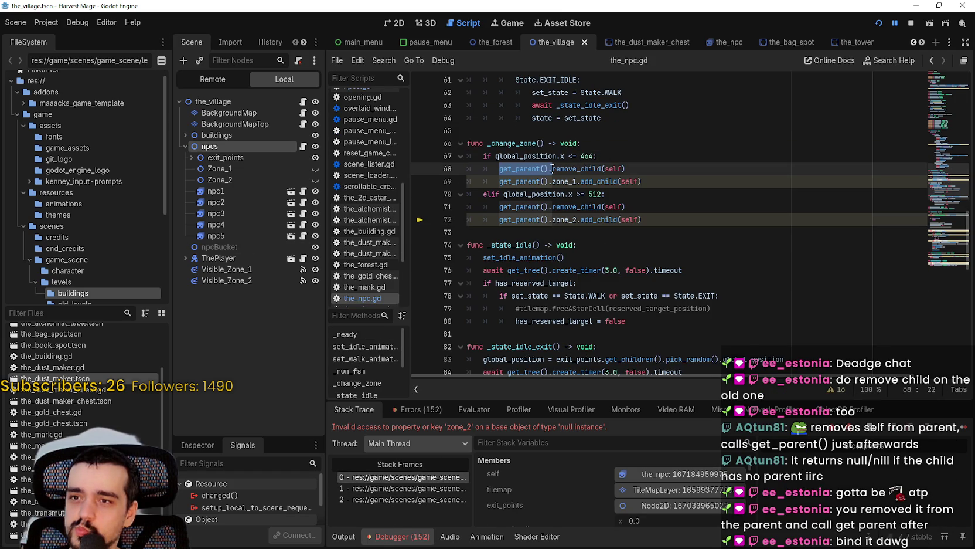
{"action": "left_click_drag", "start_coordinate": [551, 169], "coordinate": [550, 170]}
{"action": "left_click", "coordinate": [531, 181]}
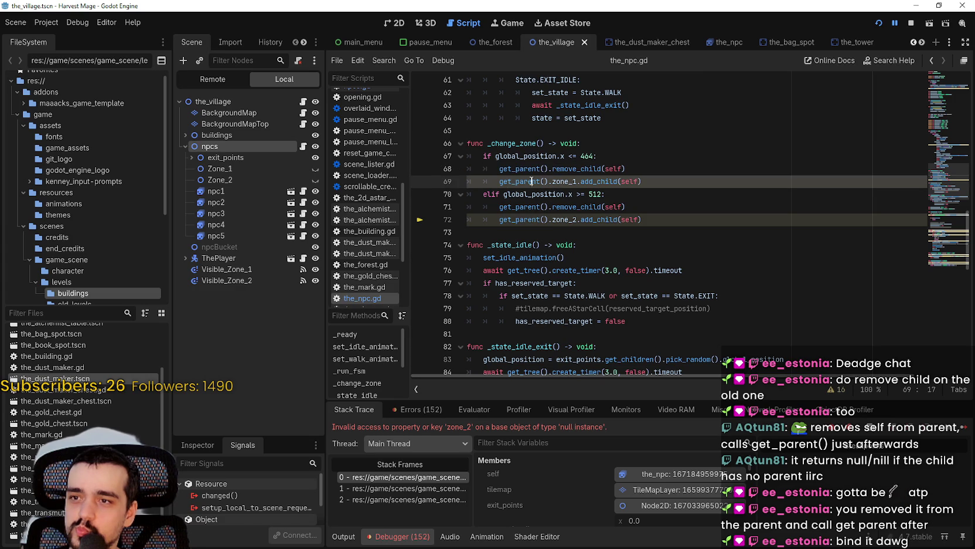
{"action": "double_click", "coordinate": [532, 181]}
{"action": "key", "text": "shift+Right"}
{"action": "key", "text": "shift+Right"}
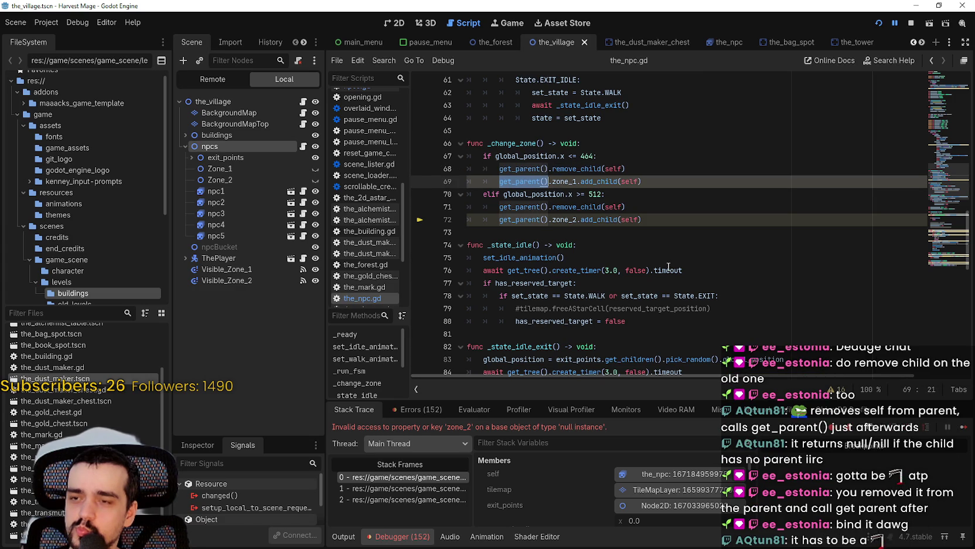